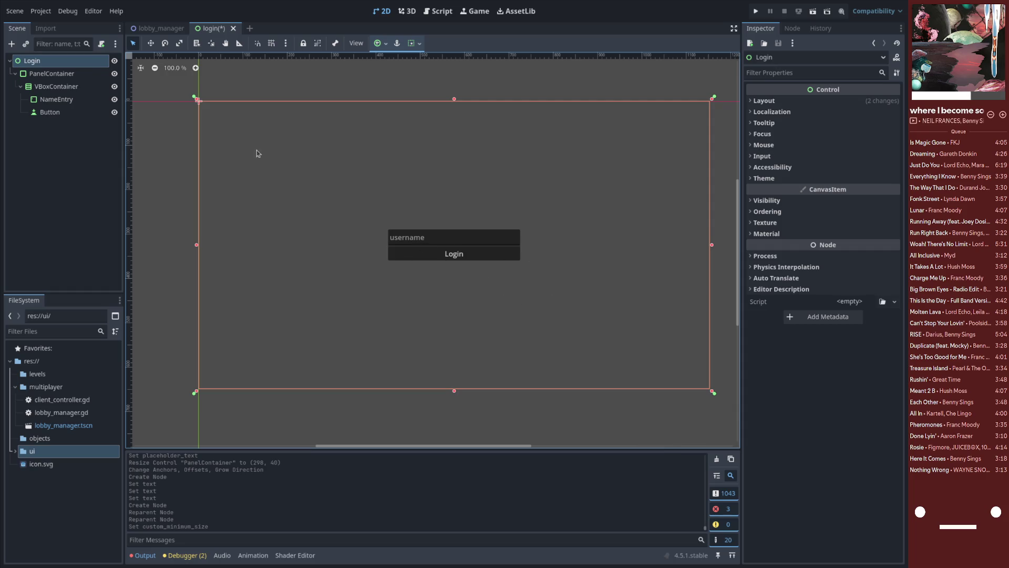
- Add a MarginContainer under PanelContainer and move the VBoxContainer inside it
left_click(59, 86)
key("ctrl+a")
type("marg")
key("Return")
left_click_drag(55, 86, 63, 126)
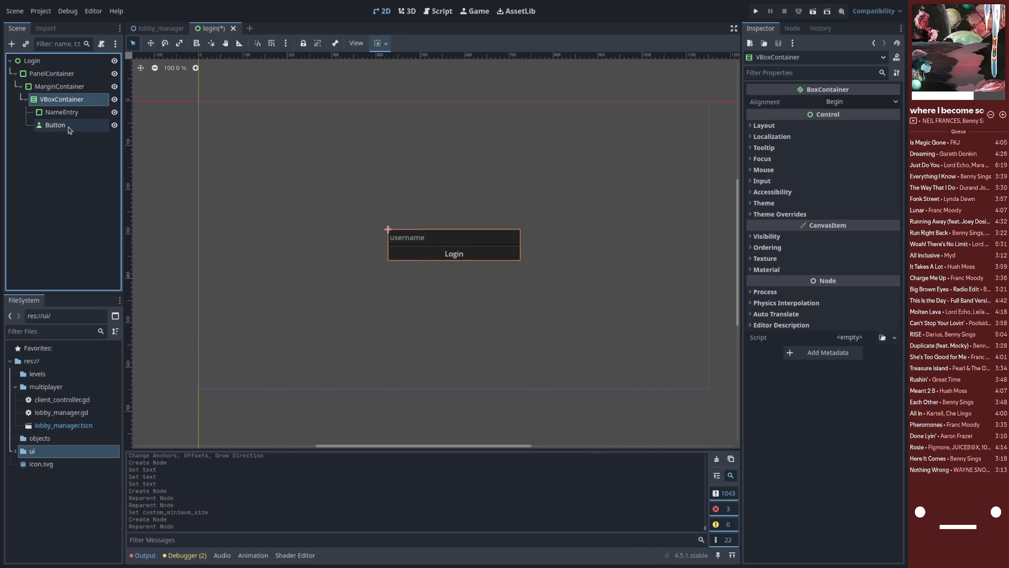
- Briefly toggle a separation override on and off, then select the MarginContainer
left_click(779, 214)
left_click(774, 225)
left_click(765, 237)
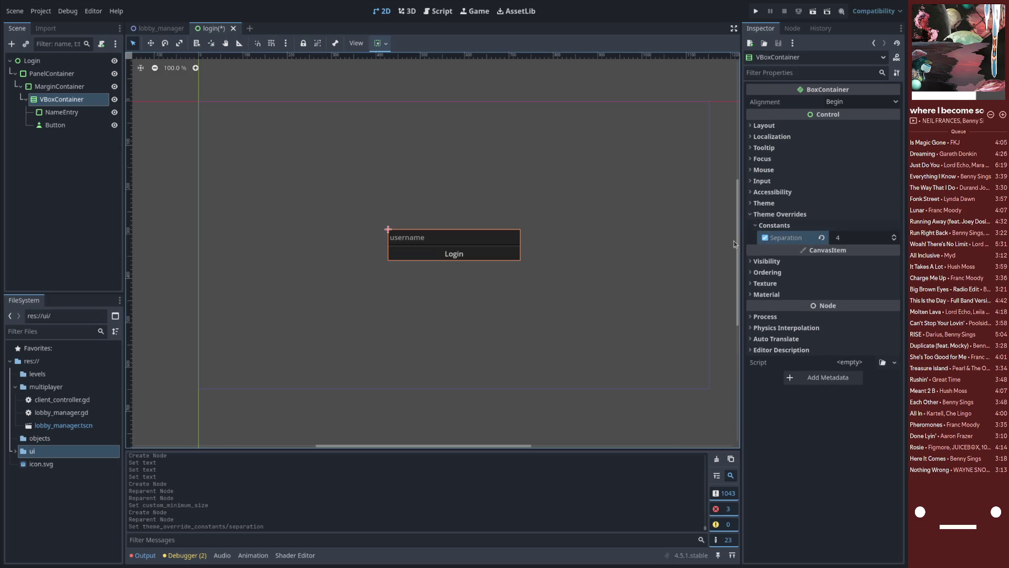
left_click(765, 237)
left_click(52, 74)
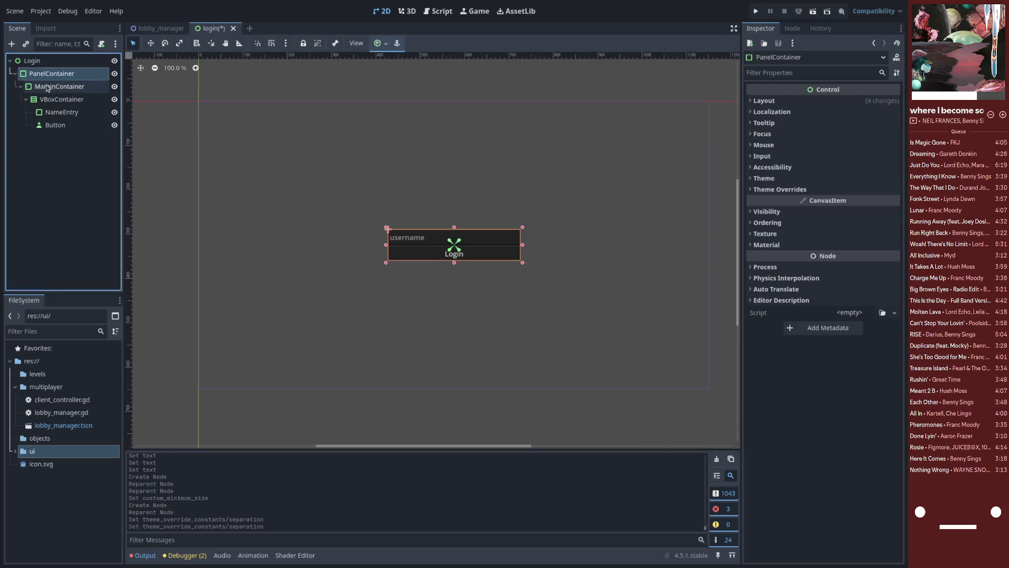
left_click(59, 87)
- Enable the MarginContainer's left, top, right and bottom margin overrides, each set to 5
left_click(773, 200)
left_click(765, 212)
left_click(765, 228)
left_click(765, 244)
left_click(765, 259)
left_click(848, 213)
type("5")
key("Tab")
type("5")
key("Tab")
type("5")
key("Tab")
type("5")
- Commit the margin values and save the login scene
left_click(668, 241)
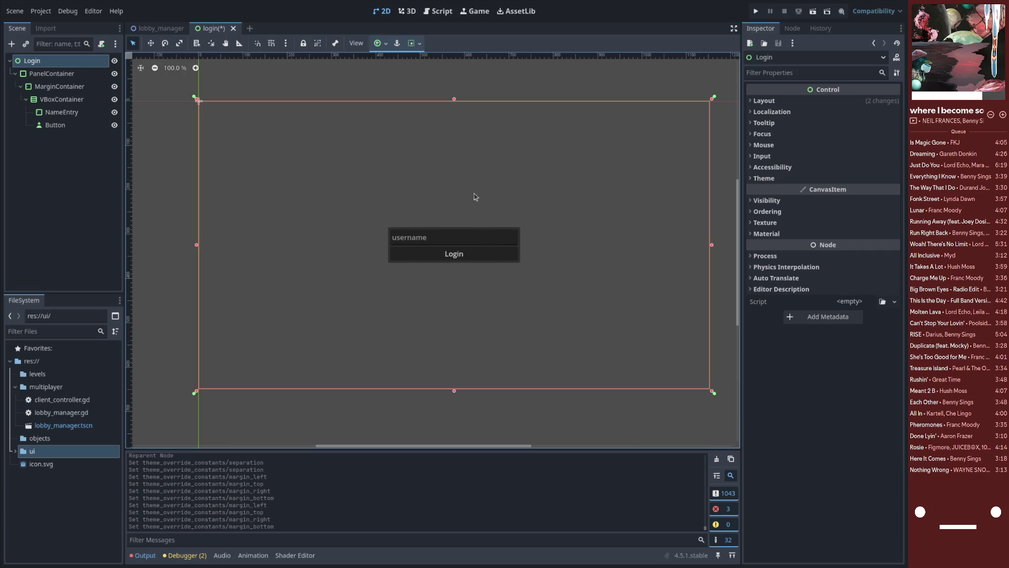
left_click(532, 96)
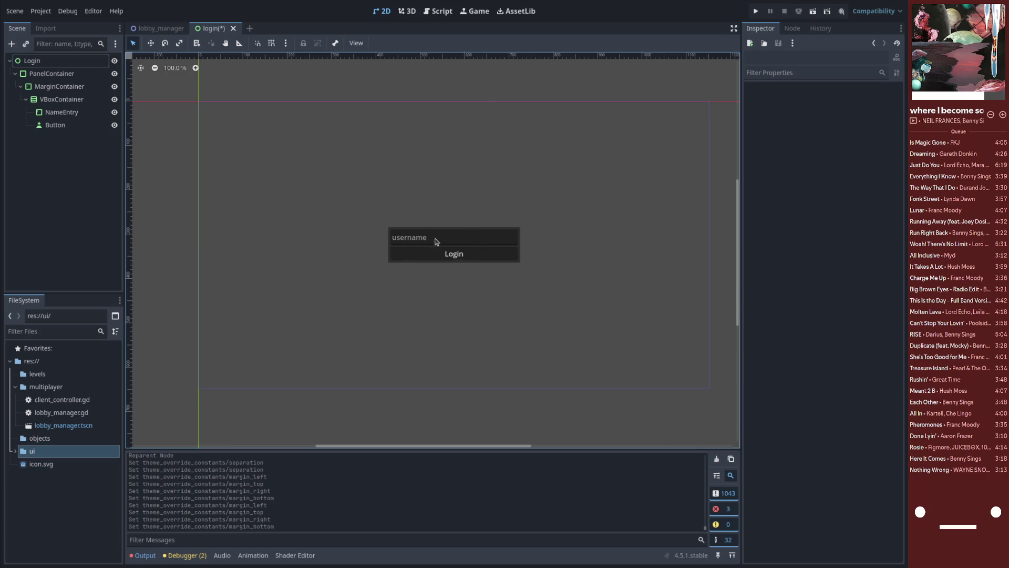
key("ctrl+s")
left_click(67, 61)
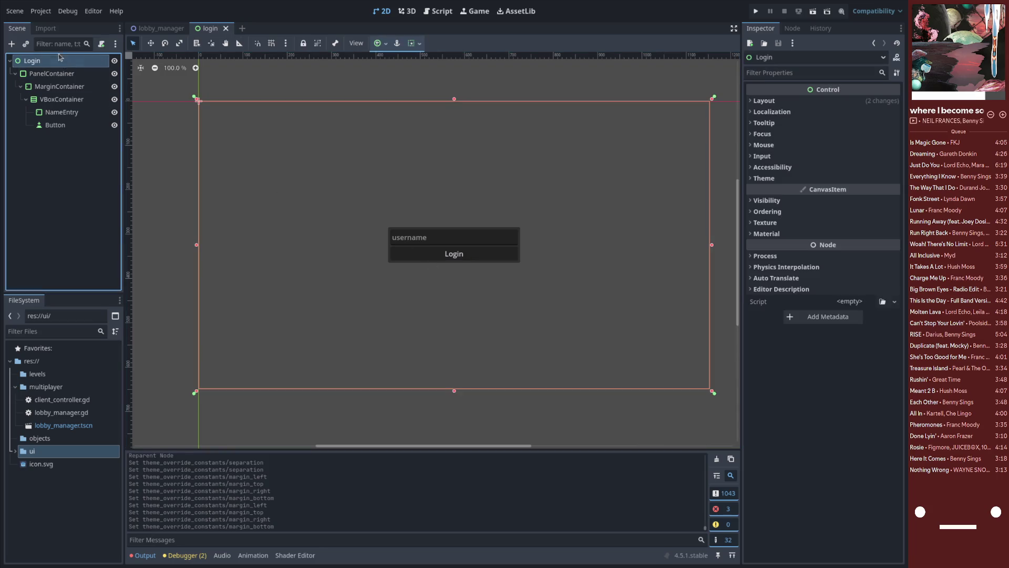
- Attach a new login.gd script to Login, delete its template code, and save
left_click(100, 45)
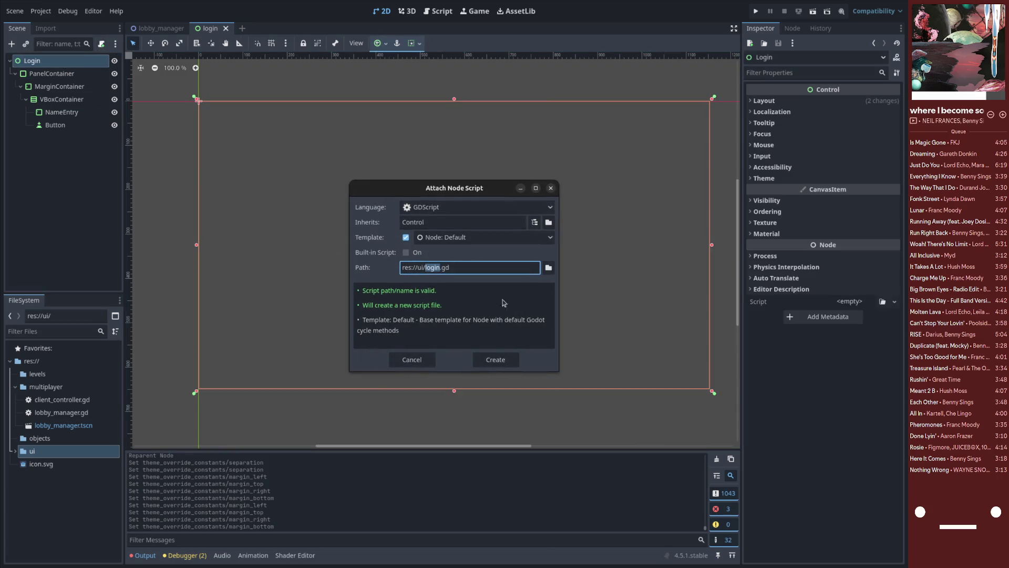
left_click(513, 358)
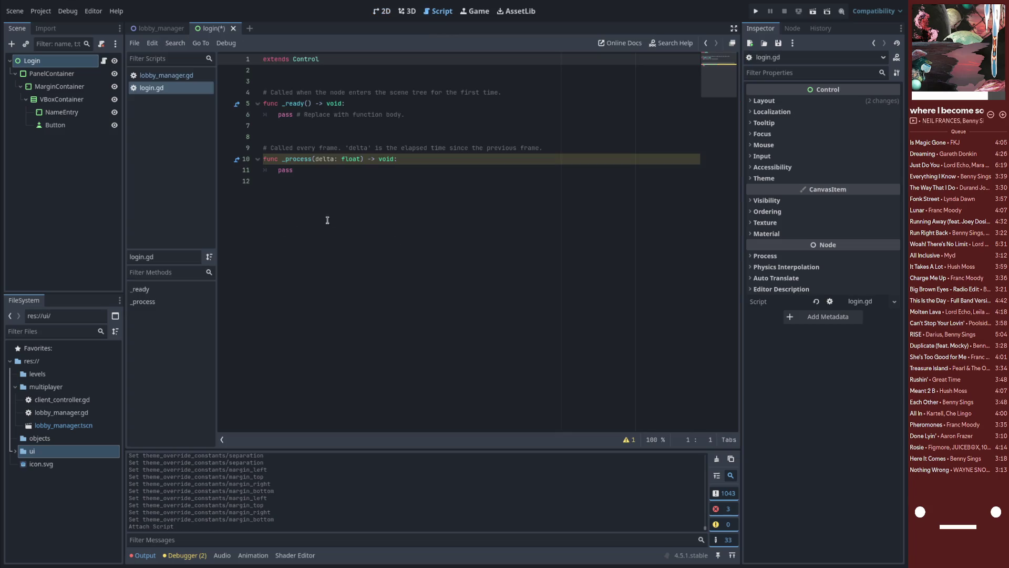
left_click_drag(360, 223, 260, 105)
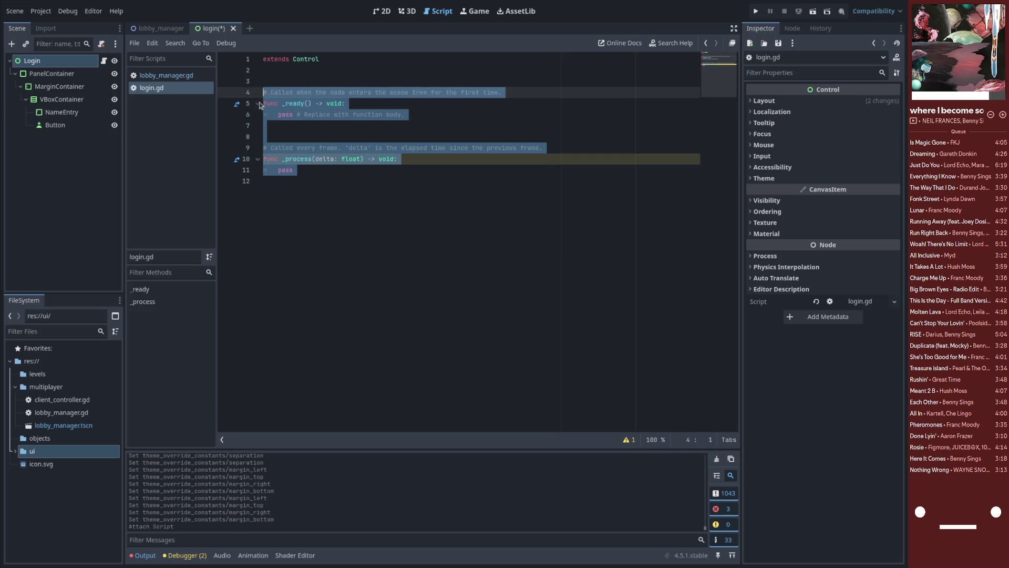
key("BackSpace")
key("BackSpace")
key("BackSpace")
key("ctrl+s")
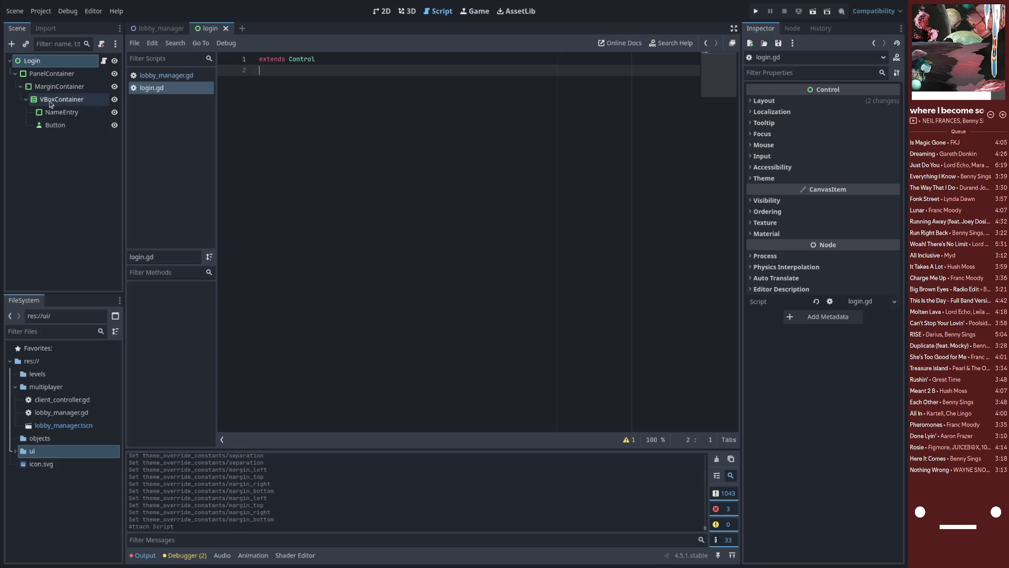
- Connect the Button's pressed signal to _on_button_pressed in login.gd and delete its pass line
left_click(61, 124)
left_click(792, 28)
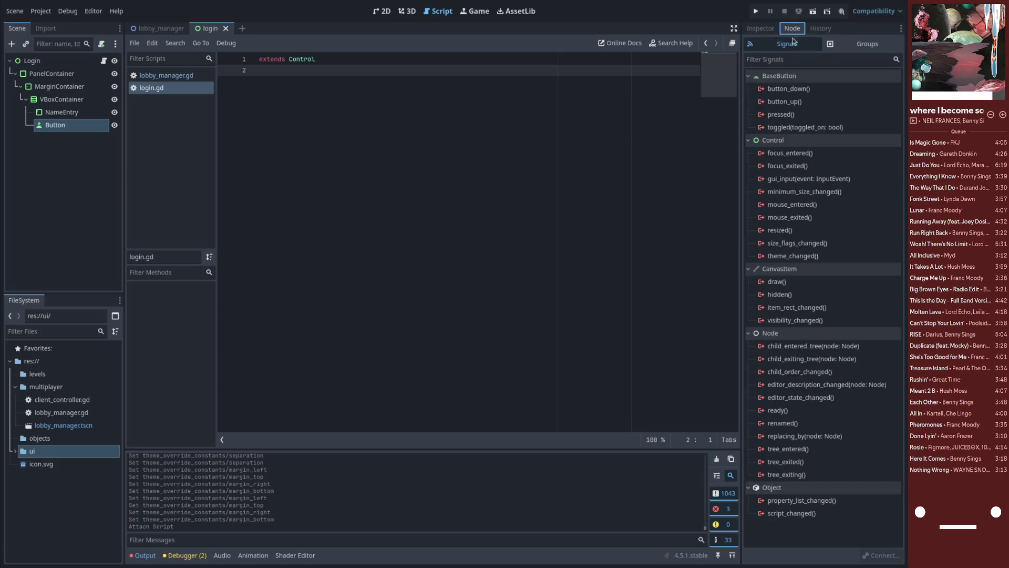
double_click(781, 115)
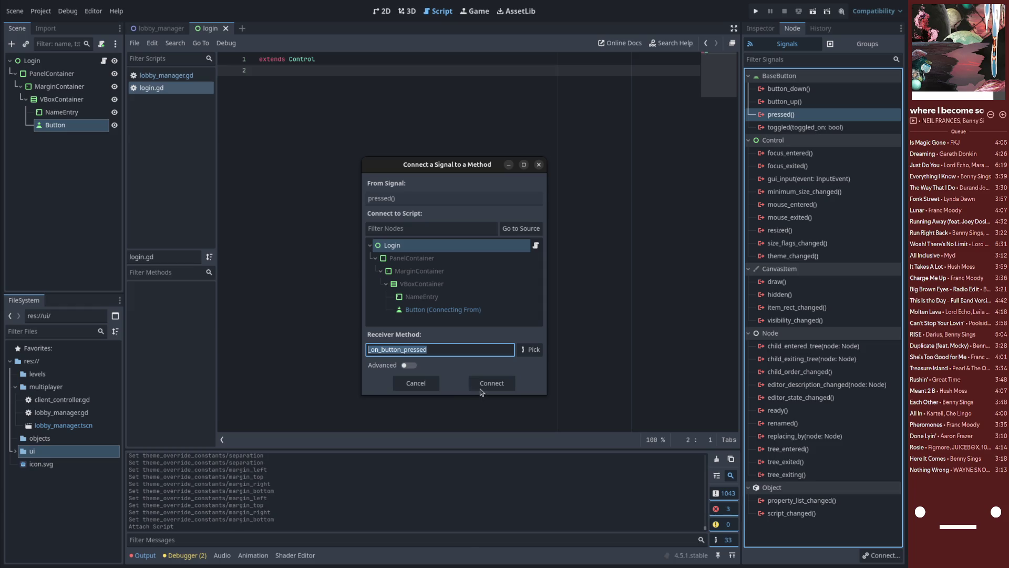
left_click(481, 387)
left_click_drag(401, 103, 274, 106)
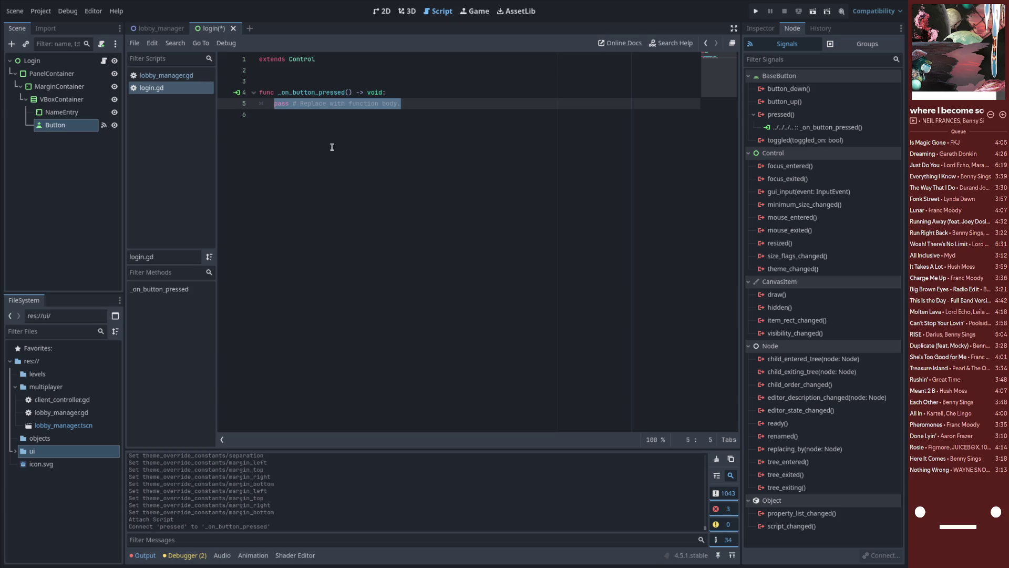
key("BackSpace")
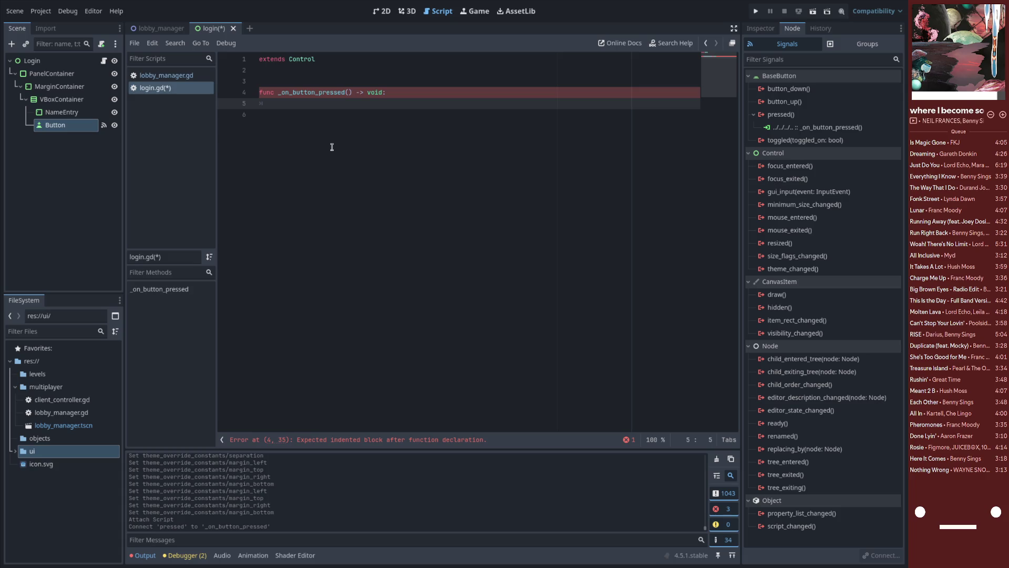
- Cut the create_client and multiplayer_peer lines from lobby_manager.gd into login.gd's _on_button_pressed, fixing indent
key("ctrl+s")
left_click(166, 75)
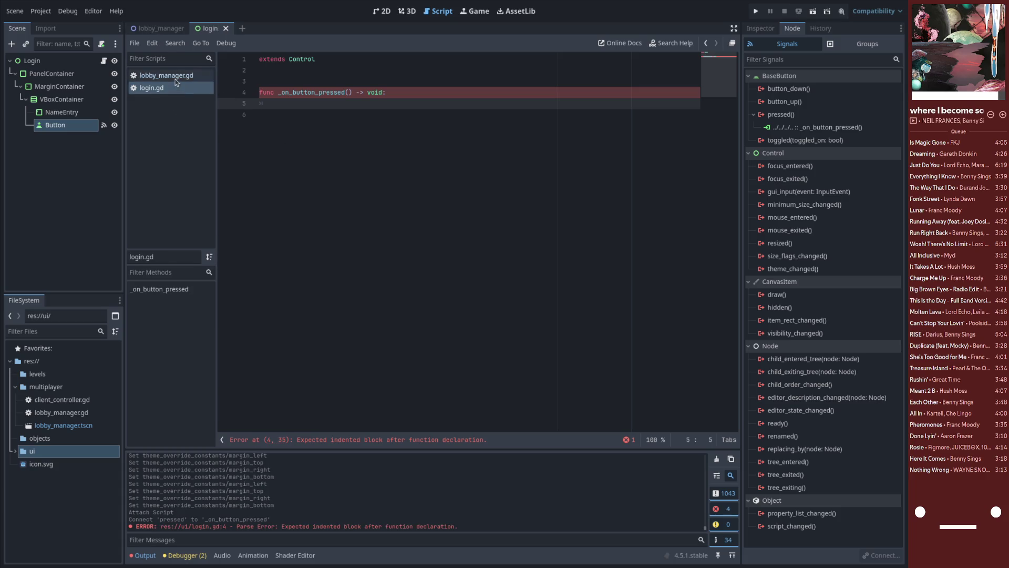
left_click_drag(451, 170, 290, 161)
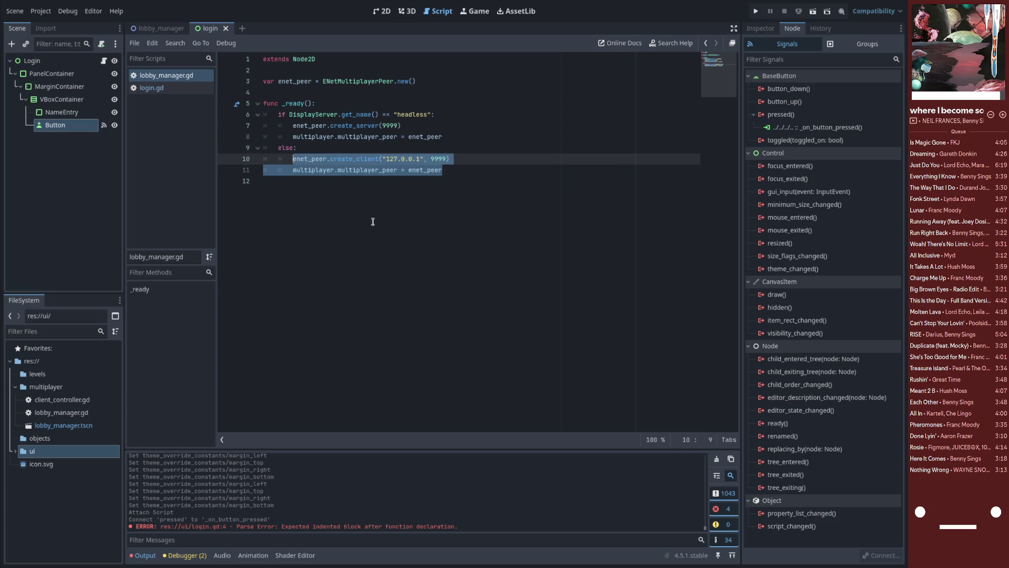
key("ctrl+x")
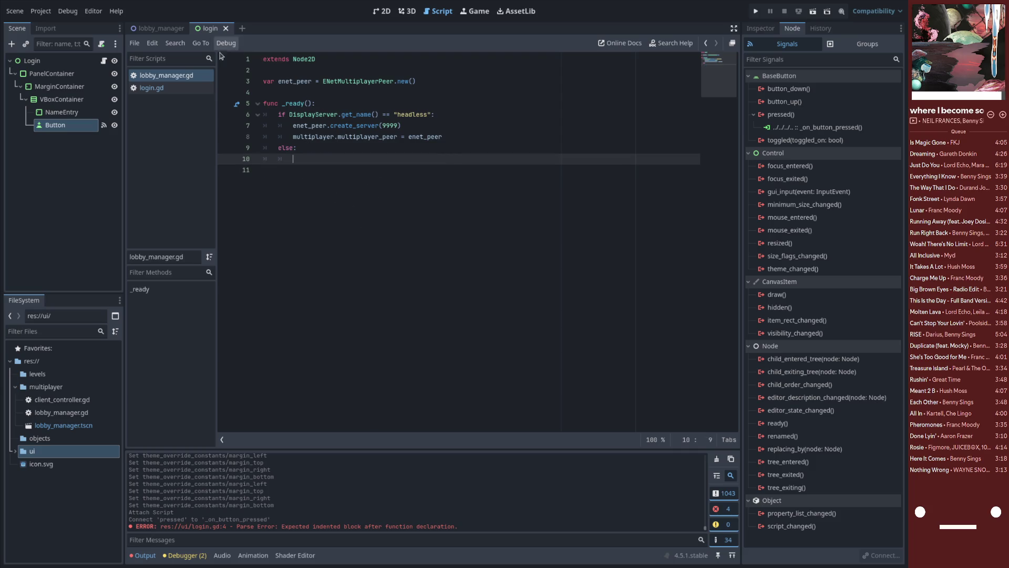
left_click(158, 88)
key("ctrl+v")
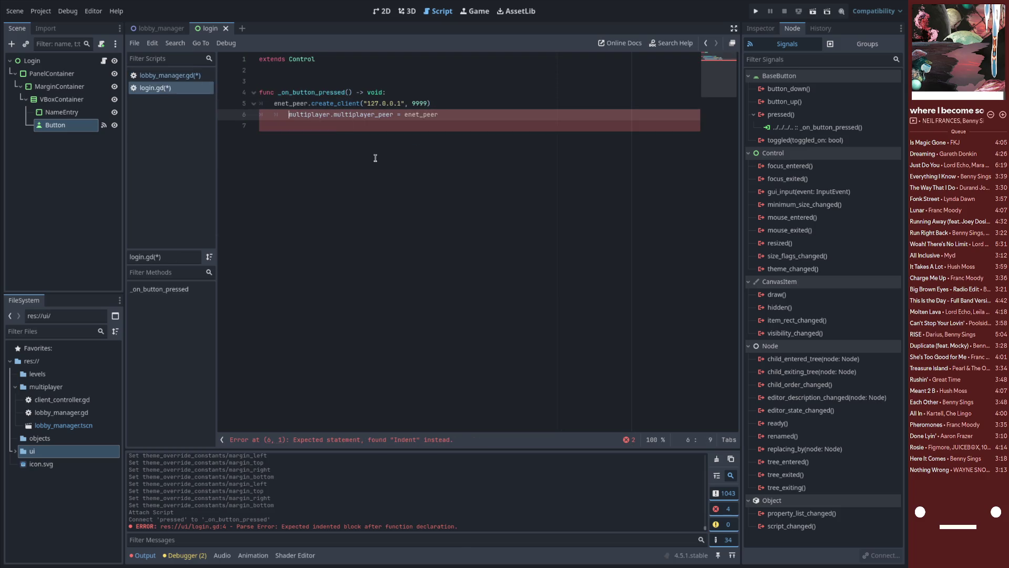
key("BackSpace")
key("ctrl+s")
- Remove the extra blank line in login.gd, save, and return to lobby_manager.gd
left_click(427, 121)
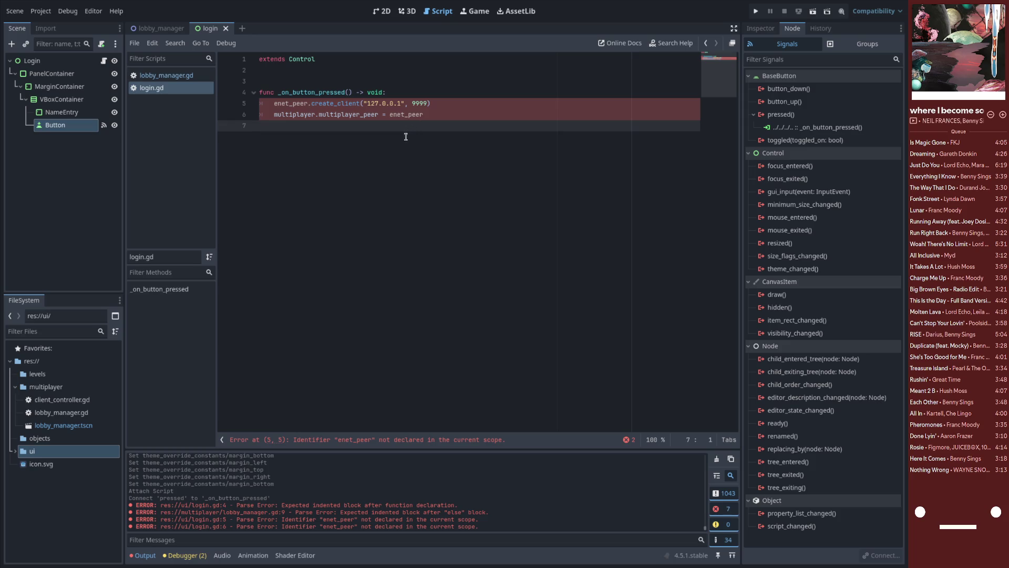
left_click(368, 84)
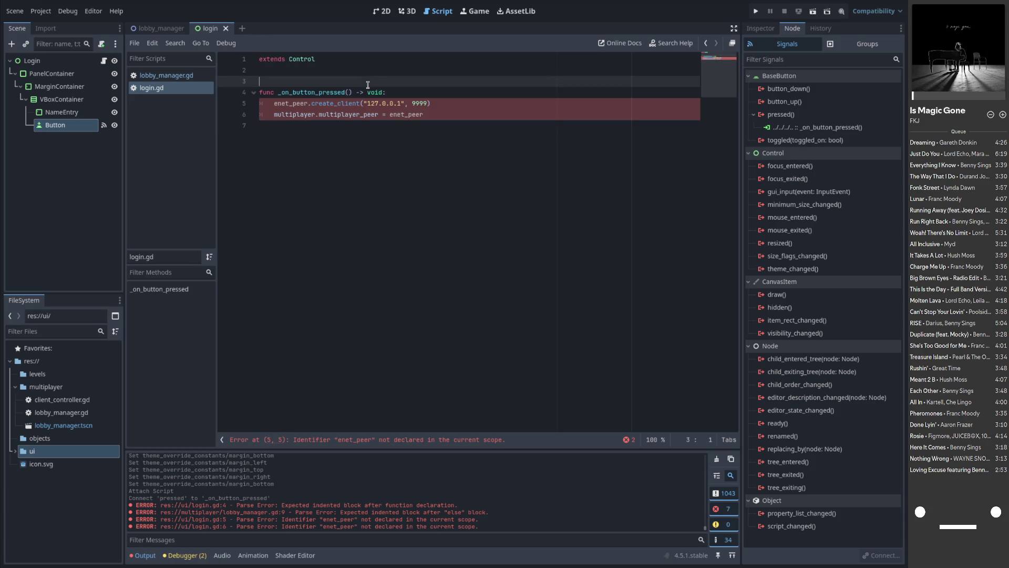
key("BackSpace")
key("ctrl+s")
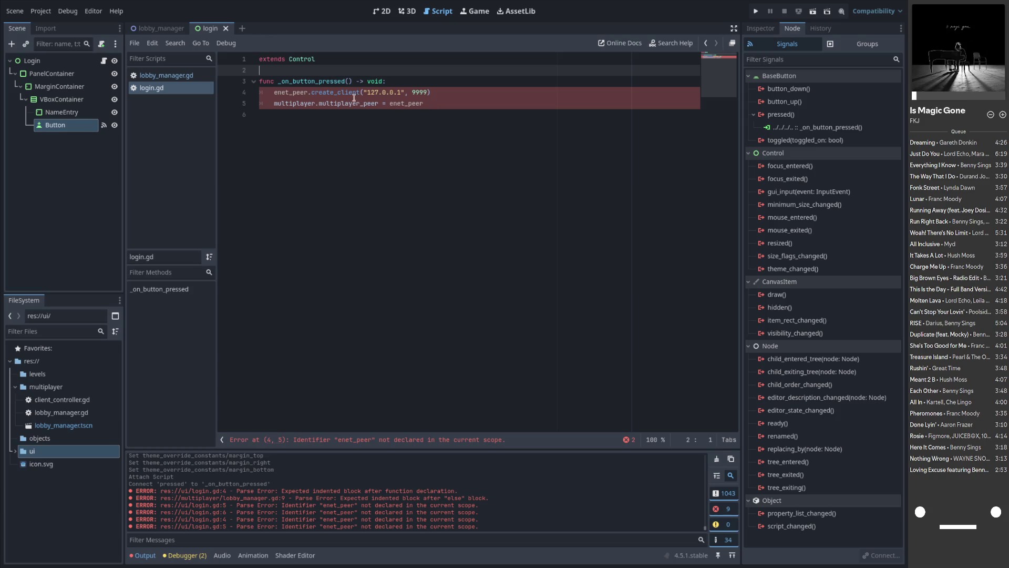
double_click(410, 103)
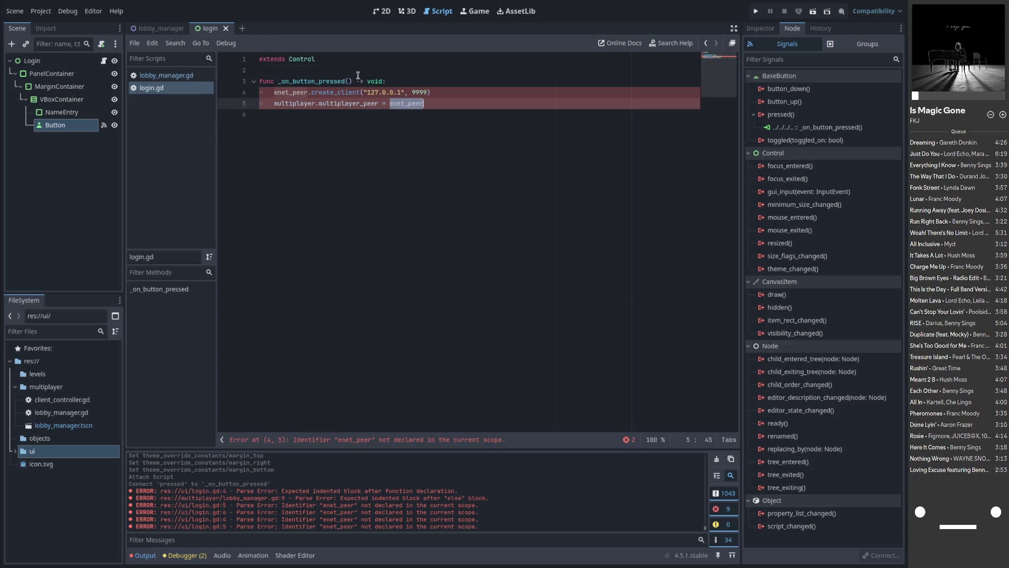
left_click(166, 75)
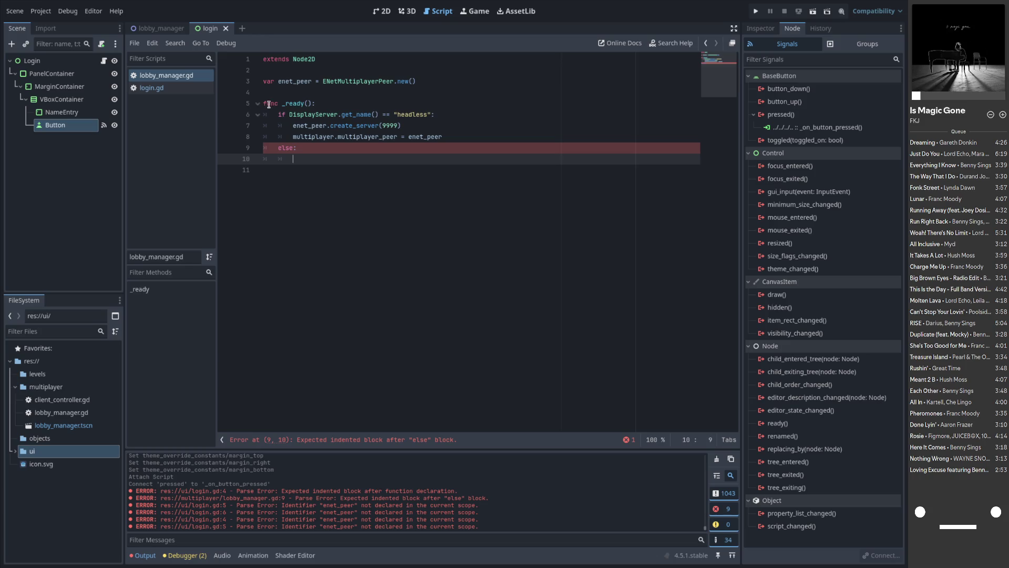
left_click(302, 69)
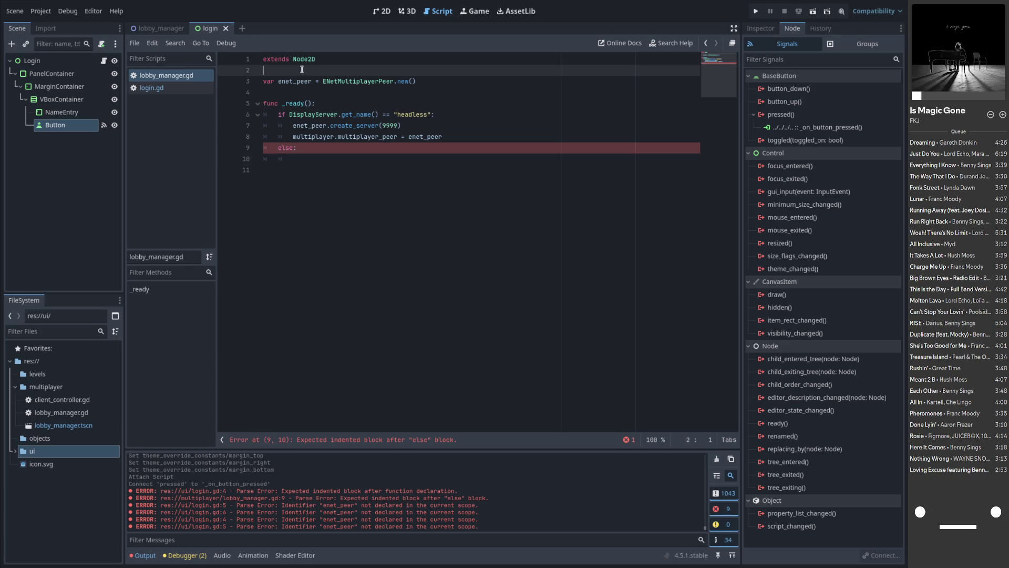
- Add a 'class_name LobbyManager' line under extends Node2D and save
key("Return")
key("Up")
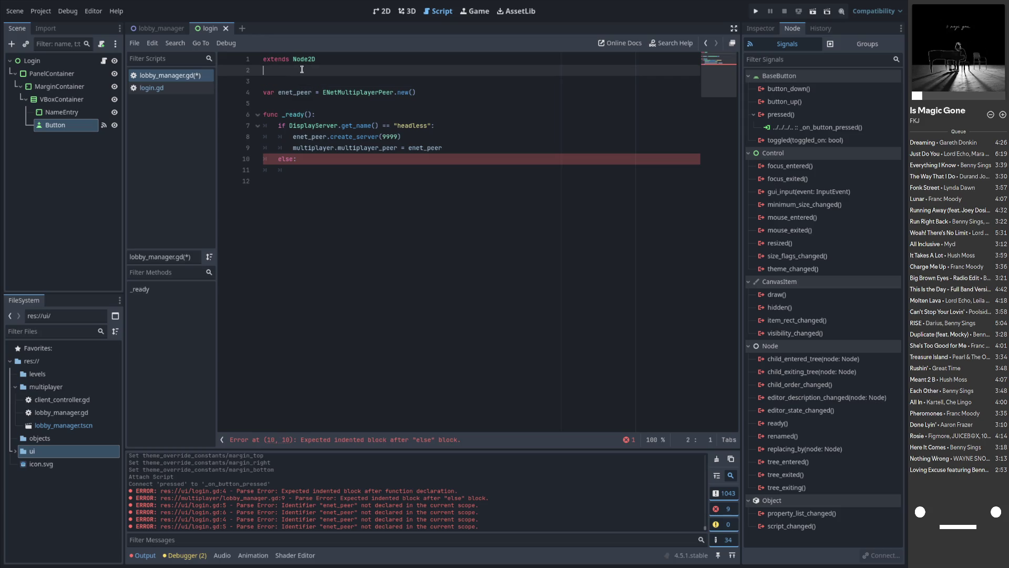
type("ss_n")
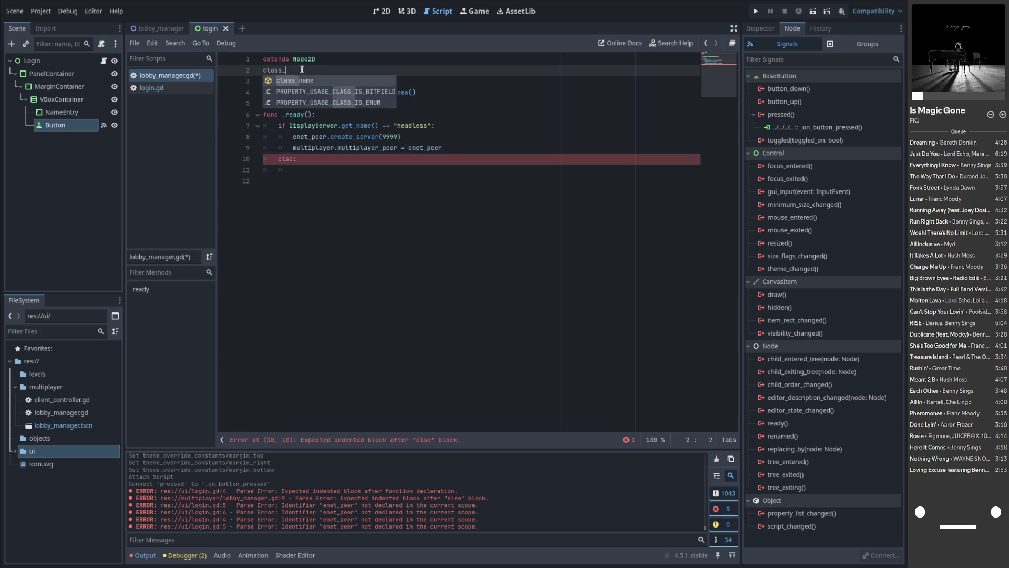
key("Return")
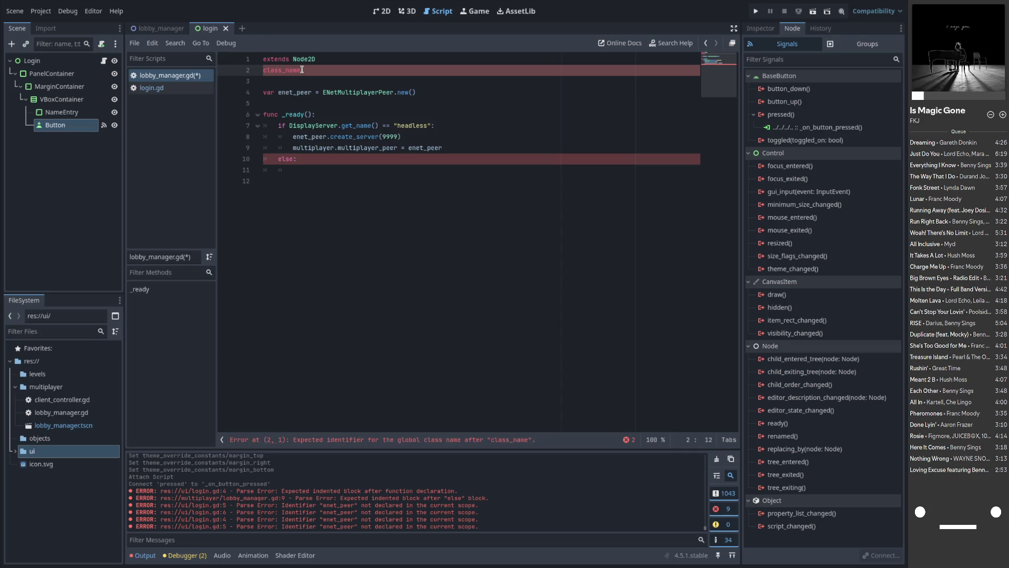
type("LobbyManage")
type("r")
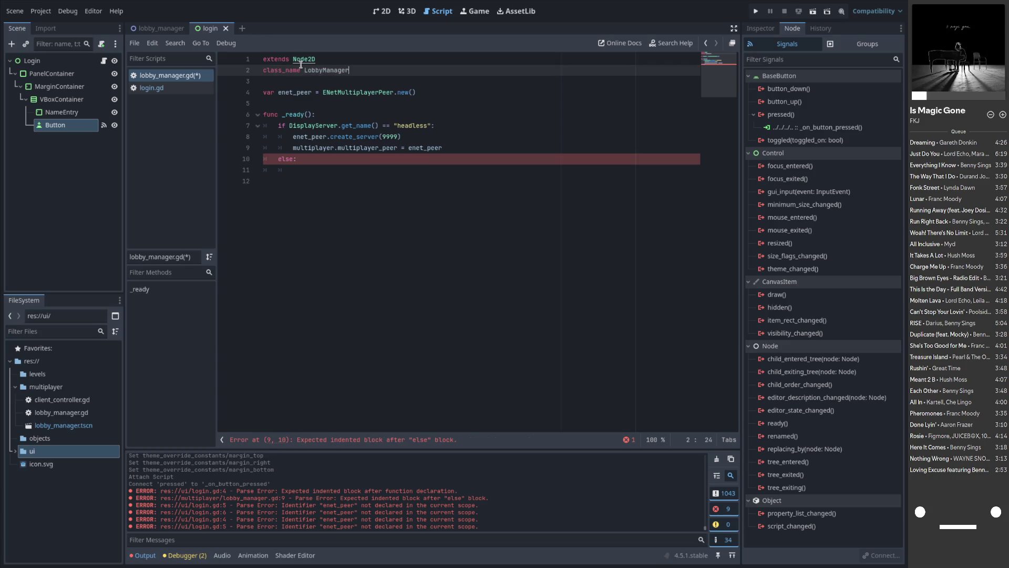
key("ctrl+s")
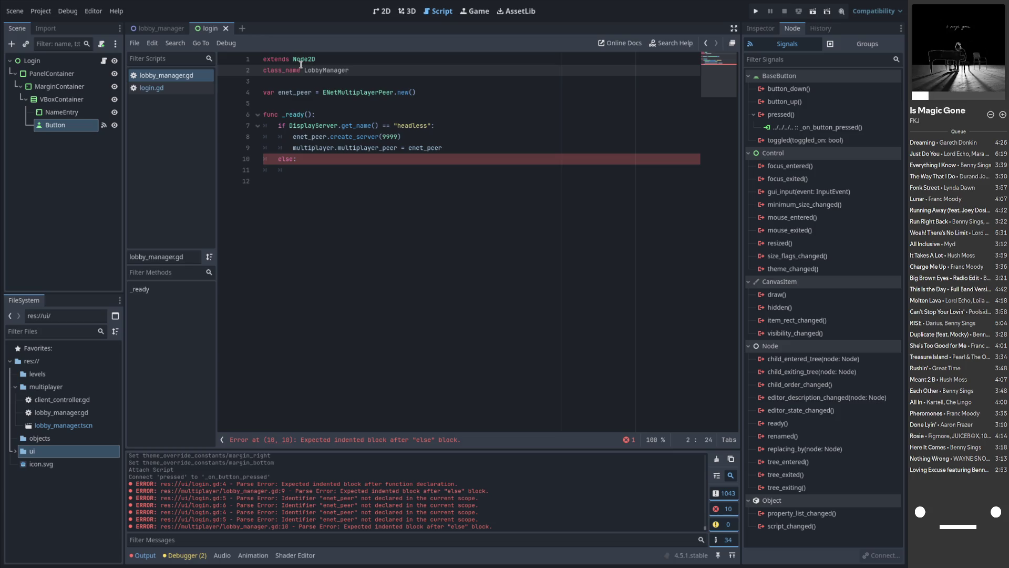
- Try MultiplayerManager as the class name, then delete the class_name line and save
key("ctrl+BackSpace")
type("tiplayerManag")
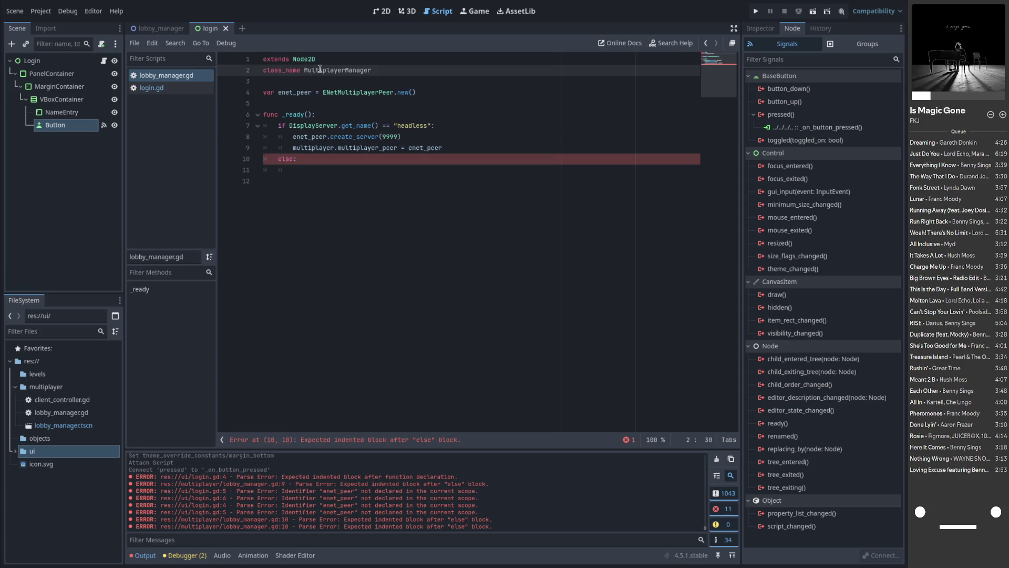
double_click(319, 69)
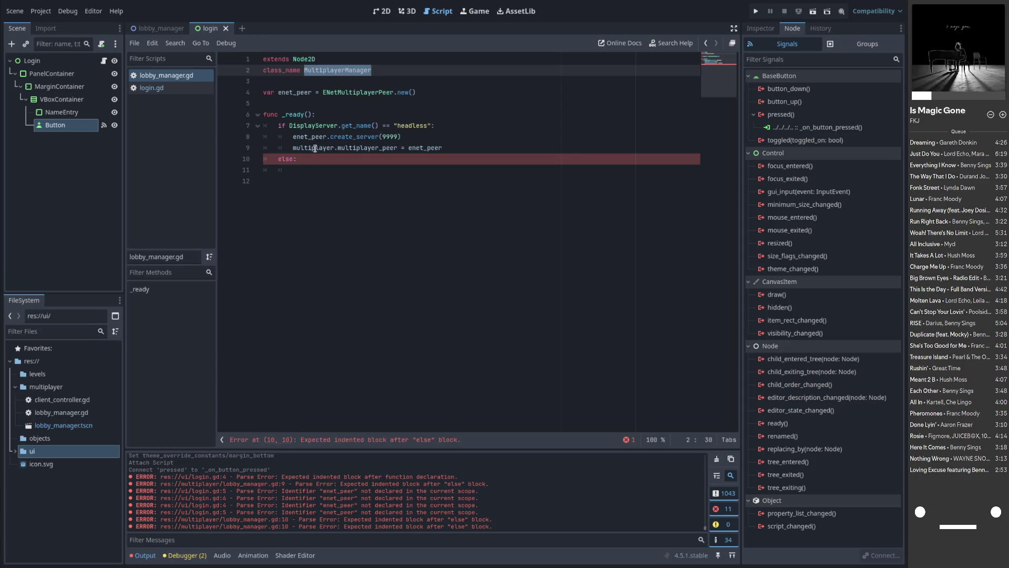
mouse_move(314, 148)
mouse_move(387, 148)
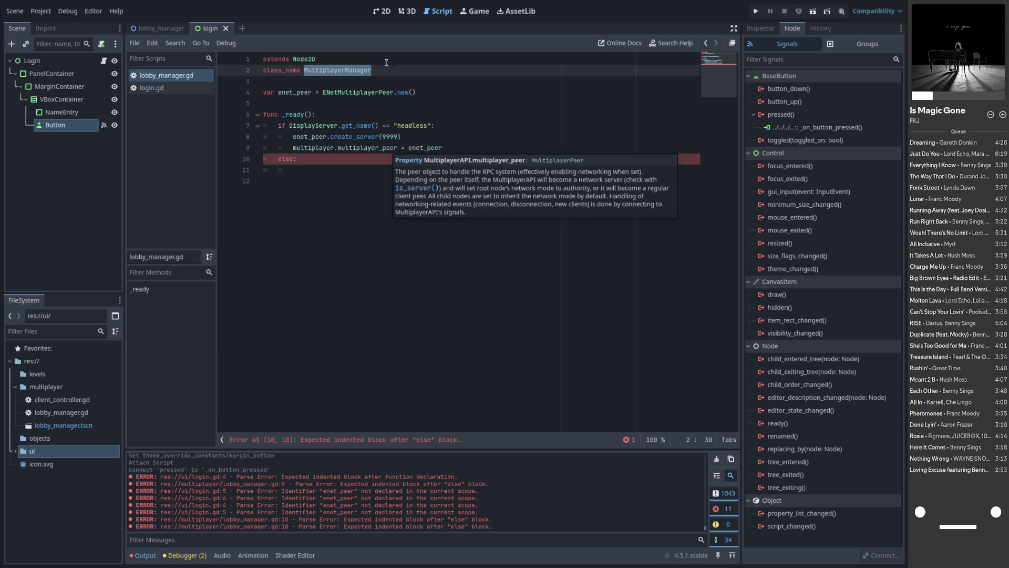
type("LobbyM")
key("ctrl+BackSpace")
key("ctrl+BackSpace")
key("ctrl+s")
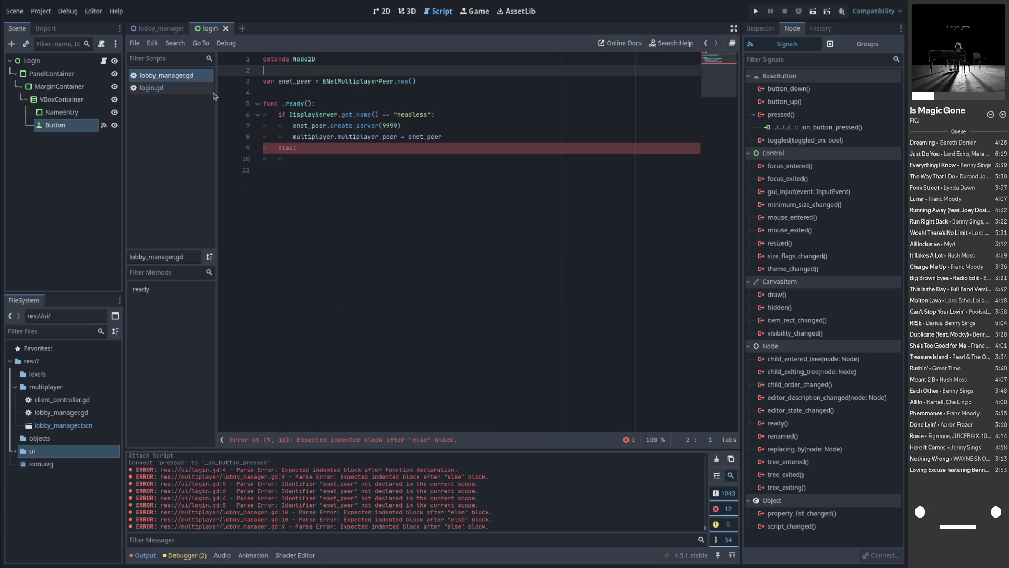
left_click(168, 92)
- Remove ENetMultiplayerPeer.new() and the enet_peer declaration line from lobby_manager.gd
left_click(341, 111)
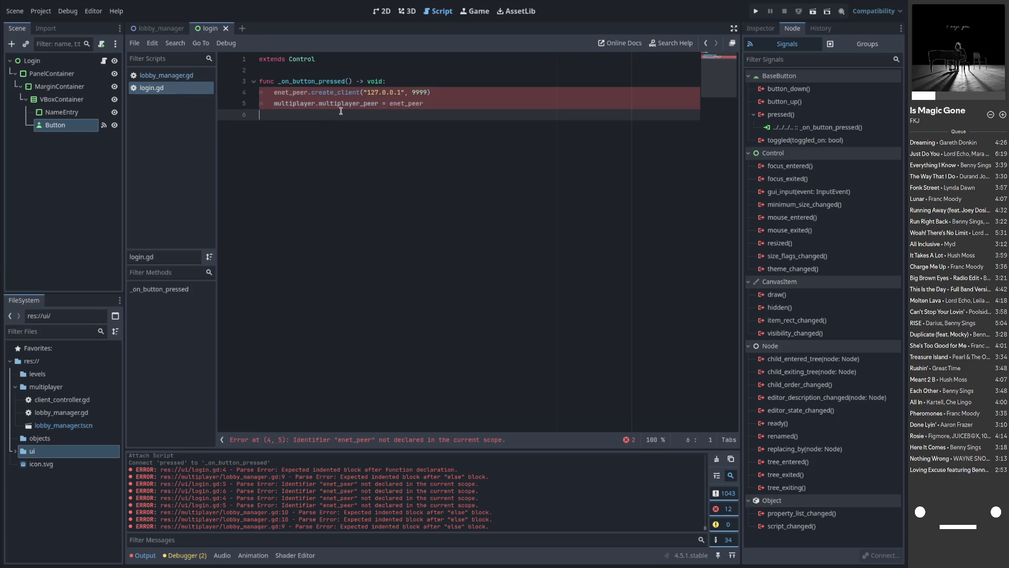
double_click(344, 105)
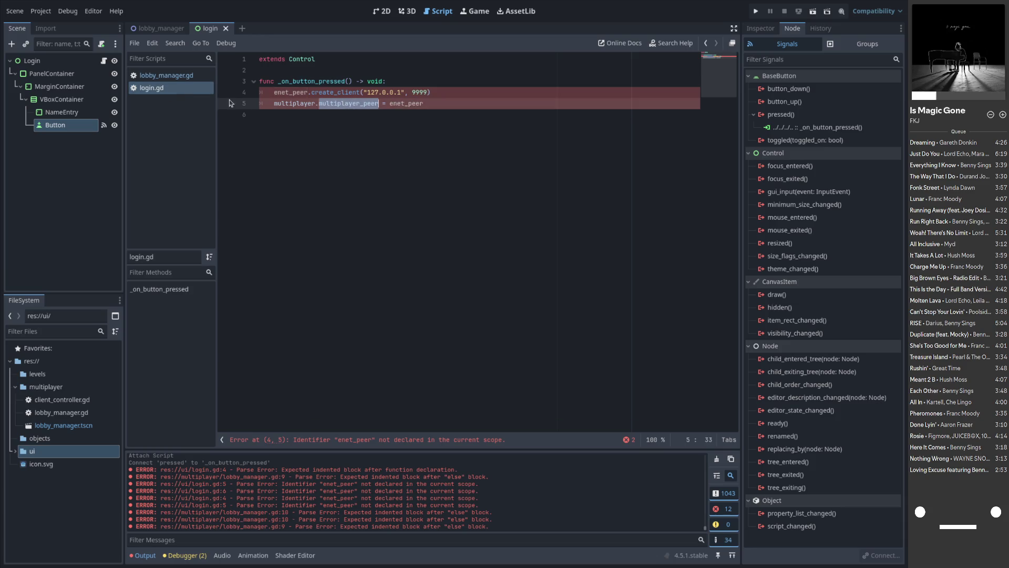
left_click(177, 78)
left_click_drag(418, 82, 322, 82)
key("ctrl+c")
key("BackSpace")
key("ctrl+BackSpace")
key("ctrl+BackSpace")
key("ctrl+BackSpace")
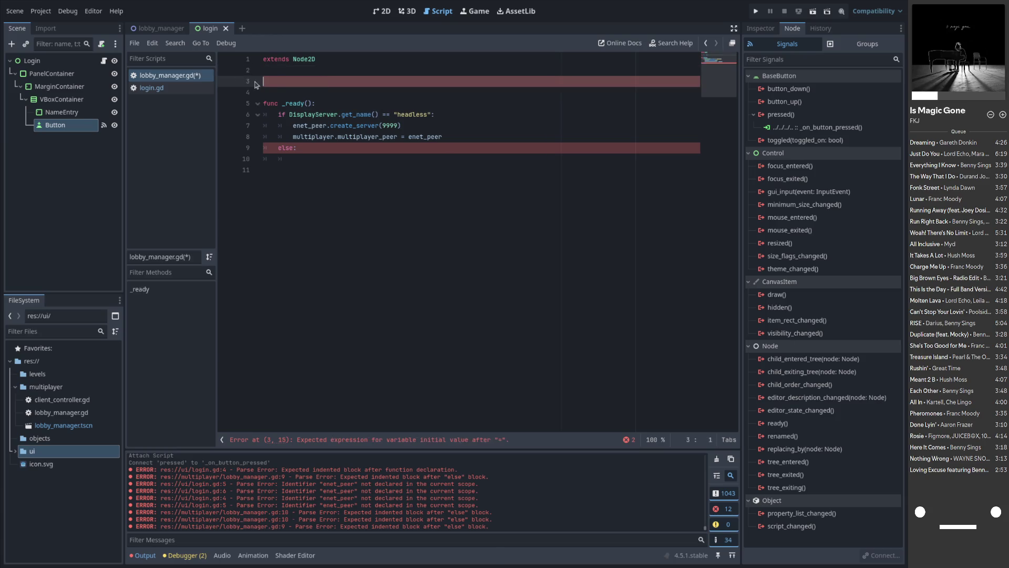
key("BackSpace")
key("Delete")
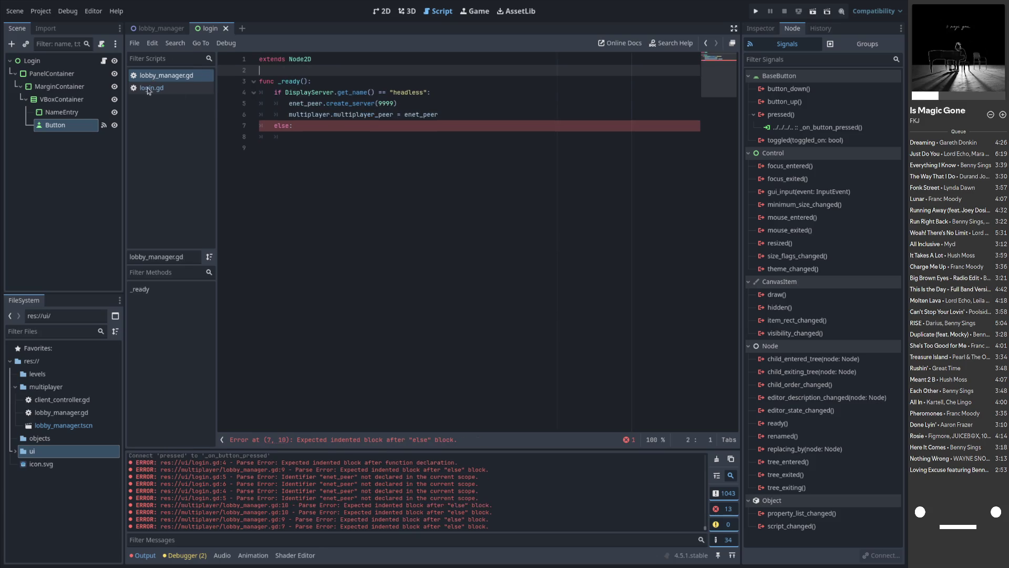
- Paste ENetMultiplayerPeer.new() over enet_peer on line 5 of login.gd and save
left_click(151, 87)
double_click(405, 103)
key("ctrl+v")
key("ctrl+s")
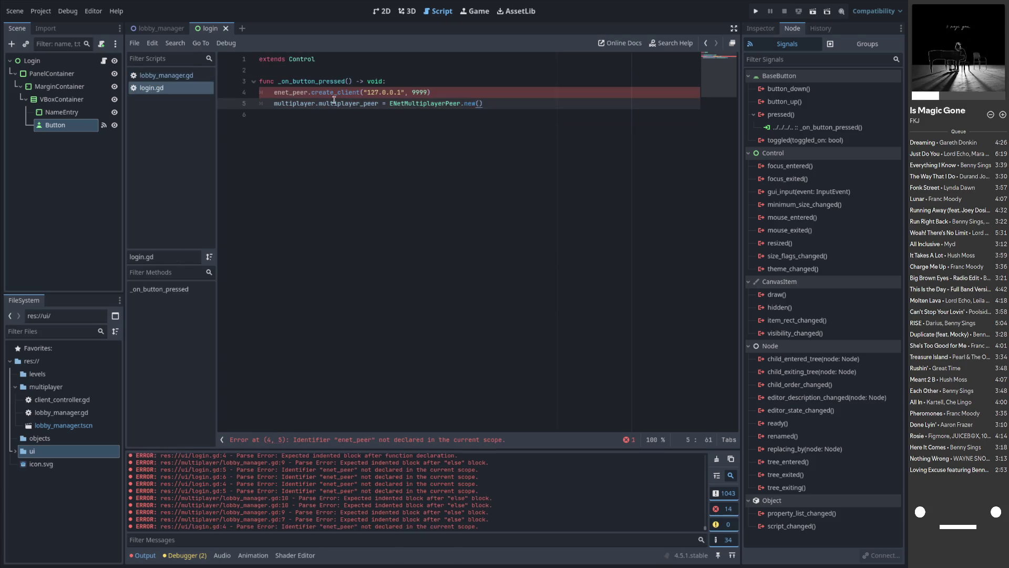
- Declare var enet_peer = ENetMultiplayerPeer.new() in the handler, restore multiplayer_peer = enet_peer, and save
key("Up")
key("Up")
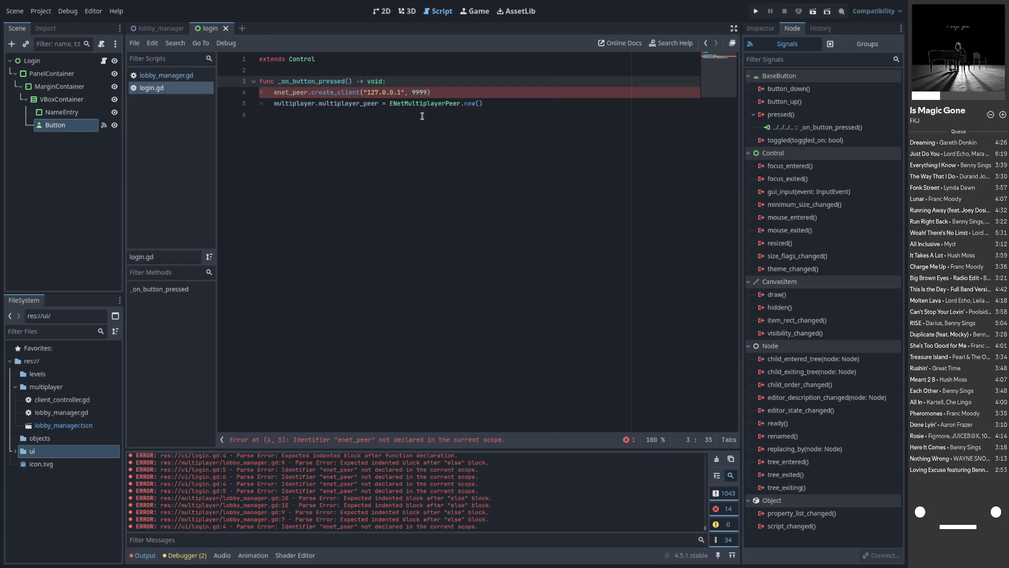
left_click_drag(492, 104, 390, 103)
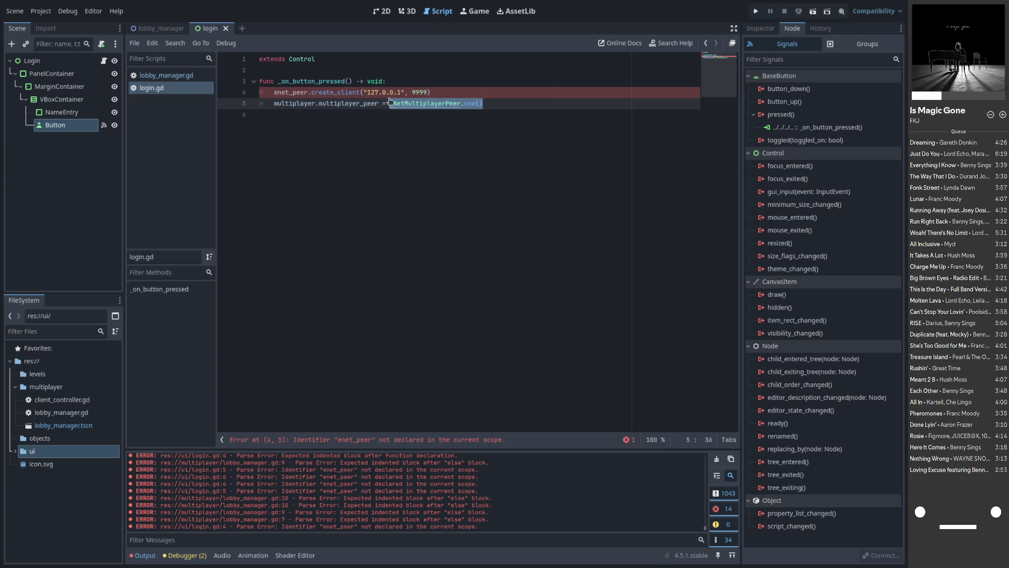
key("ctrl+x")
left_click(402, 85)
key("Return")
type("var")
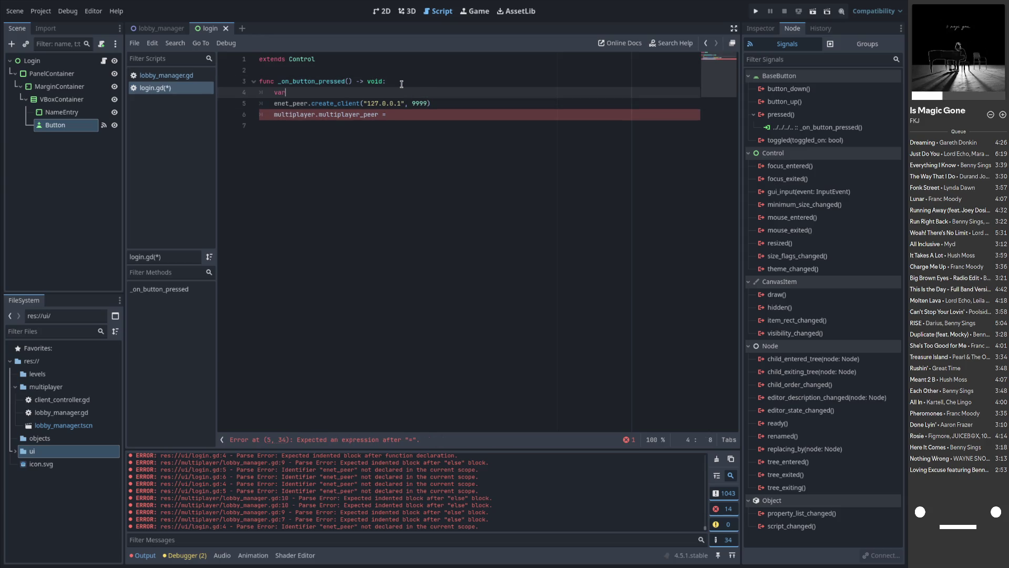
type(" enet")
key("ctrl+v")
key("Down")
key("Down")
type("et_pe")
key("ctrl+s")
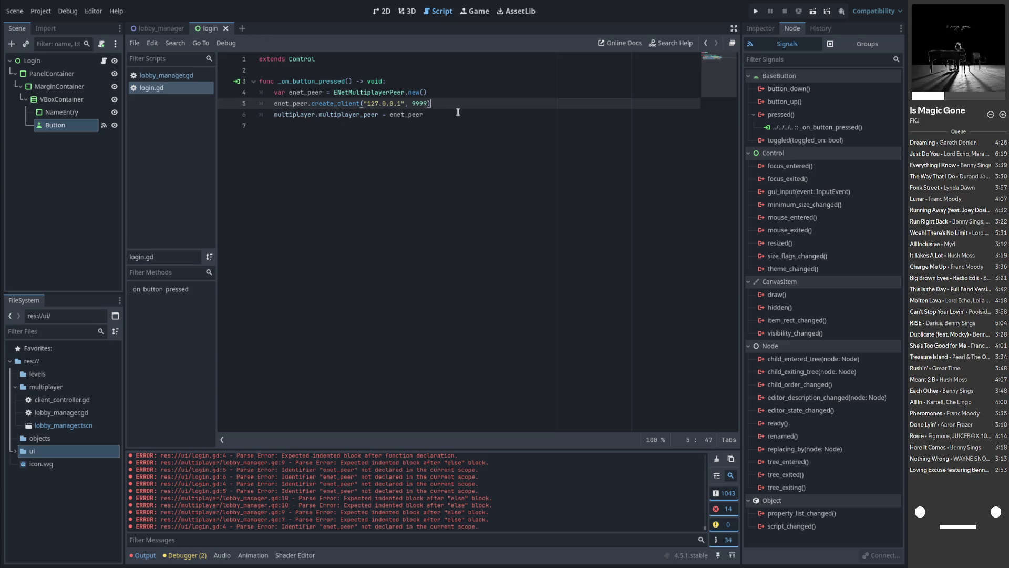
- Add a new line after the multiplayer.multiplayer_peer assignment on line 6
left_click(450, 105)
double_click(346, 114)
key("End")
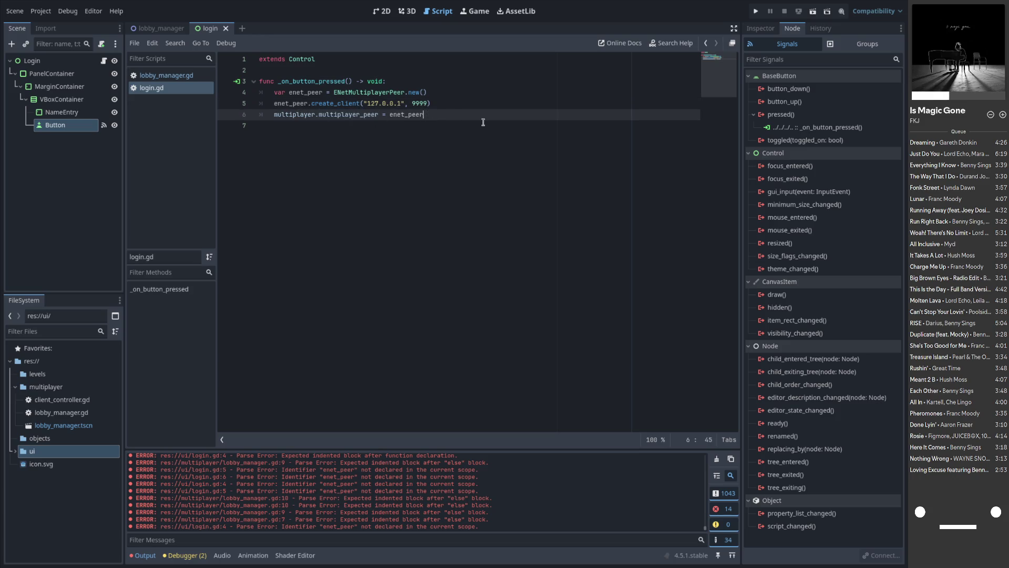
key("Return")
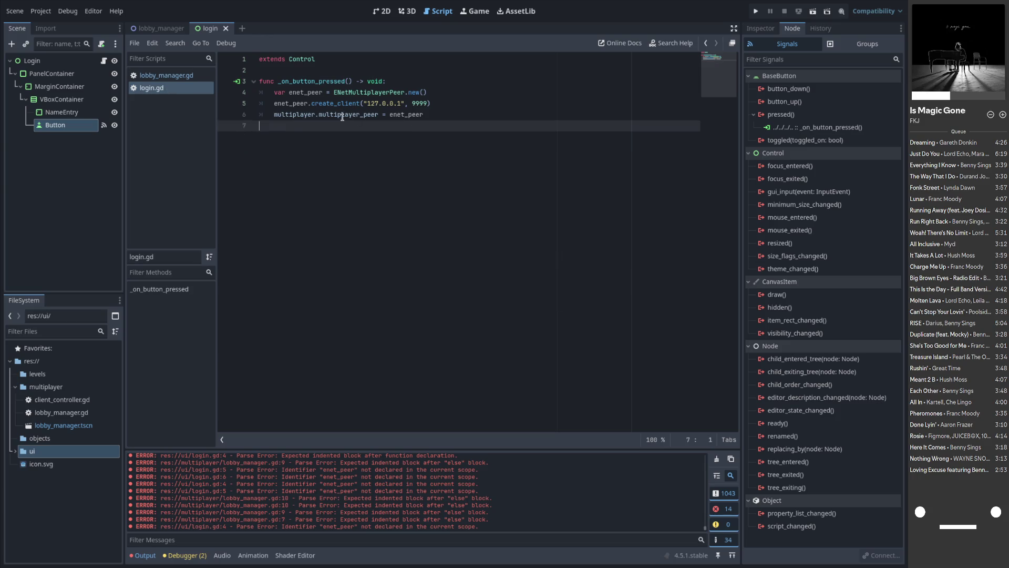
- Add multiplayer.connected_to_server.connect(_connected_to_server) below the peer assignment
key("Return")
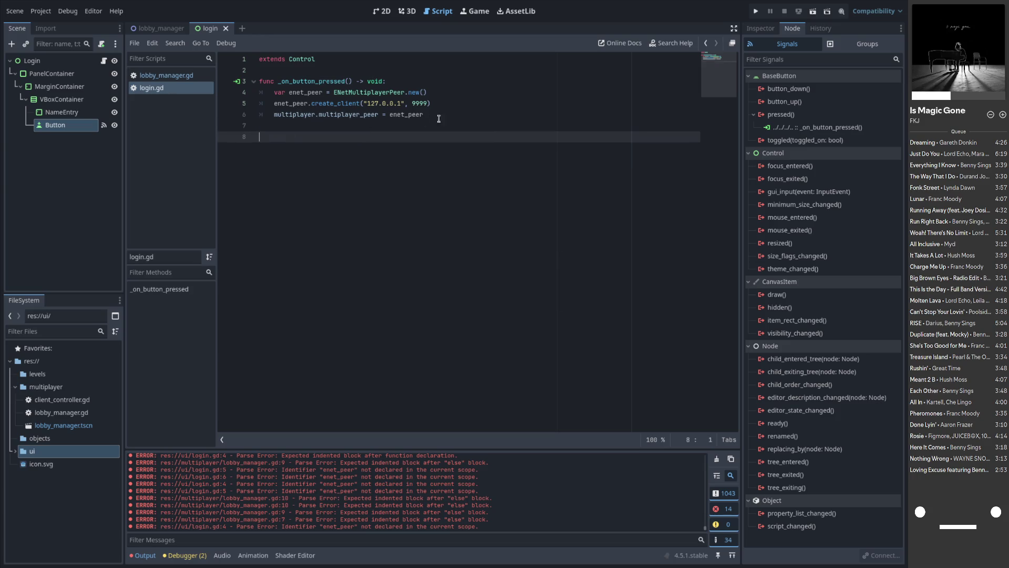
left_click(448, 116)
key("Return")
key("Return")
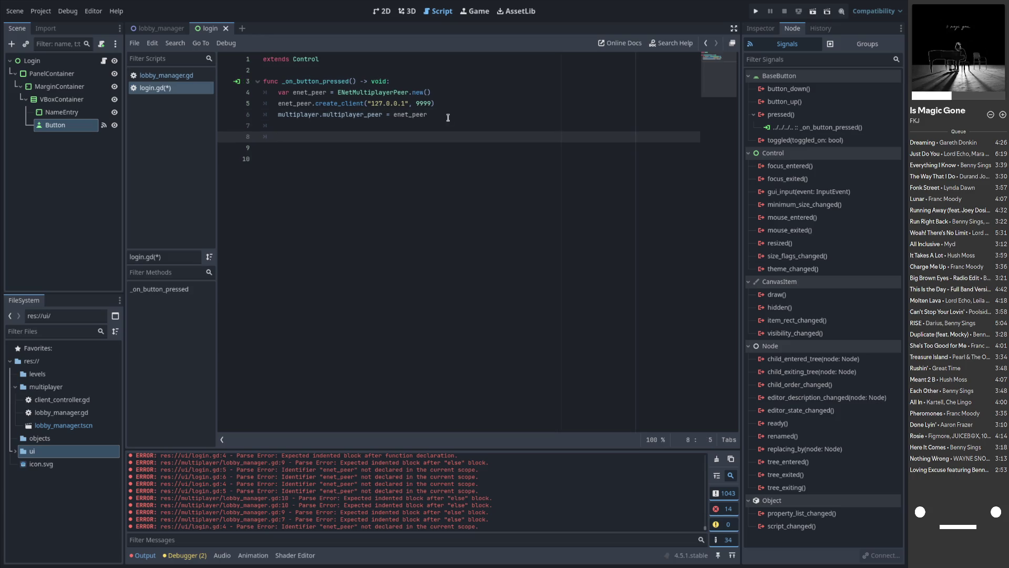
key("BackSpace")
key("BackSpace")
type("ltiplayer.")
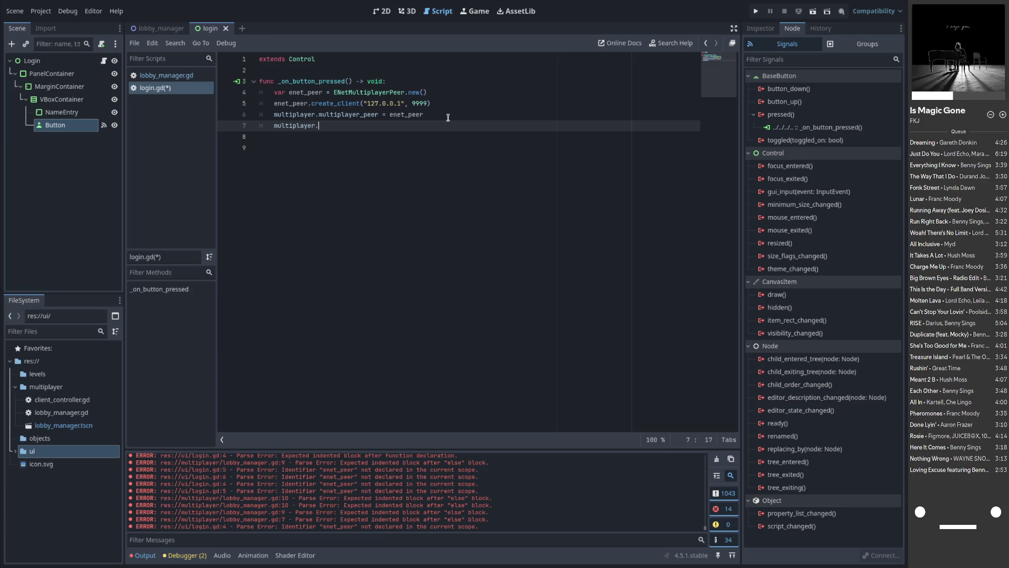
type("connect")
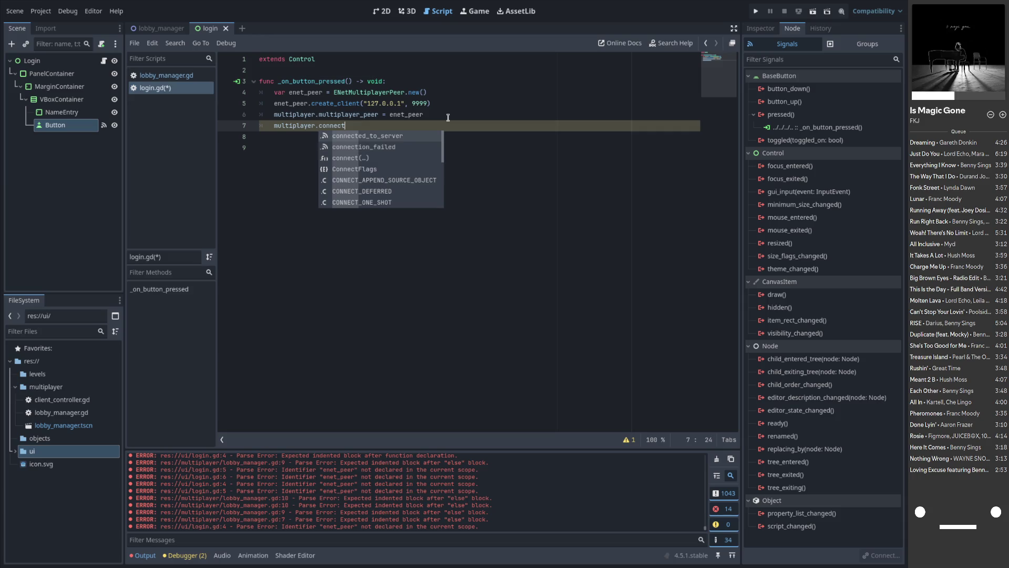
key("Return")
type(".connect")
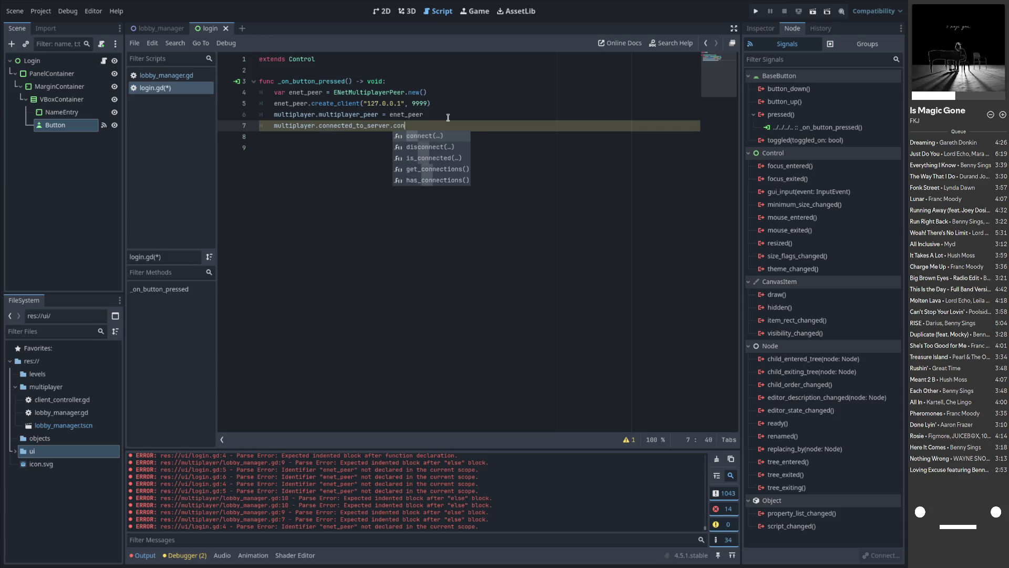
key("Return")
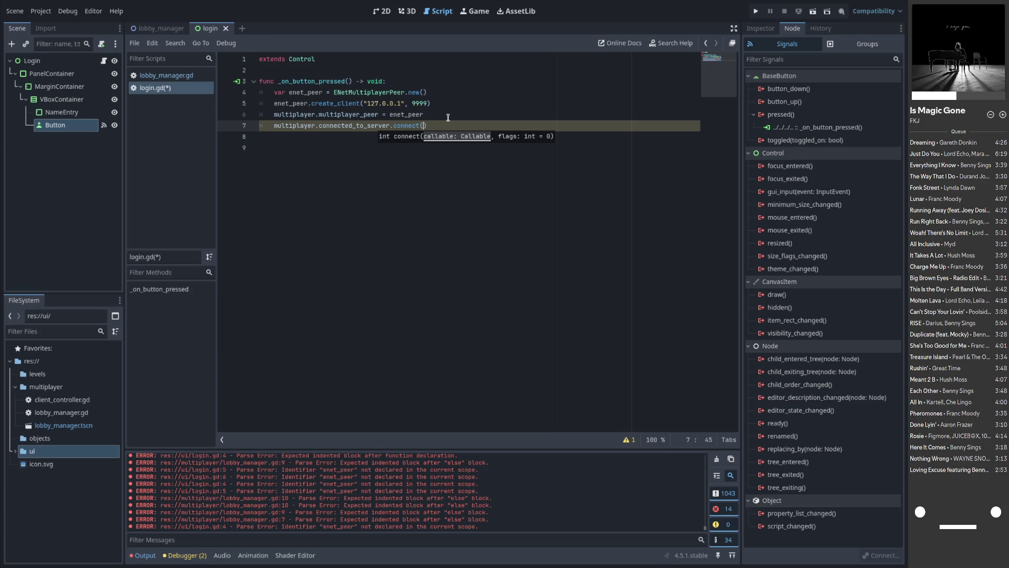
type("_connected")
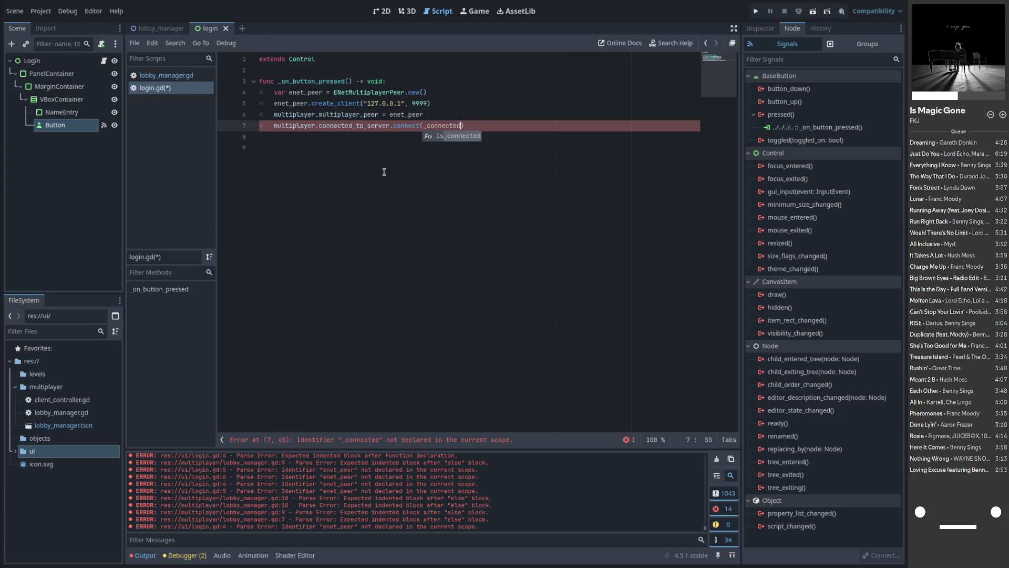
type("_to")
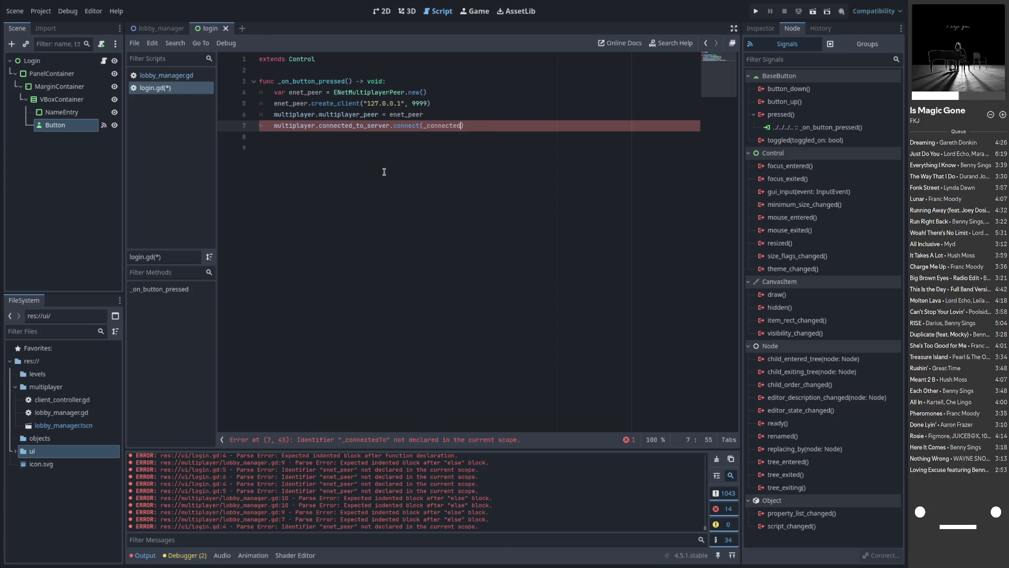
type("erver)")
key("Down")
- Write a func _connected_to_server(): pass stub in login.gd and save
key("Return")
type("func ")
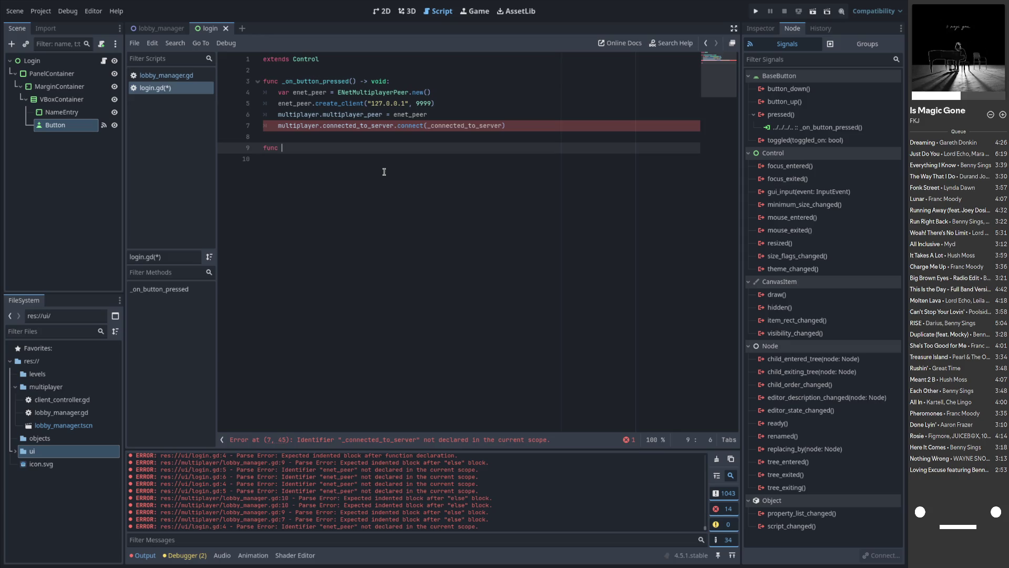
type("_conn")
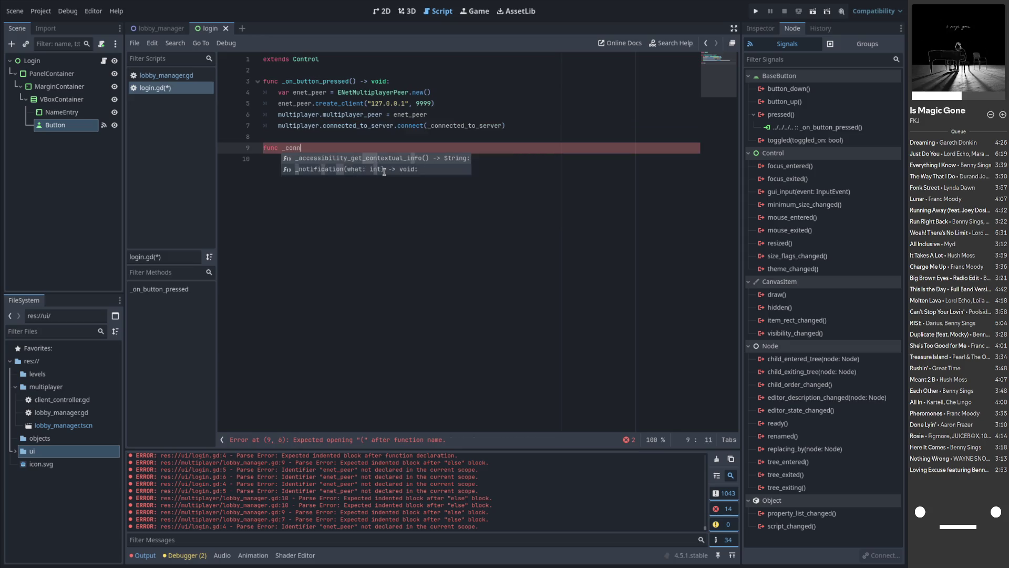
double_click(441, 126)
key("ctrl+c")
double_click(297, 149)
key("ctrl+v")
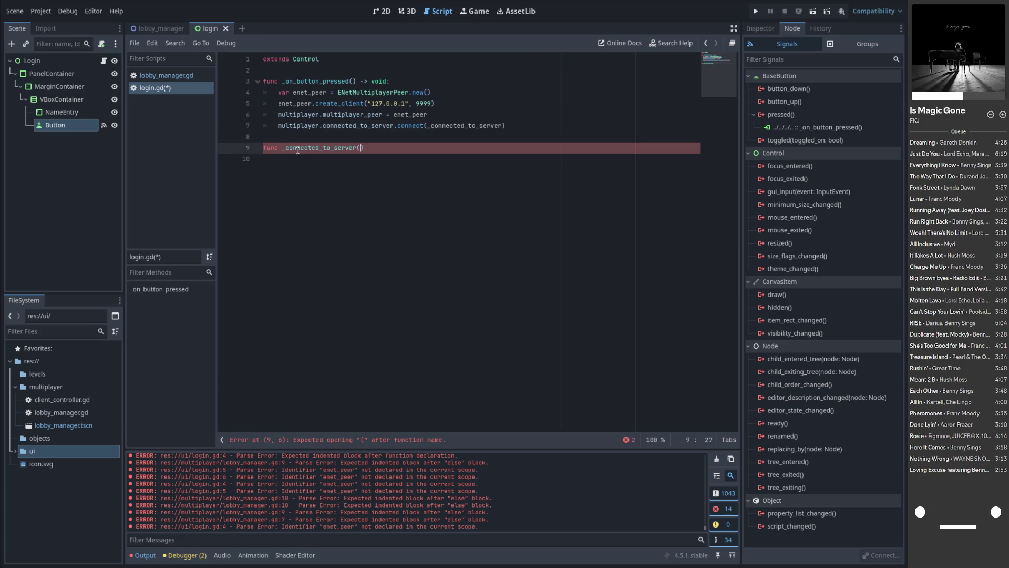
type("):")
key("Return")
key("ctrl+s")
type("pass")
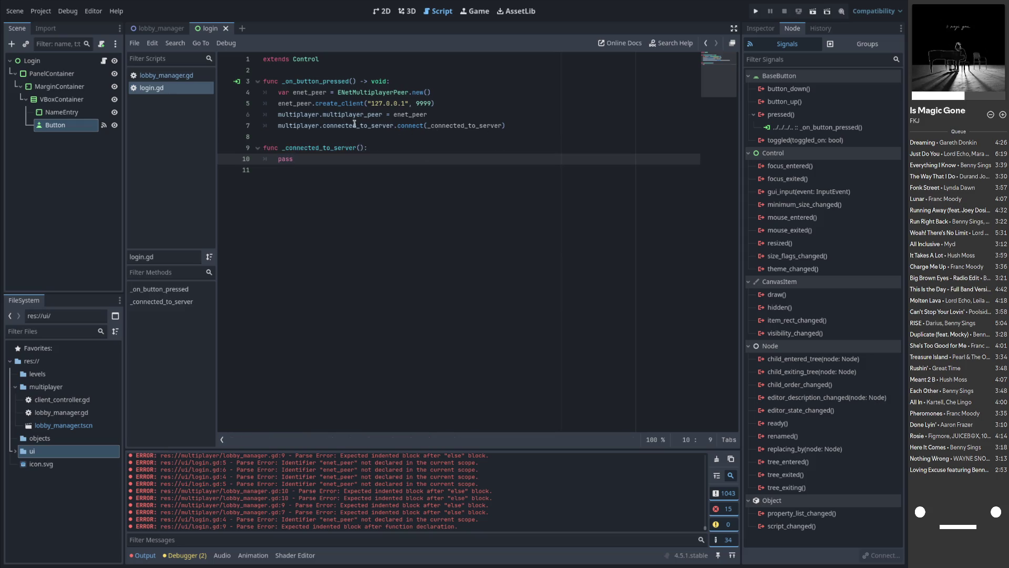
left_click(355, 124, "ctrl")
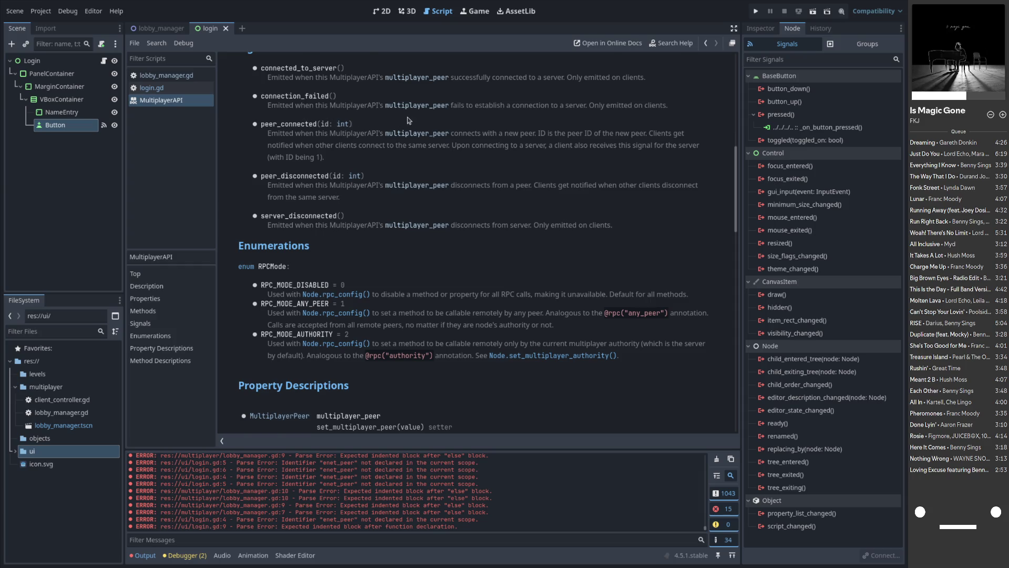
- Delete the placeholder pass from _connected_to_server in login.gd and save
scroll(342, 129, "up", 1)
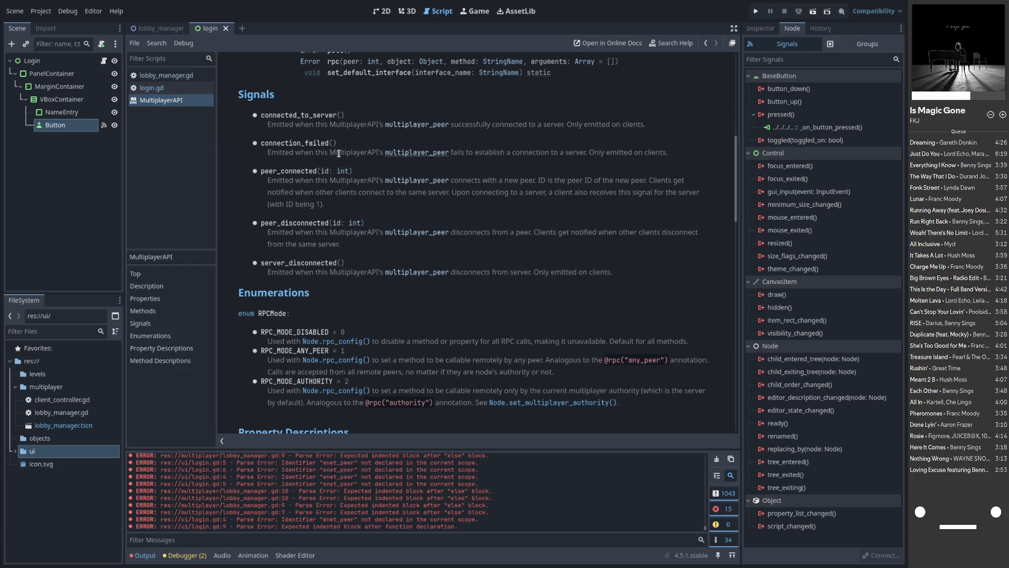
key("alt+Left")
left_click(372, 136)
double_click(366, 126)
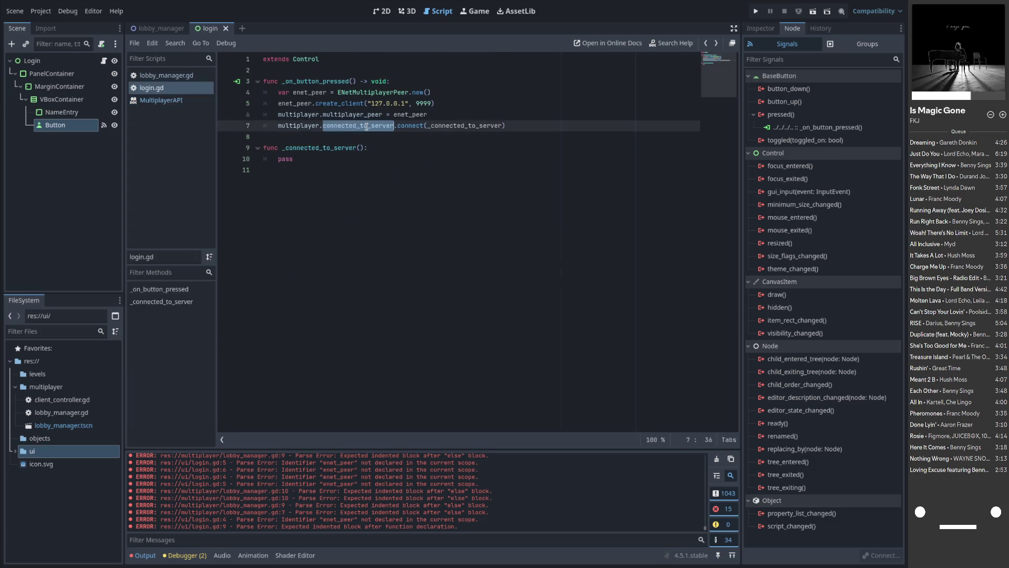
left_click(316, 161)
double_click(286, 159)
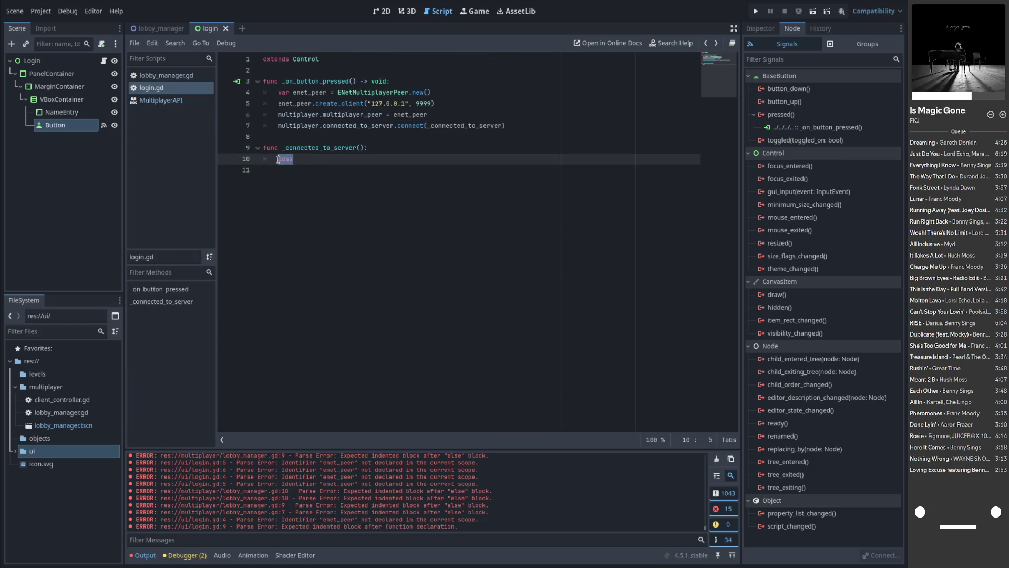
key("BackSpace")
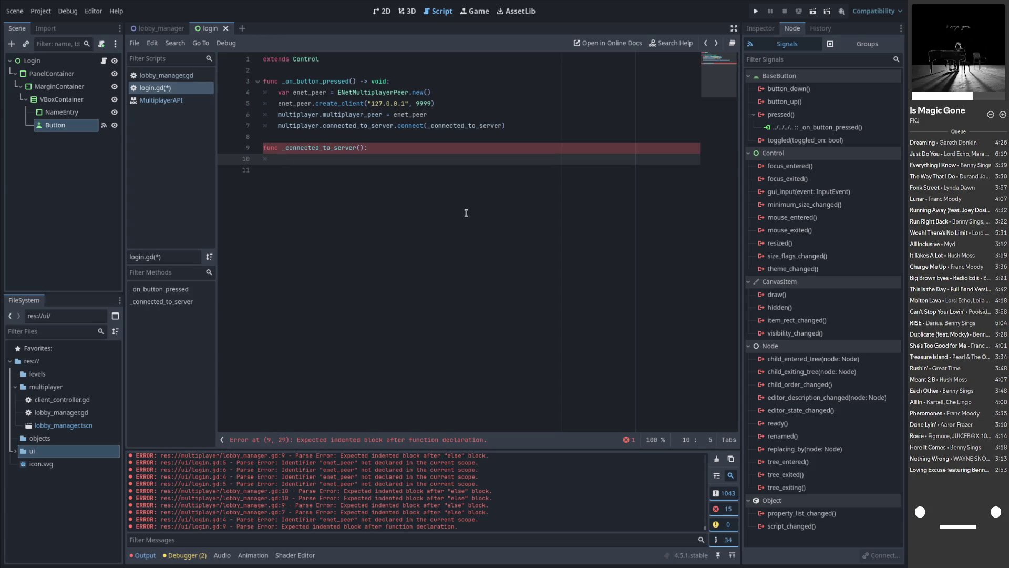
key("ctrl+s")
- In lobby_manager.gd, delete the empty else branch from _ready
left_click(167, 75)
left_click(309, 138)
key("BackSpace")
key("BackSpace")
key("BackSpace")
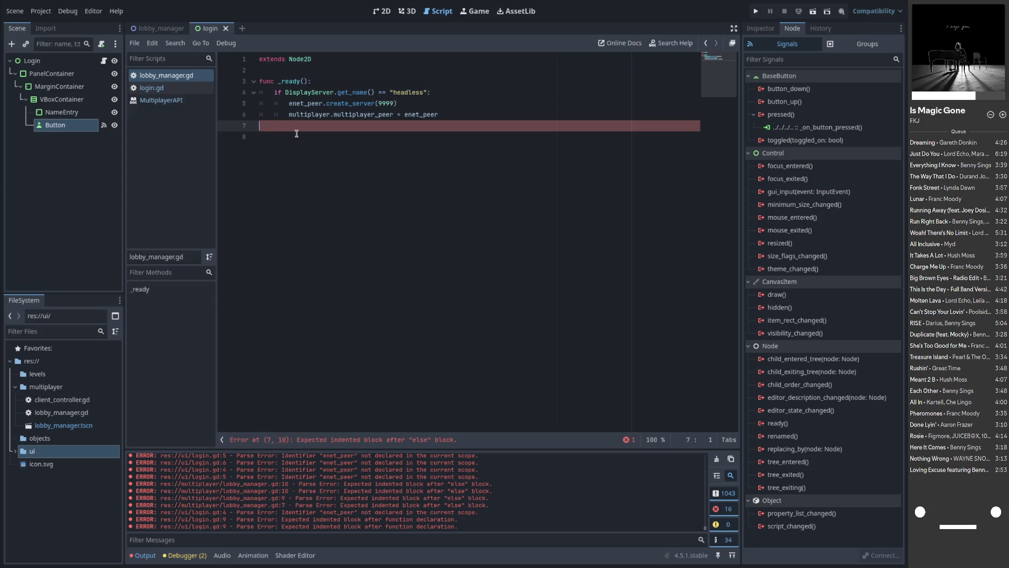
- Remove the leftover else lines and start a 'var enet_peer' line in the headless block
key("Tab")
key("Tab")
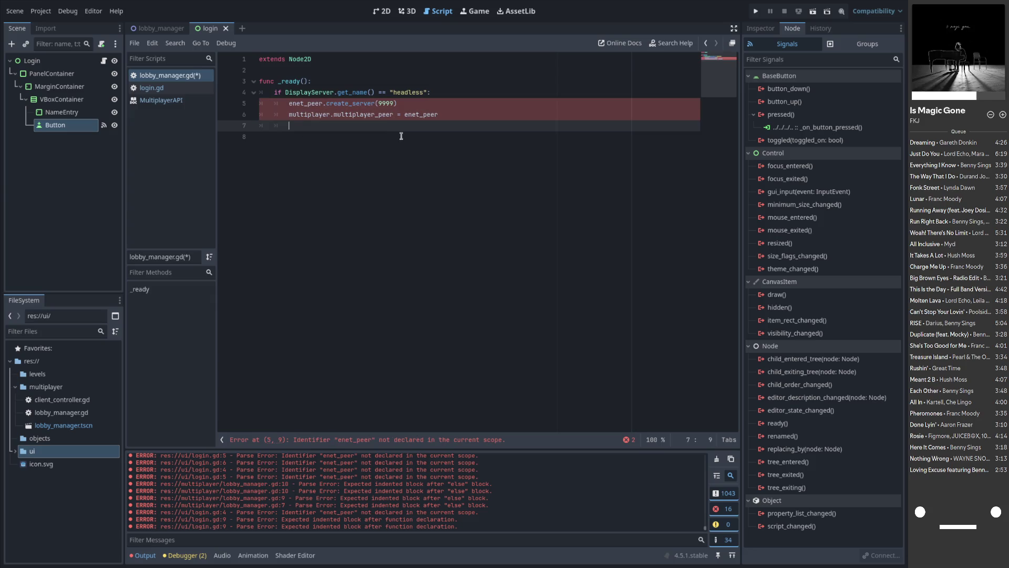
key("BackSpace")
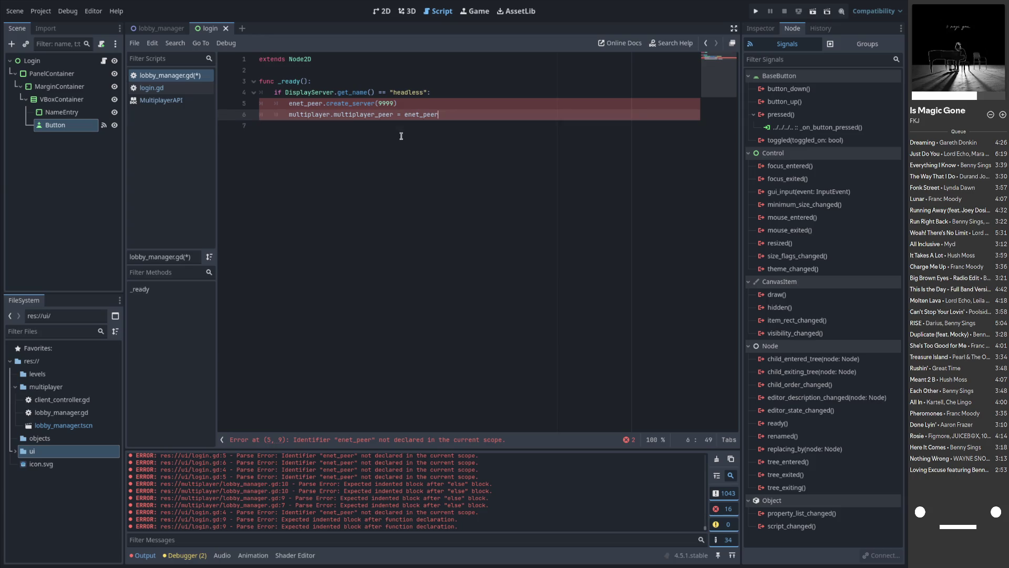
left_click(446, 93)
key("Return")
type("var enet_")
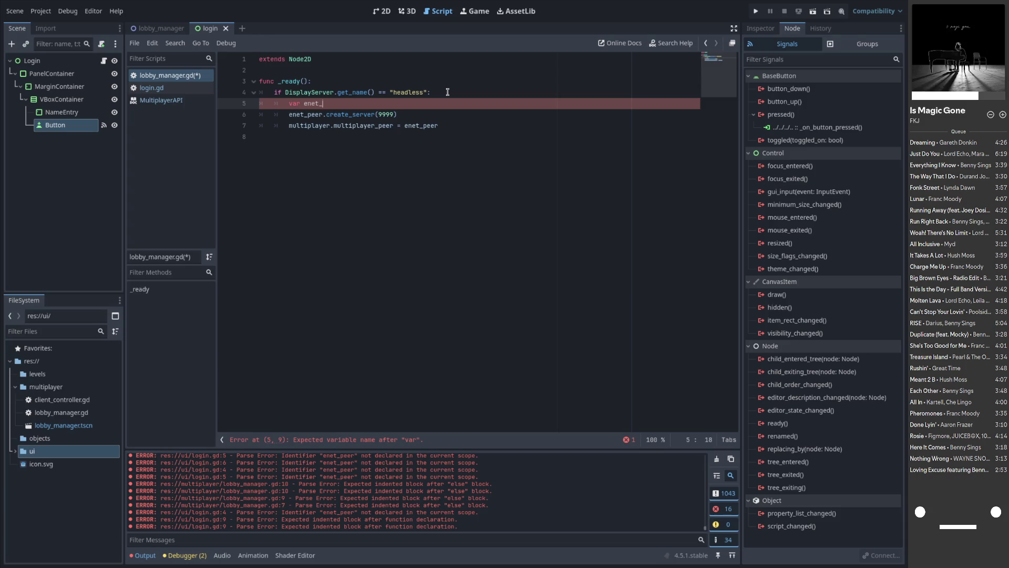
type("peer = enet_peer")
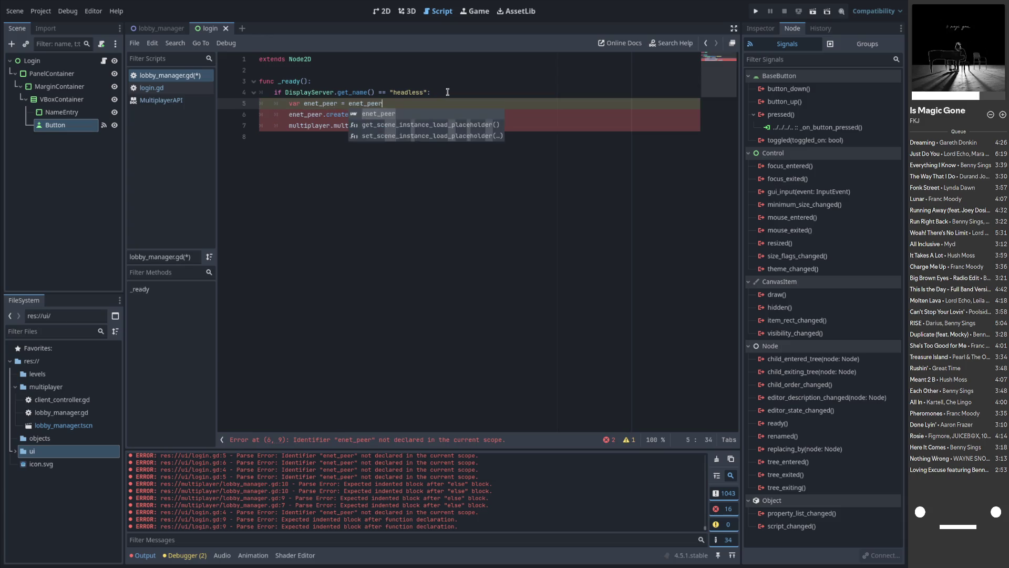
key("Escape")
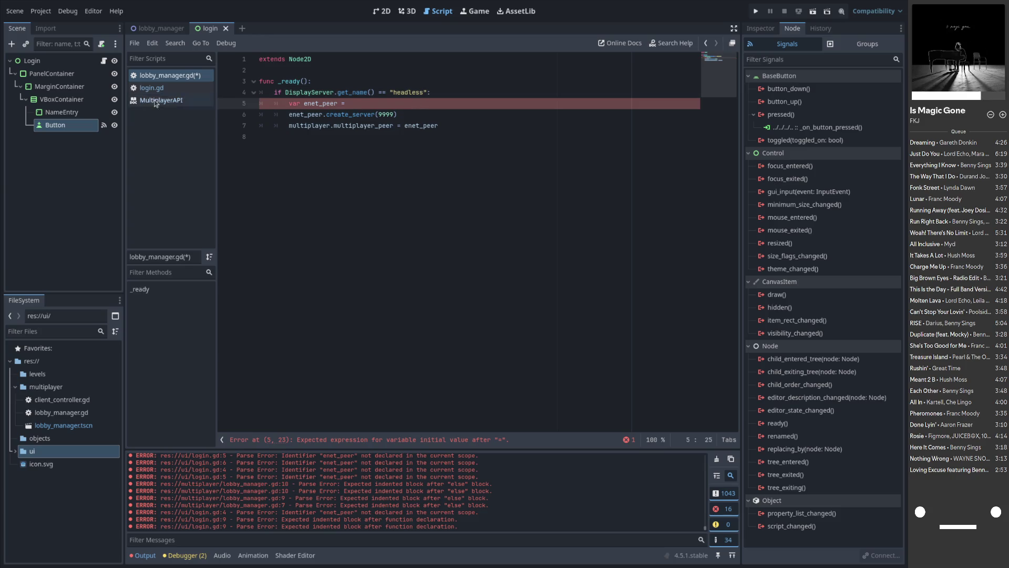
- Complete 'var enet_peer = ENetMultiplayerPeer.new()' via autocomplete and save lobby_manager.gd
left_click(160, 88)
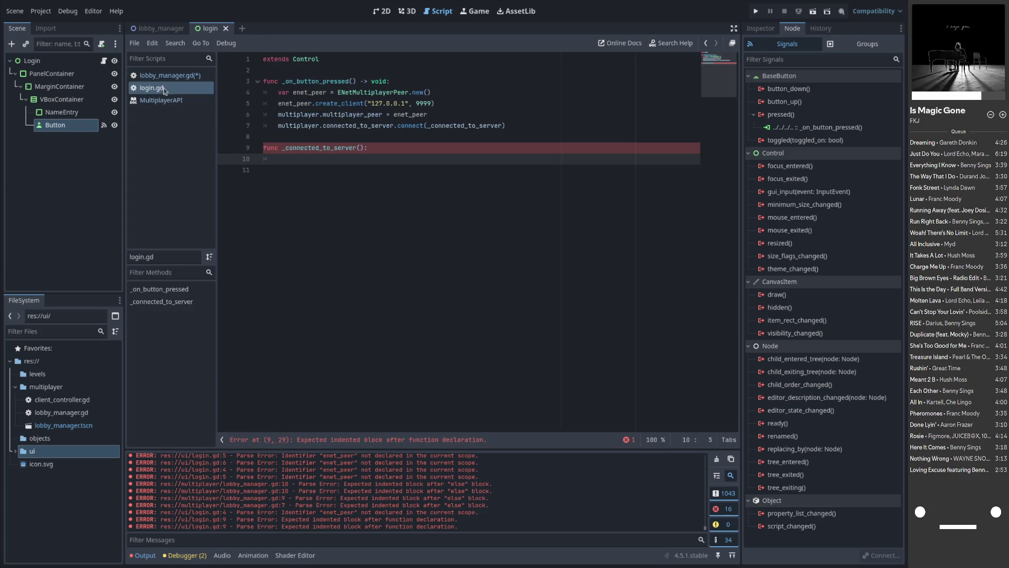
left_click(189, 78)
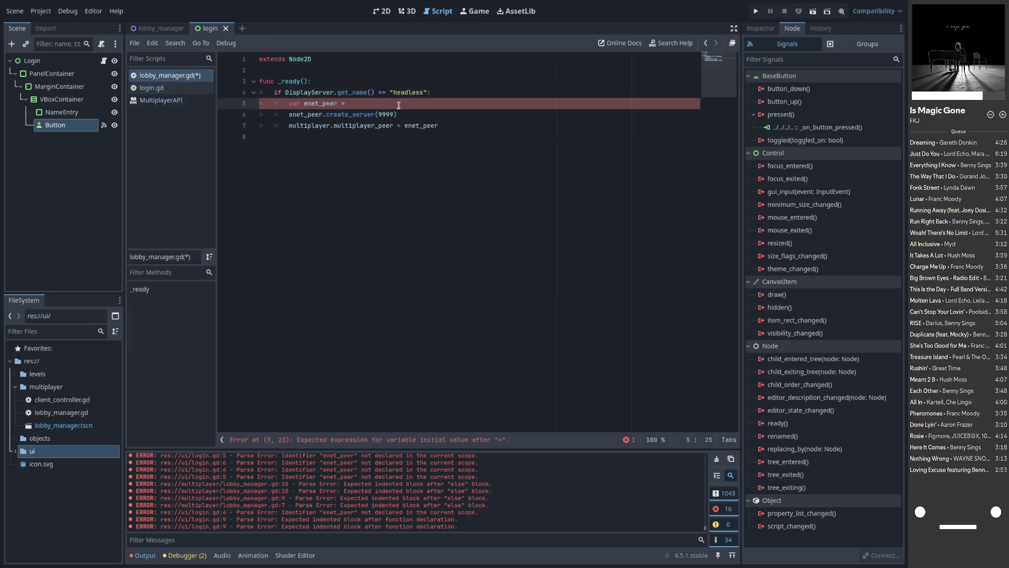
type("net")
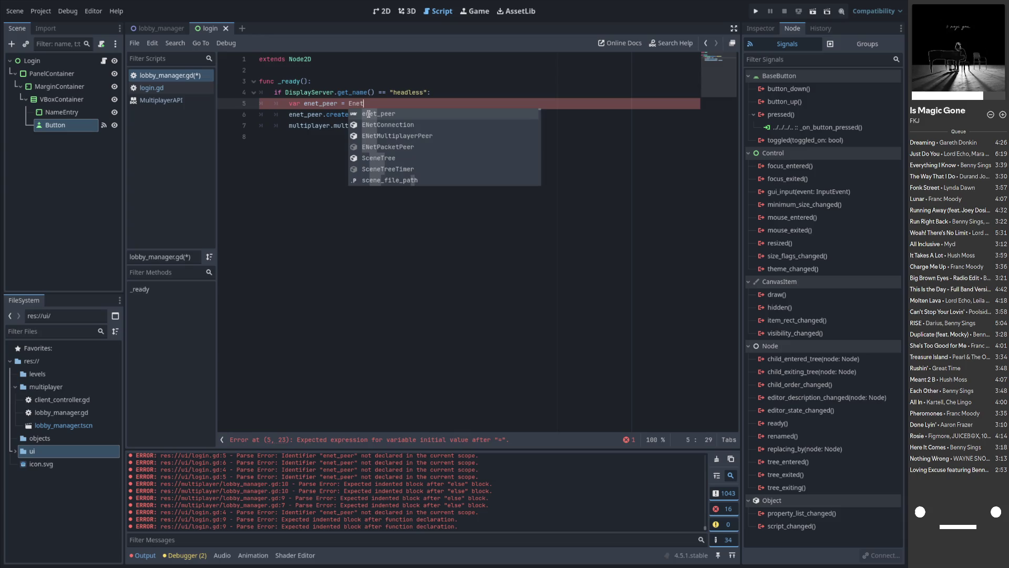
key("Return")
type(".n")
key("Return")
key("ctrl+s")
key("Down")
key("Down")
double_click(321, 127)
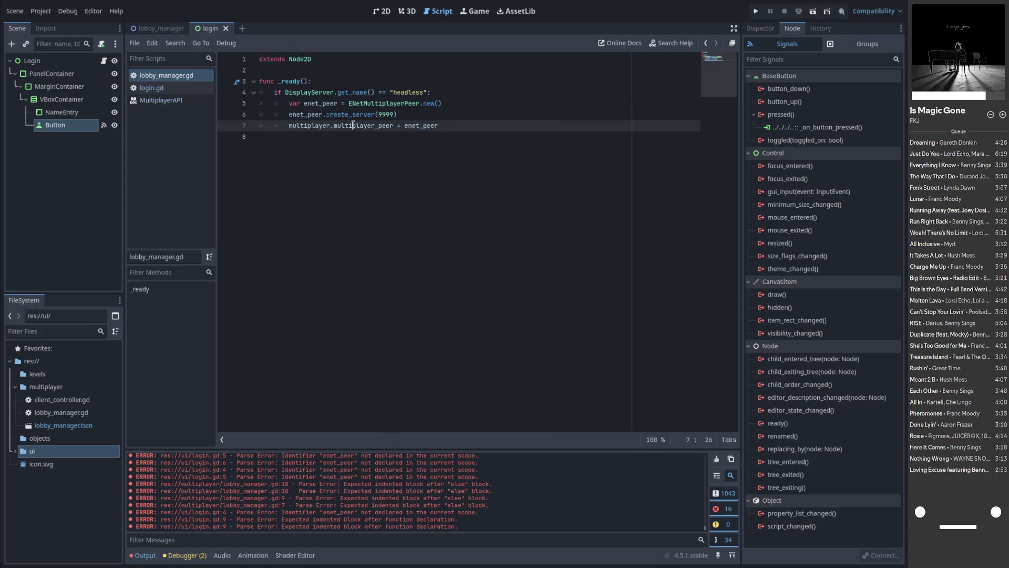
- Inspect multiplayer_peer, DisplayServer and the 'headless' string in _ready
double_click(353, 125)
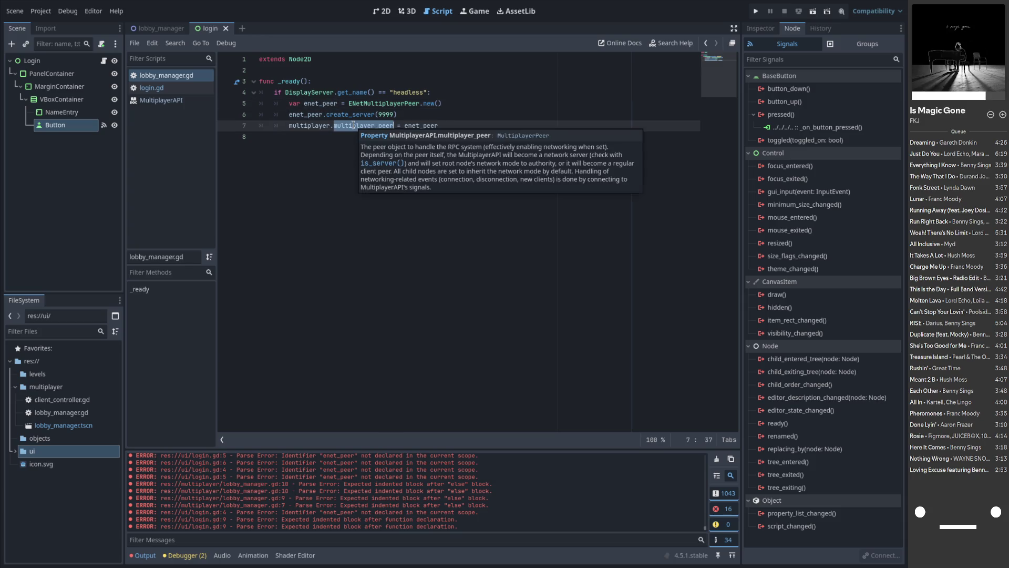
left_click(420, 117)
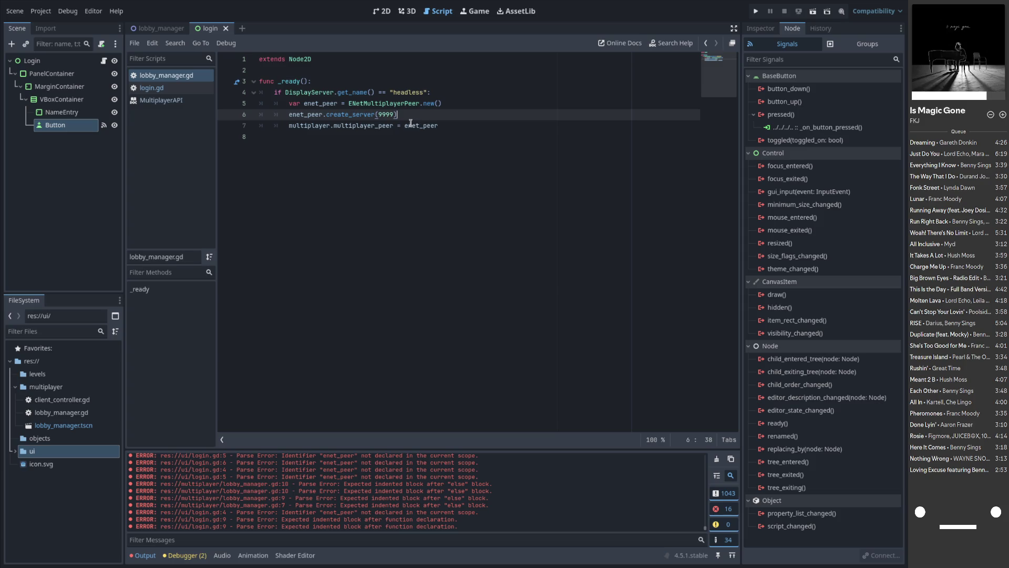
double_click(375, 127)
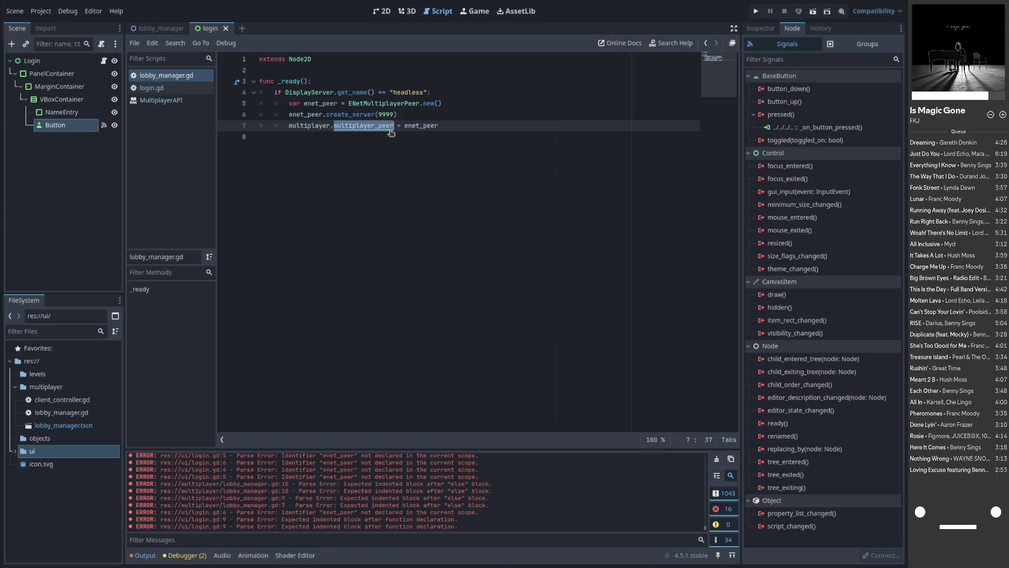
left_click(451, 125)
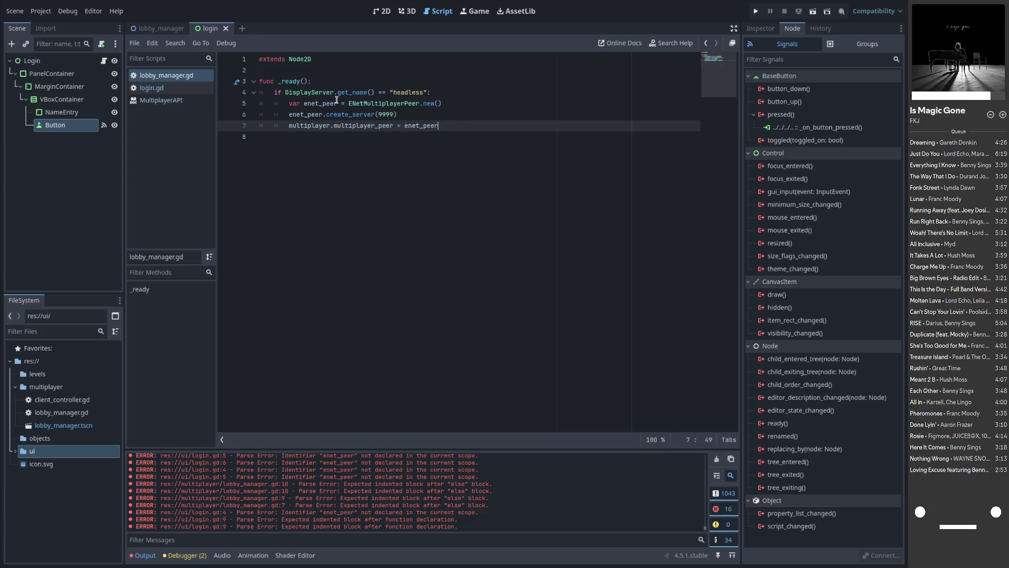
double_click(320, 92)
left_click(350, 90)
double_click(407, 93)
left_click(342, 94)
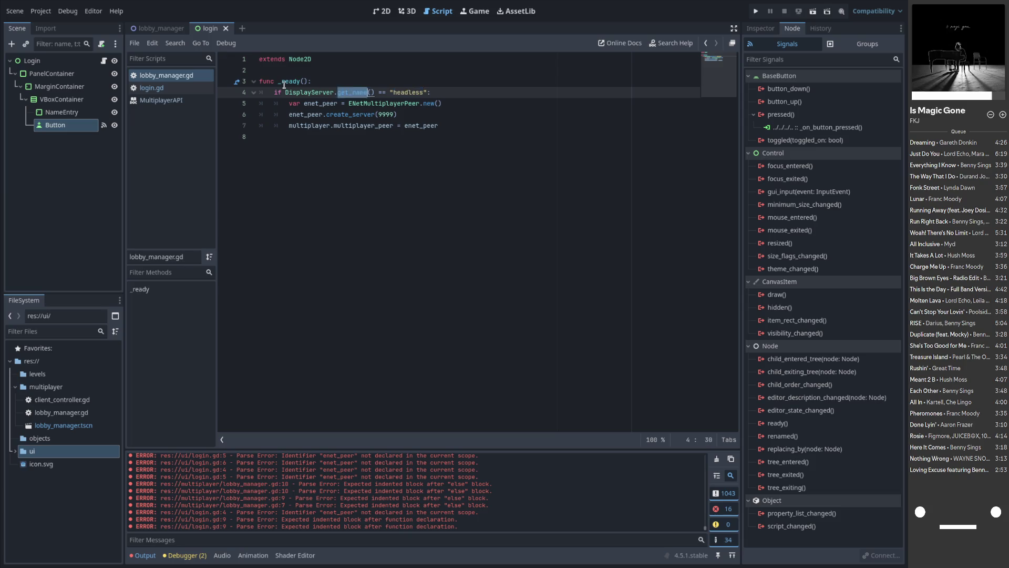
- Check the multiplayer and enet_peer uses on line 7, then add blank lines after the server setup
left_click(345, 114)
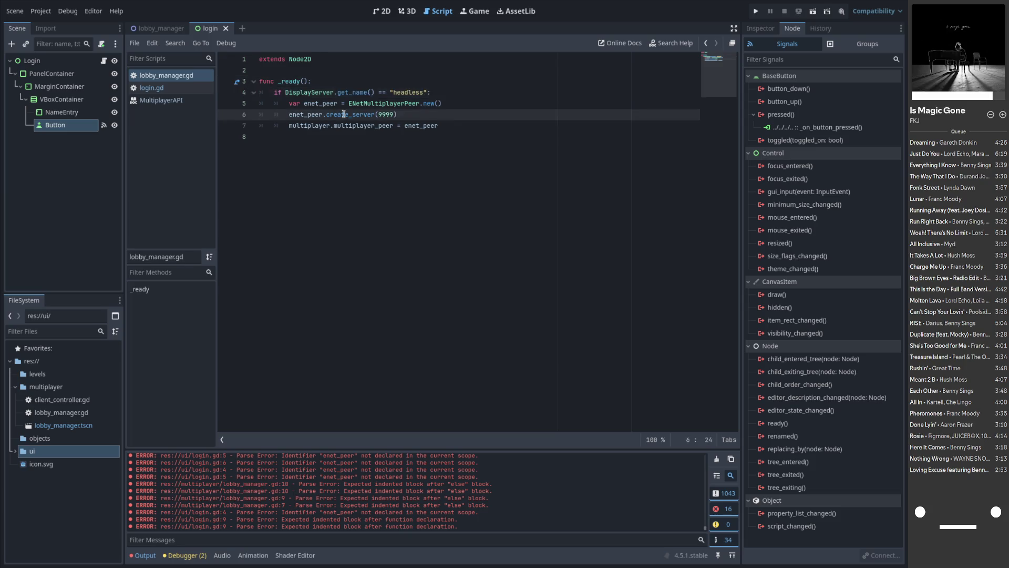
left_click(421, 126)
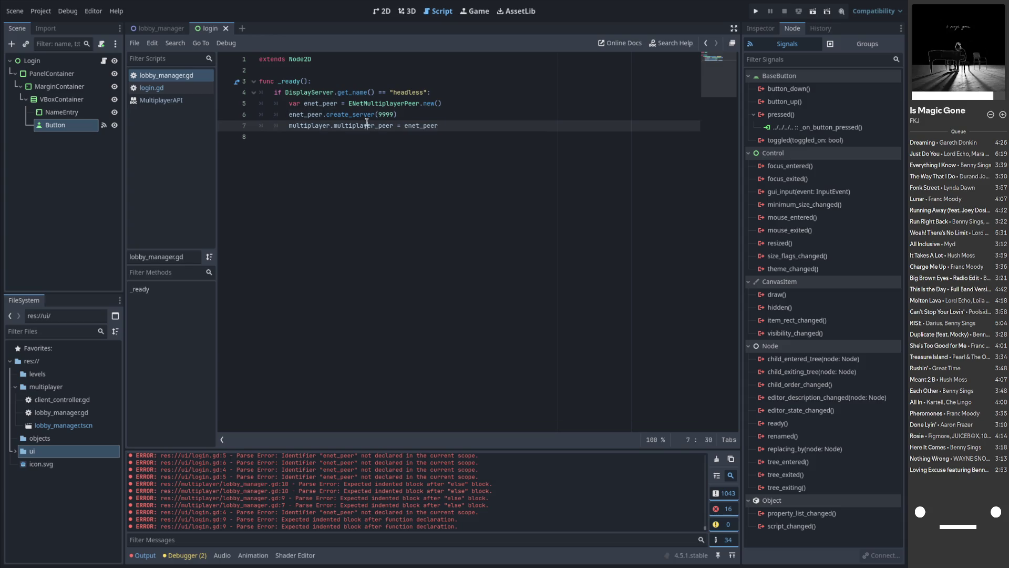
double_click(319, 125)
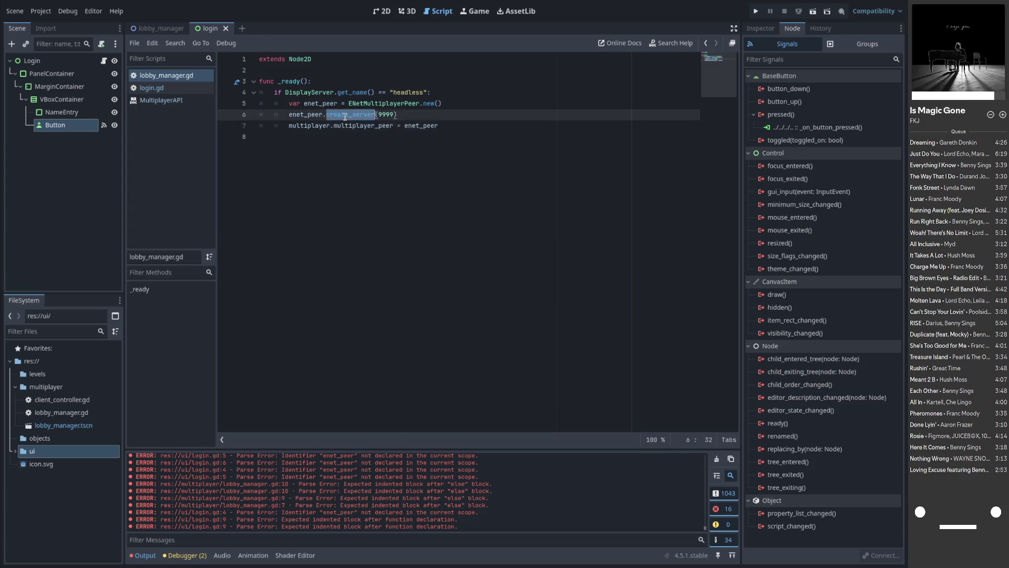
left_click(339, 126)
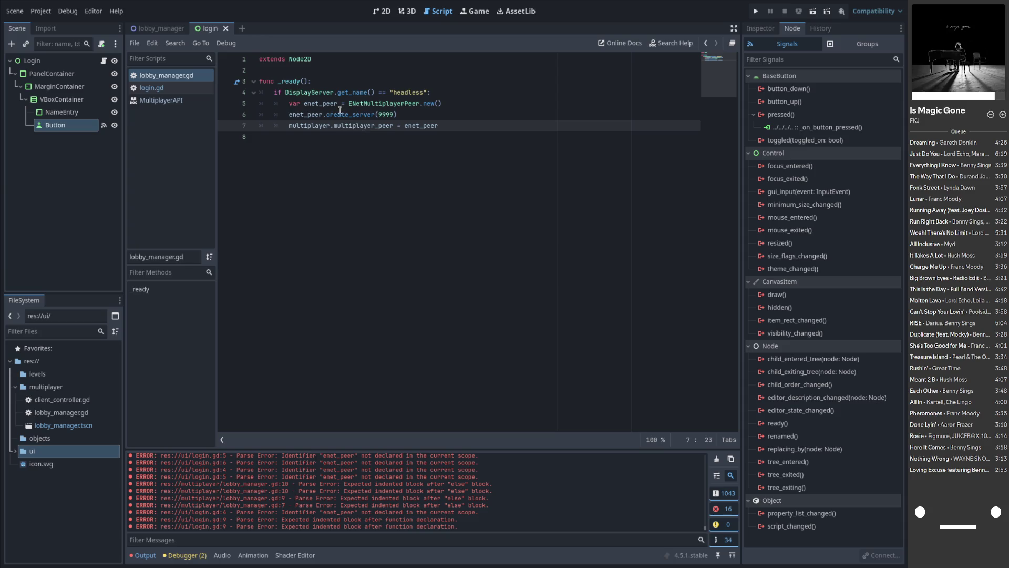
double_click(307, 115)
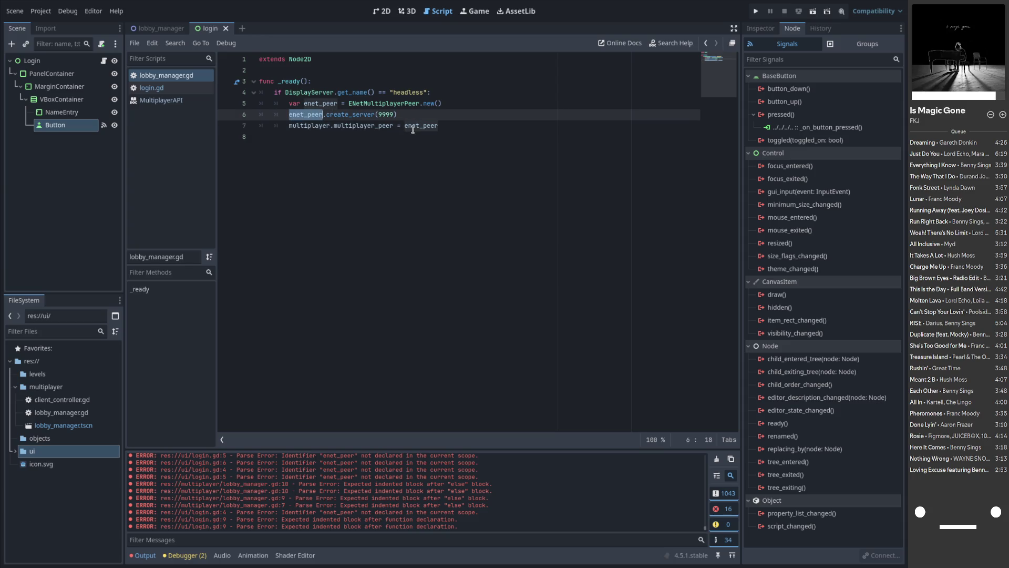
double_click(415, 126)
left_click(434, 126)
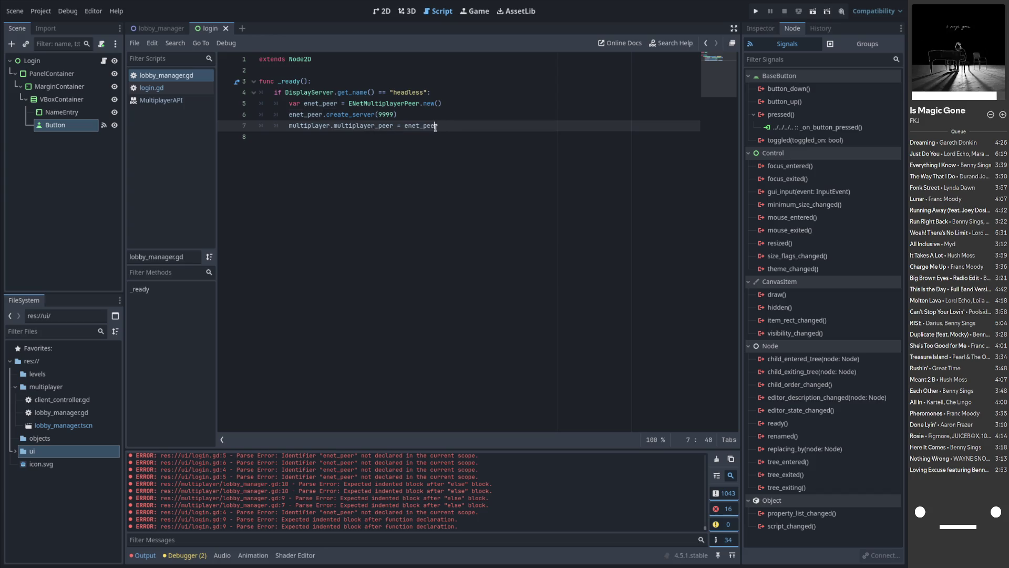
left_click(360, 142)
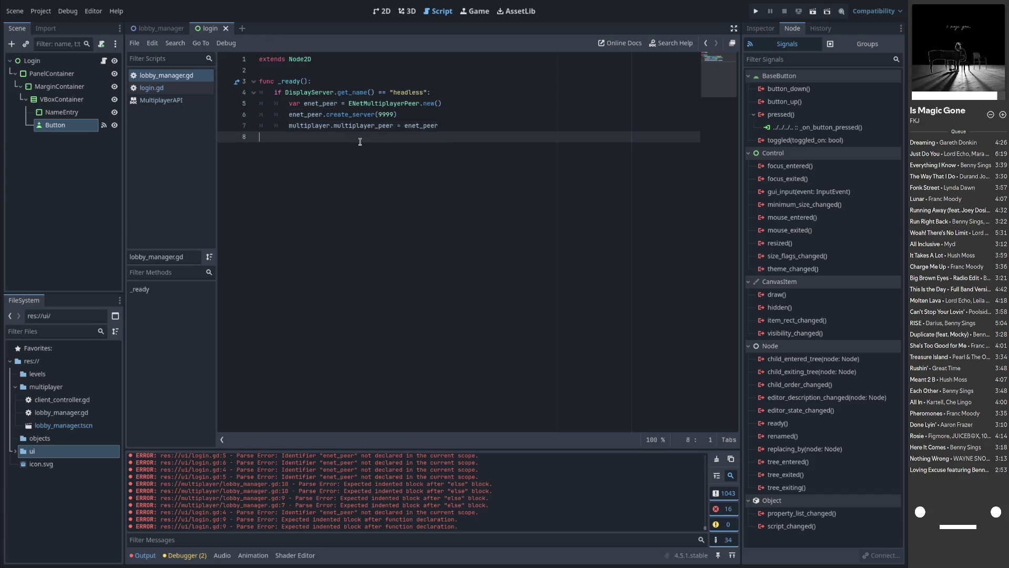
key("Return")
key("Return")
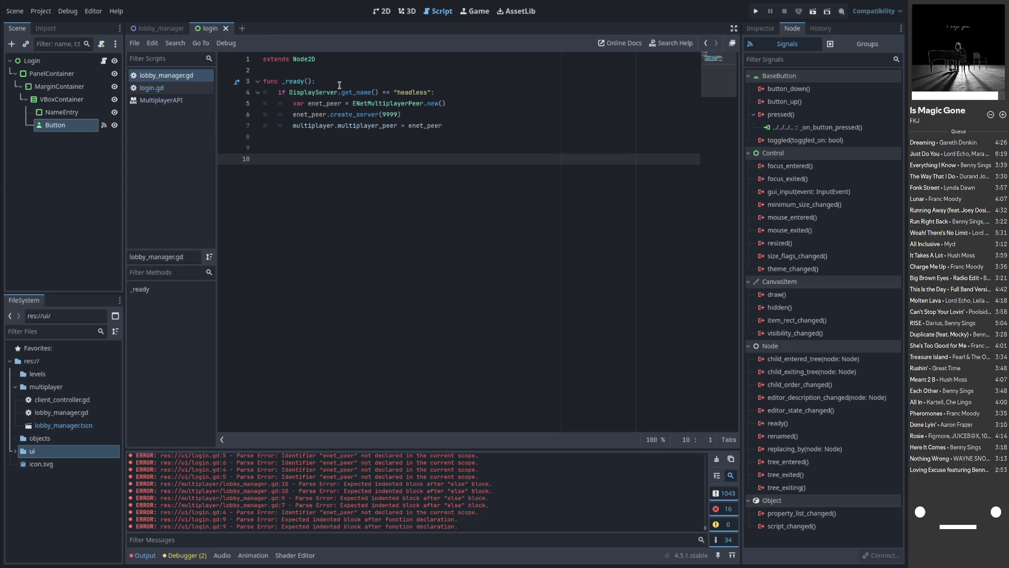
- Begin a login(): function with an empty annotation line above it
key("BackSpace")
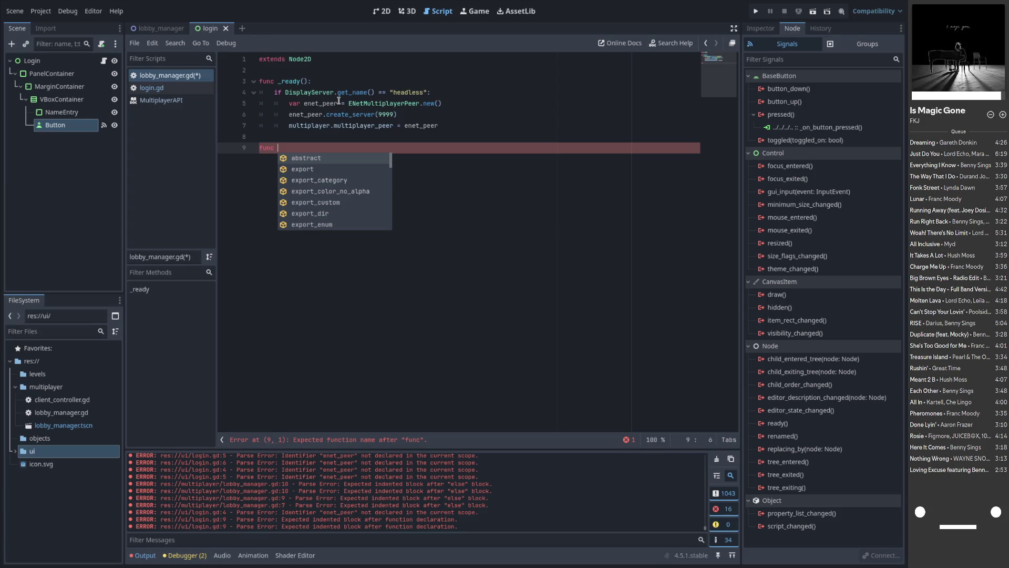
type("login")
key("Up")
key("Return")
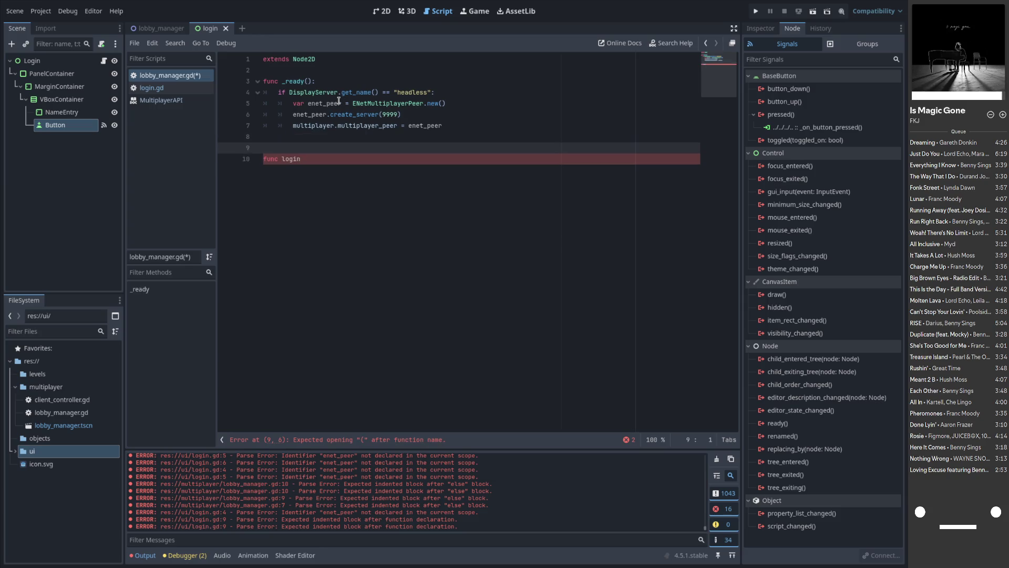
type("@")
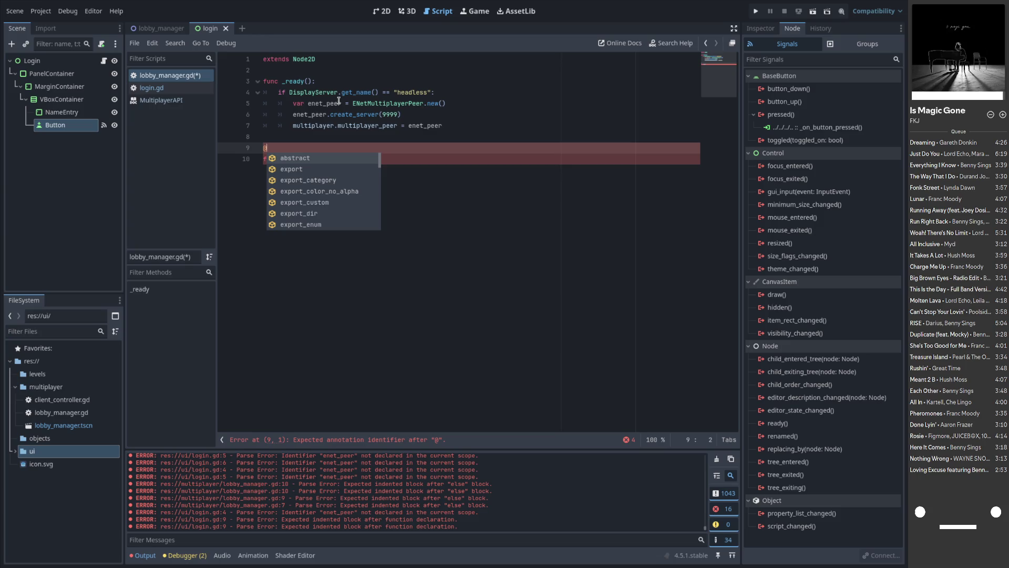
key("Escape")
key("Down")
key("End")
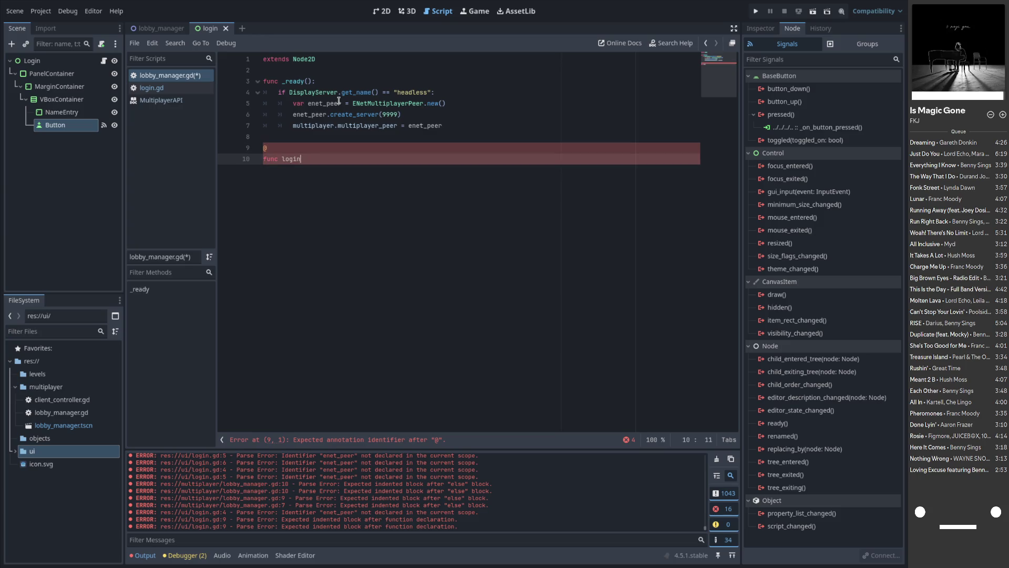
type("):")
key("Return")
key("Up")
key("Up")
key("Down")
key("Right")
key("Right")
key("Right")
key("Right")
key("Right")
key("Right")
type("userna")
type("me:Stri")
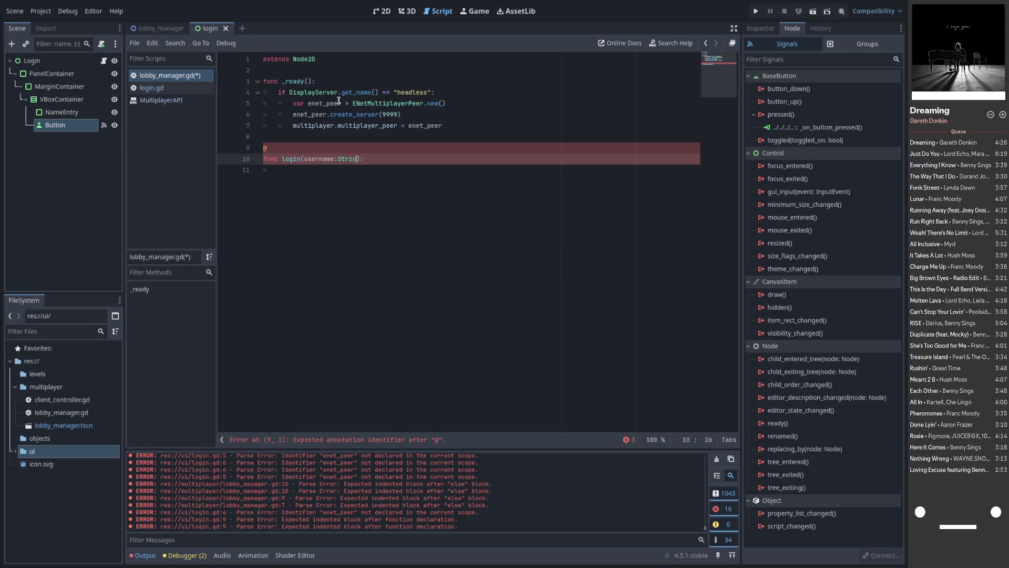
key("Return")
key("Up")
type("rpc(")
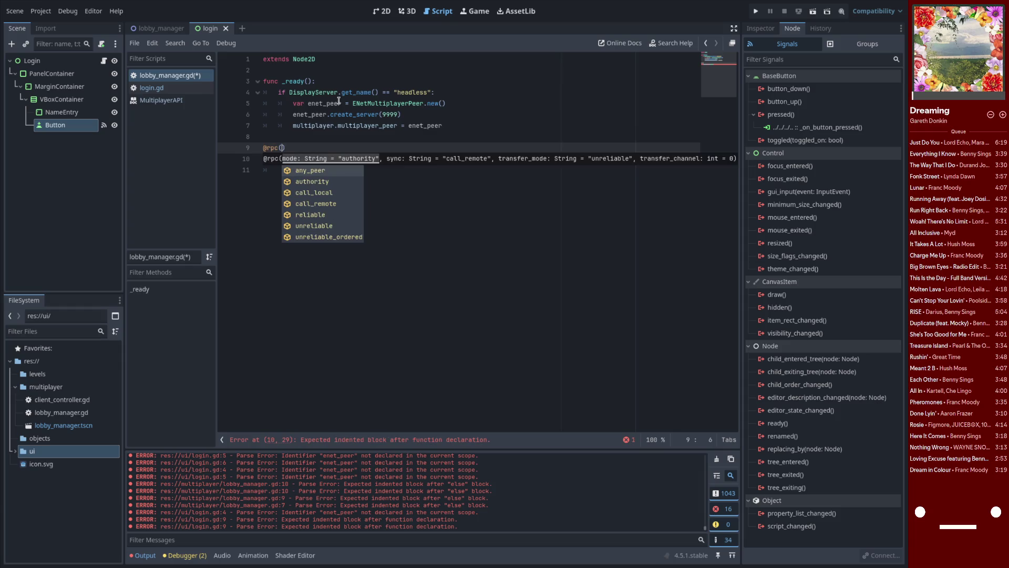
key("Return")
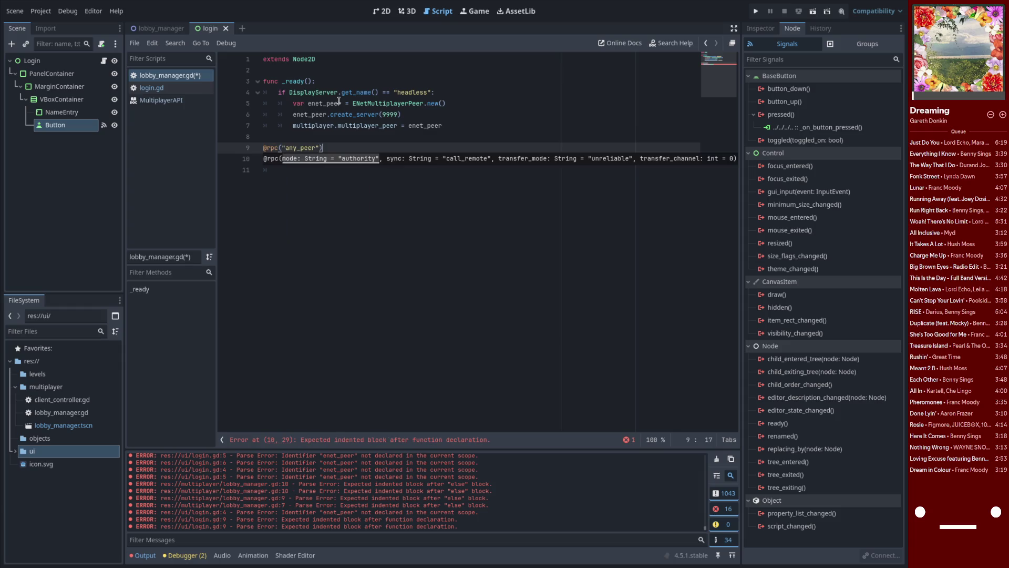
key("ctrl+s")
key("Down")
key("Down")
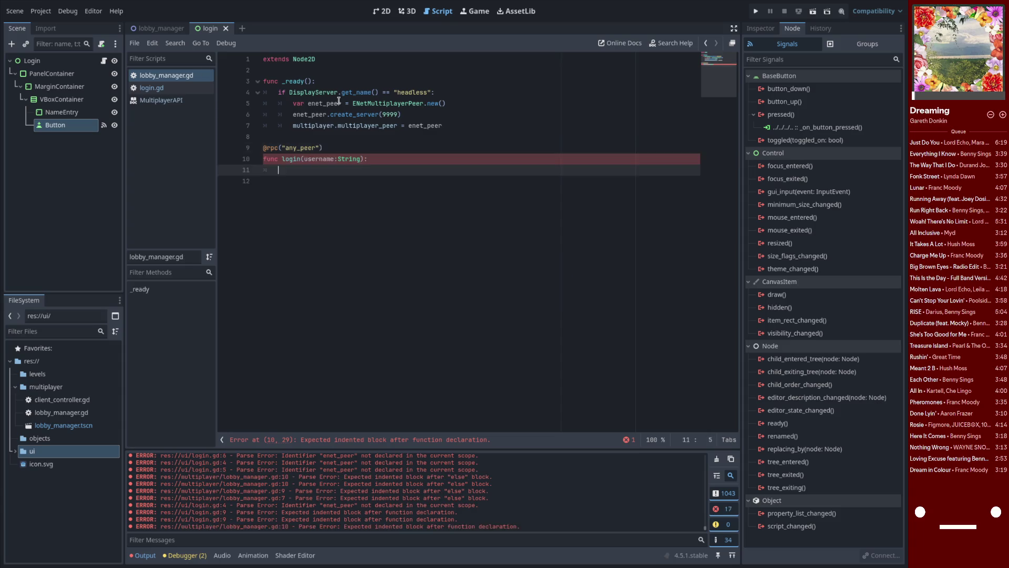
key("Up")
key("Up")
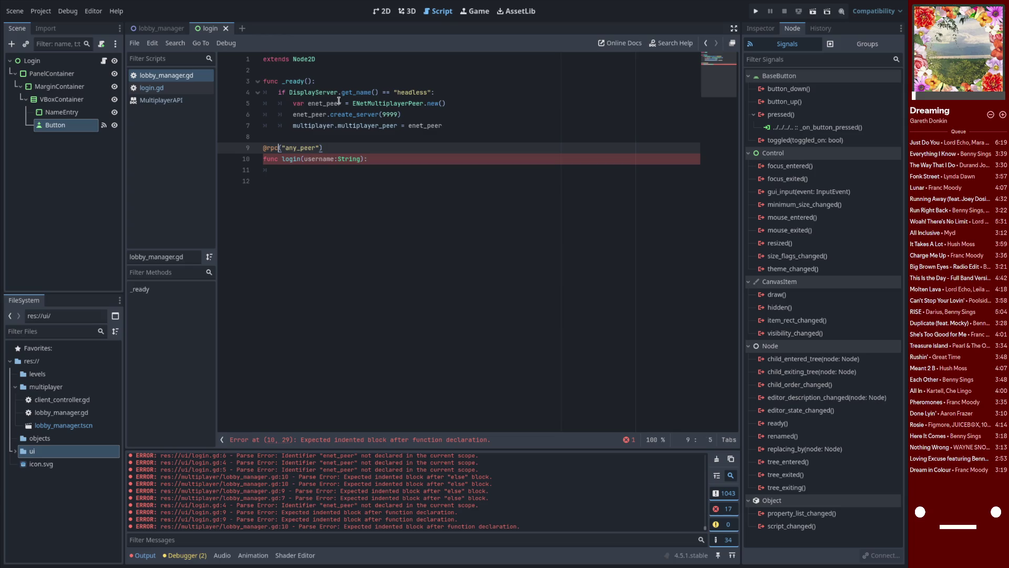
type("(")
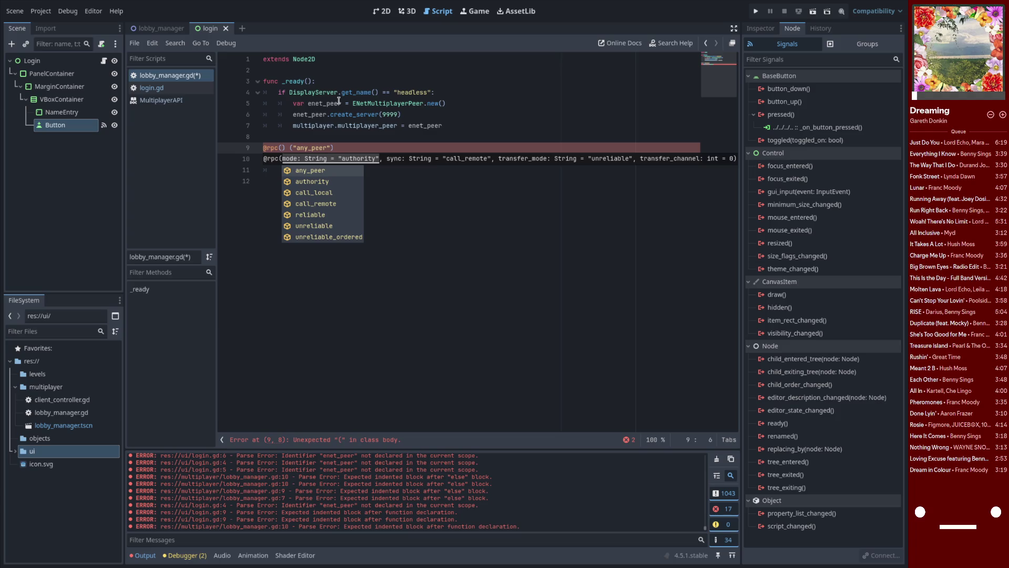
key("Delete")
key("Delete")
key("Delete")
key("Right")
key("Right")
key("Right")
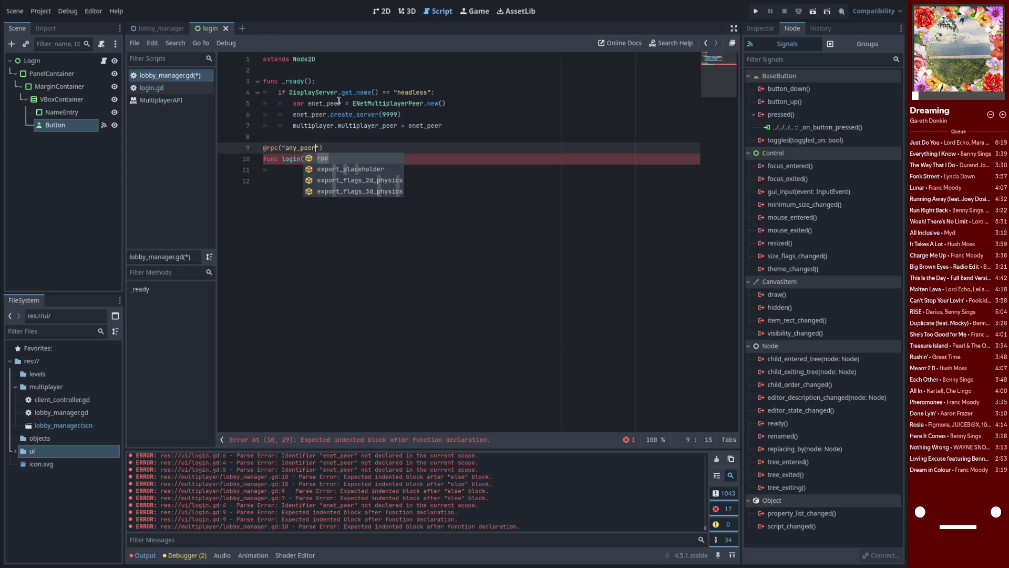
type("\",")
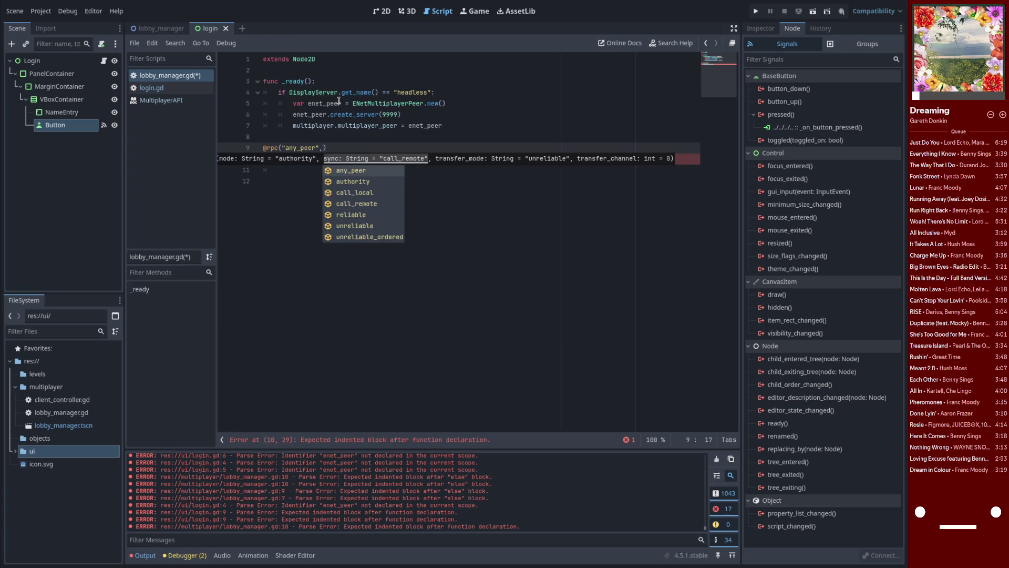
key("Up")
key("Down")
key("Down")
key("Down")
key("Down")
key("Return")
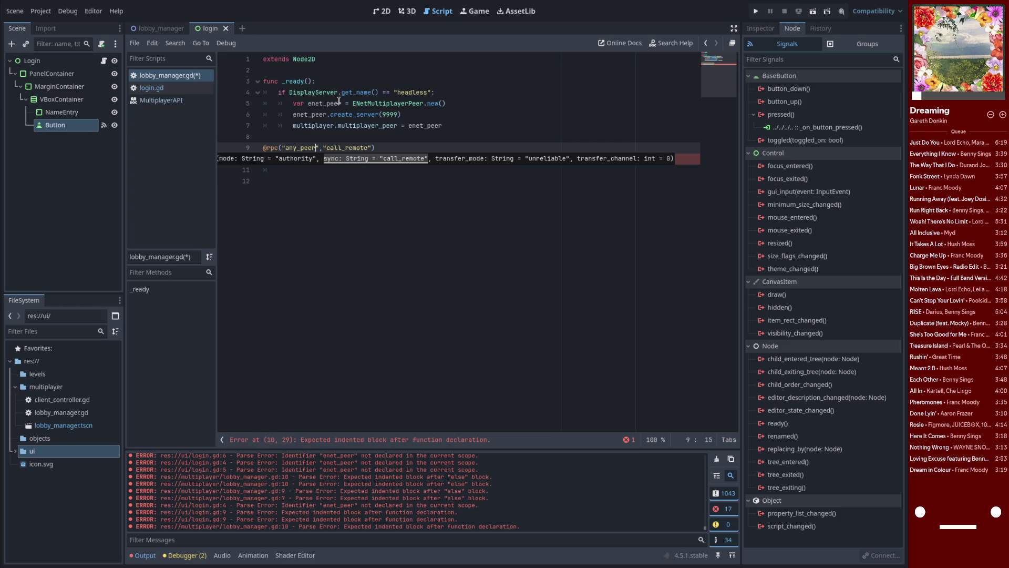
key("End")
key("ctrl+s")
- Write 'func login(username:String):' below the annotation and save all scripts
key("Return")
type("func login(username:String):")
key("Return")
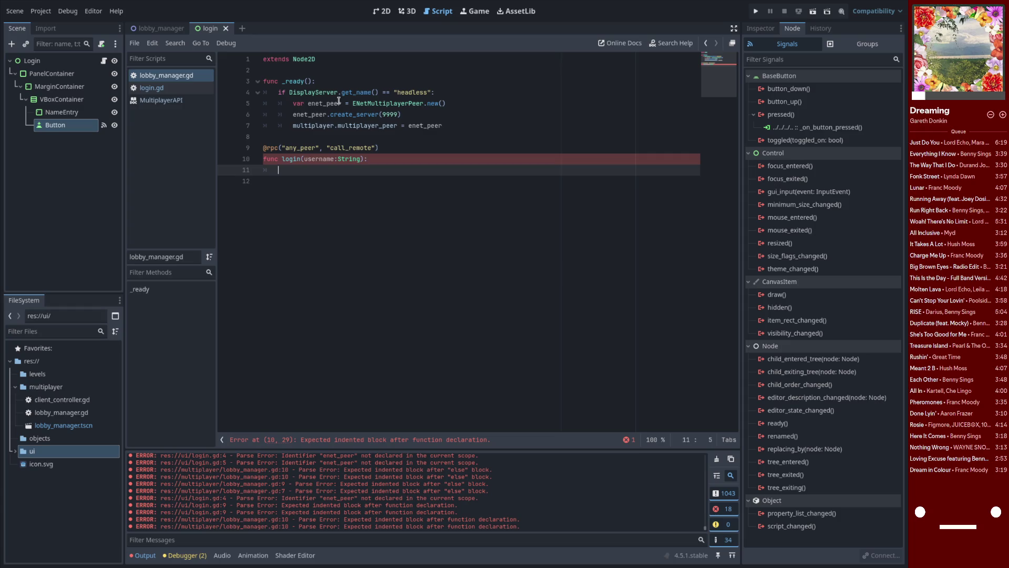
key("BackSpace")
key("ctrl+s")
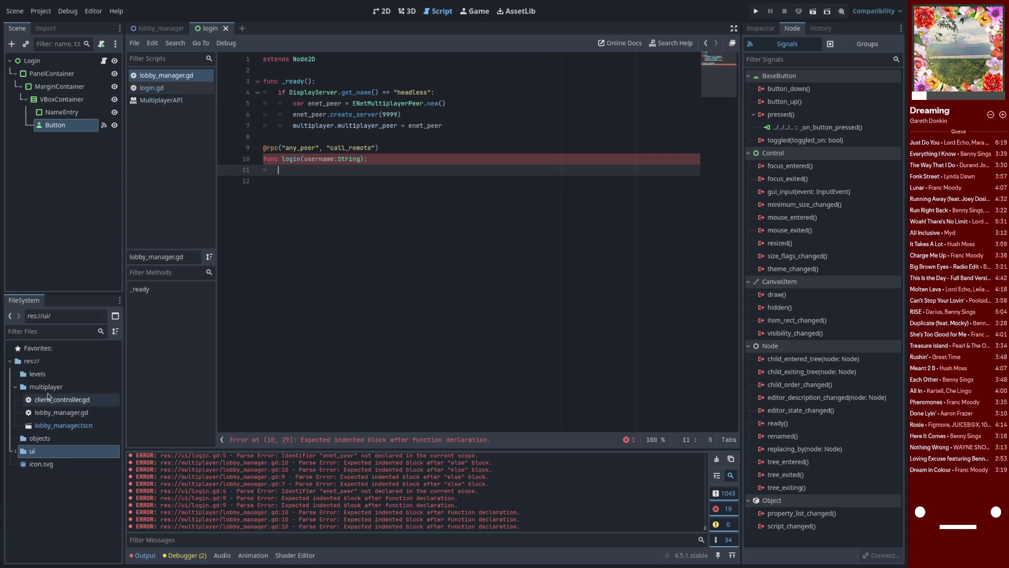
- Start a new 2D scene in the objects folder, then cancel it
left_click(15, 386)
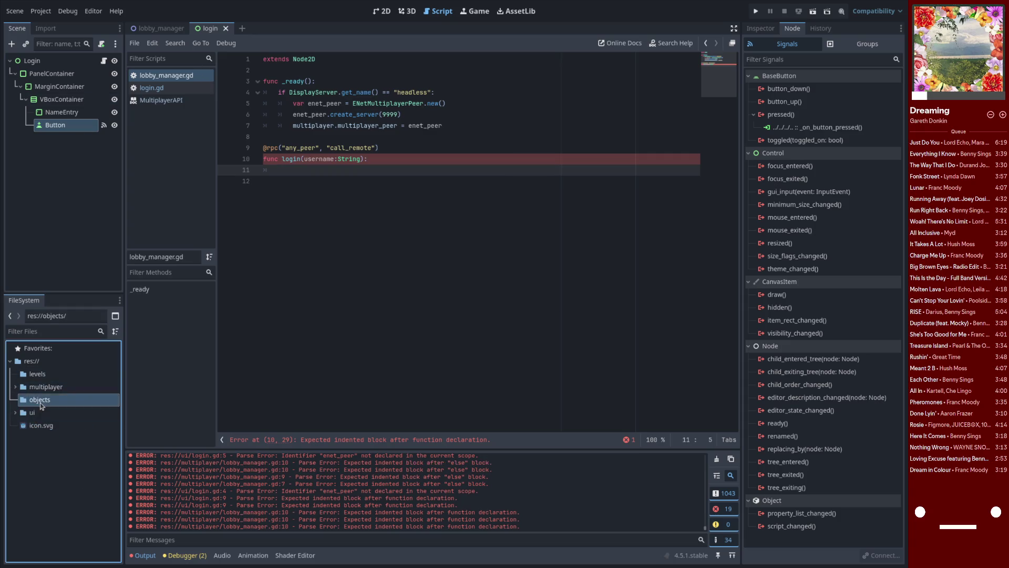
right_click(42, 401)
mouse_move(88, 381)
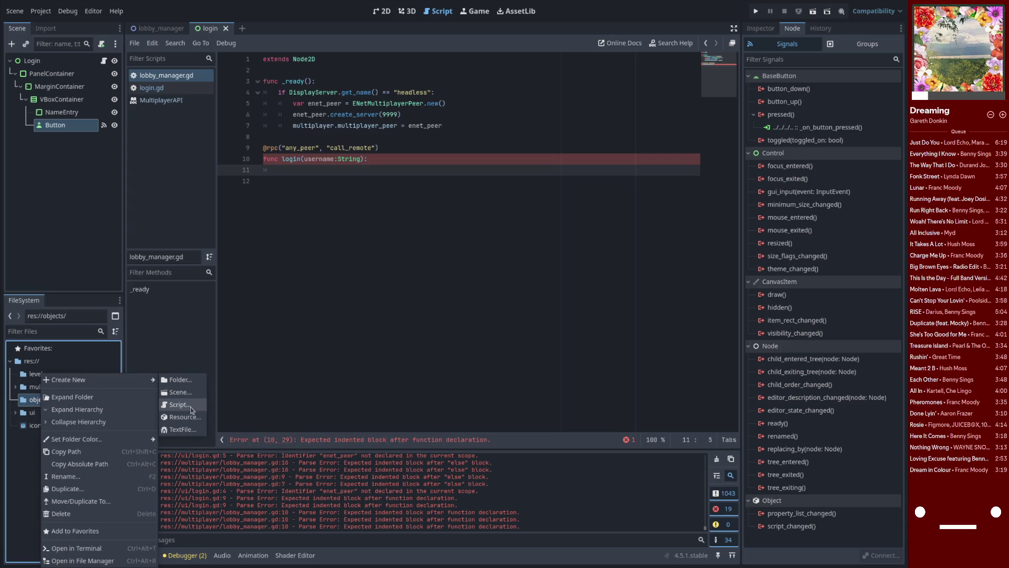
left_click(181, 395)
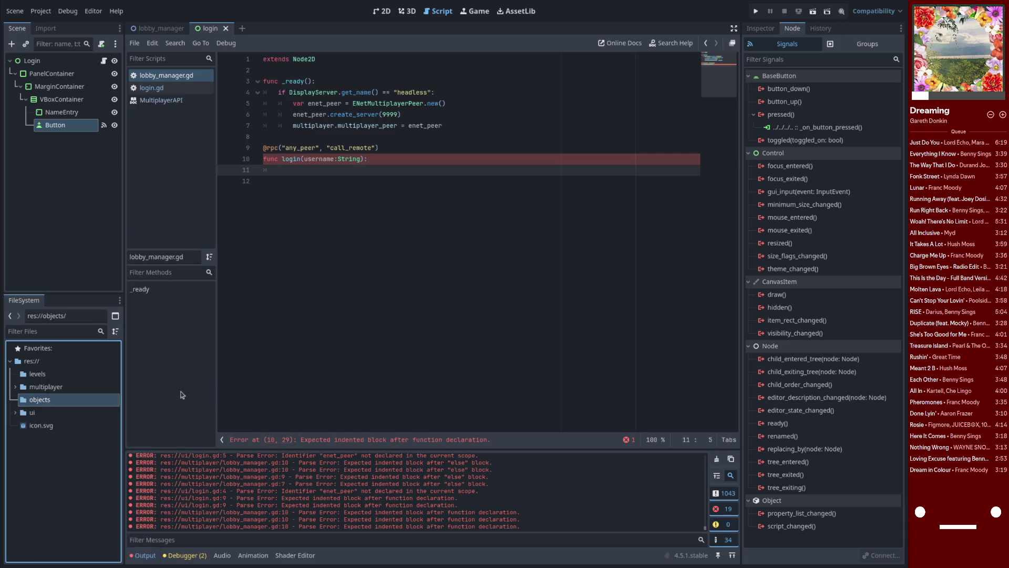
left_click(436, 219)
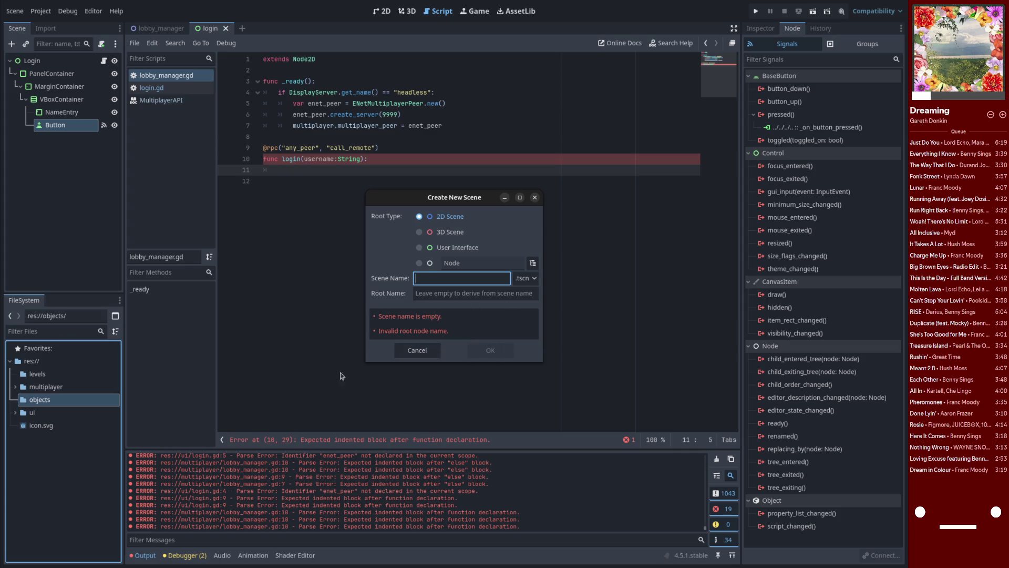
left_click(428, 355)
- Create a 2D scene named Lobby in res://levels/
left_click(77, 374)
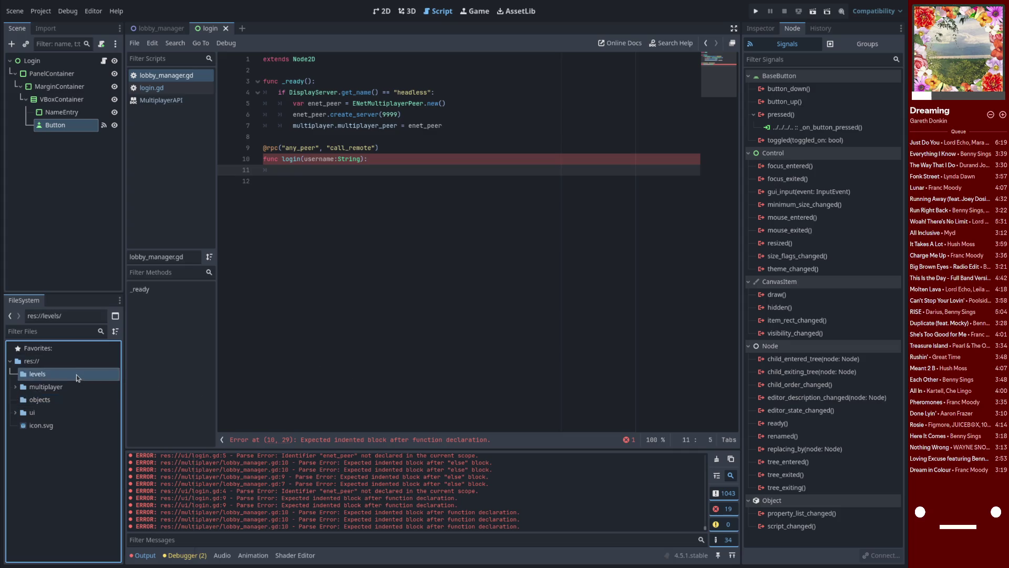
right_click(77, 374)
mouse_move(131, 383)
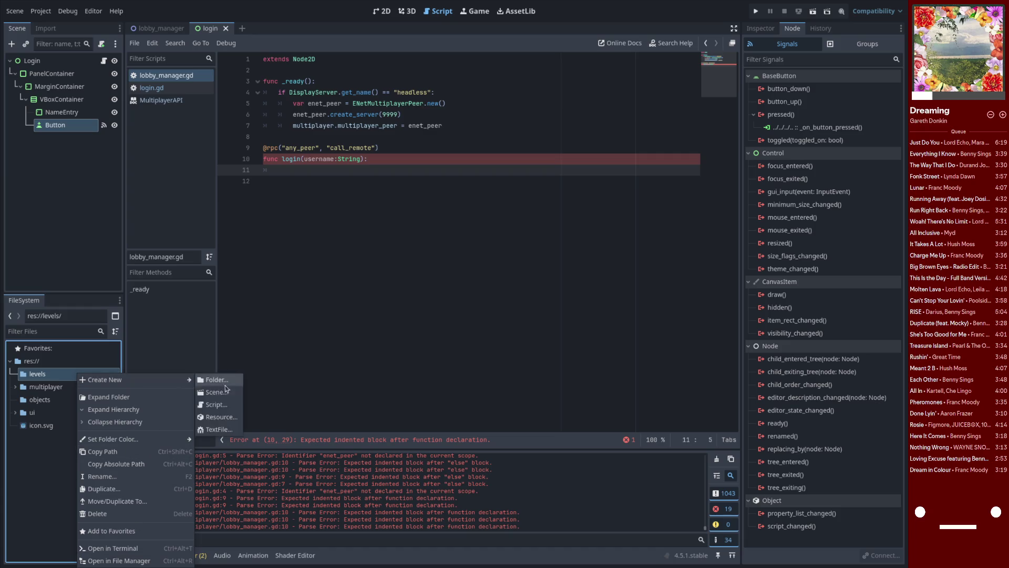
left_click(226, 394)
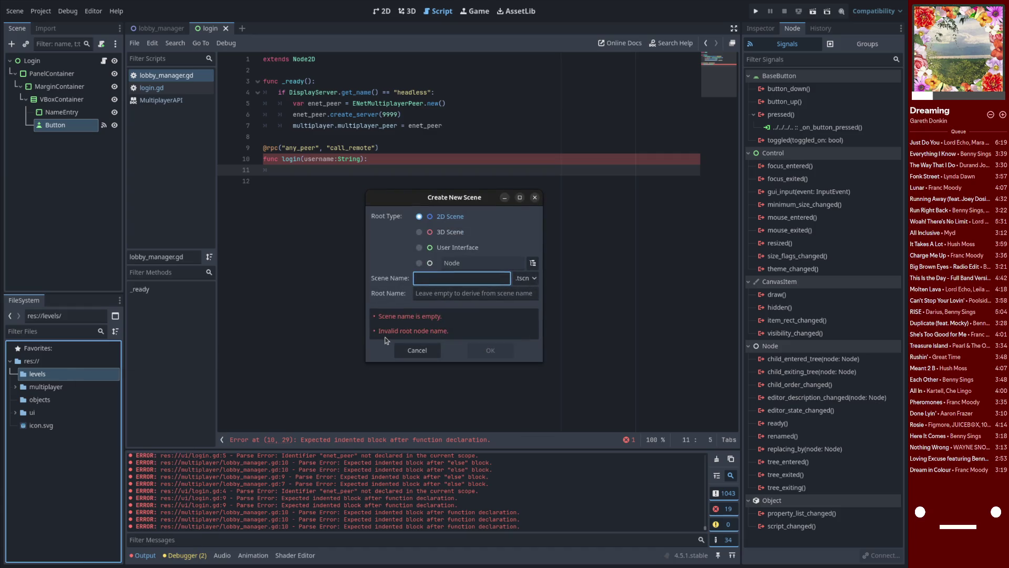
type("Lobby")
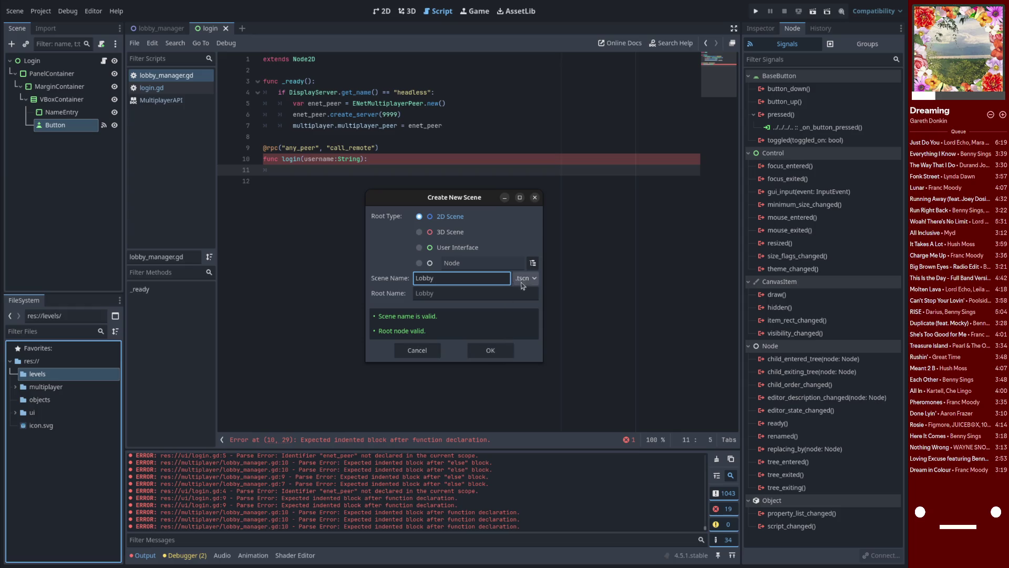
left_click(489, 354)
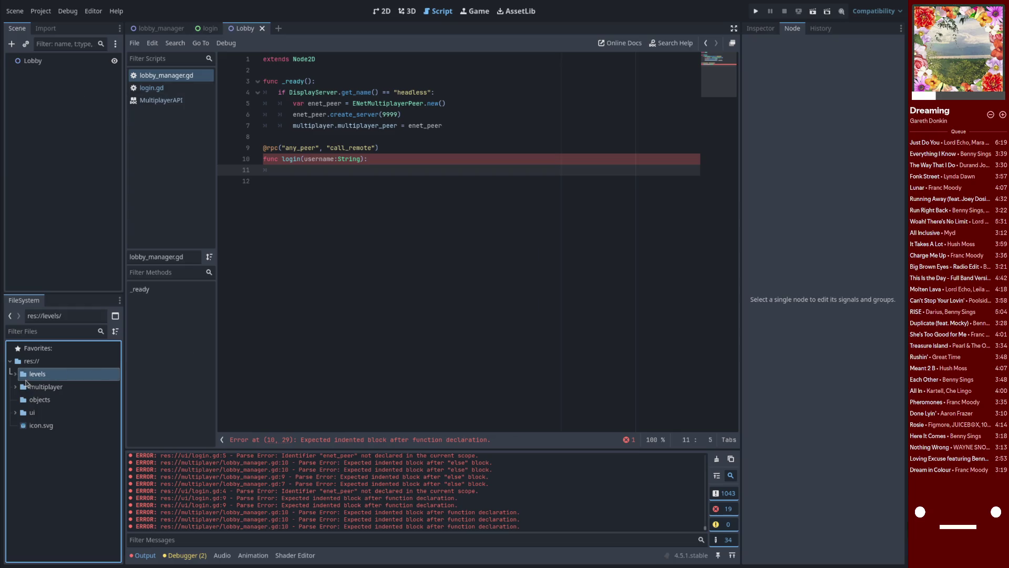
- Add an Area2D child under the Lobby root node
left_click(43, 387)
left_click(63, 62)
key("ctrl+a")
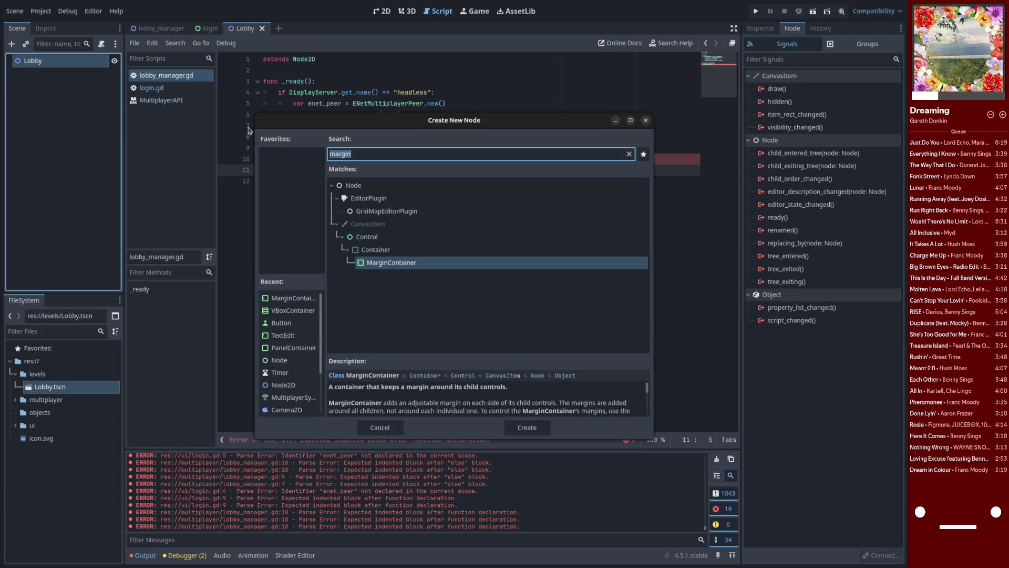
left_click(645, 120)
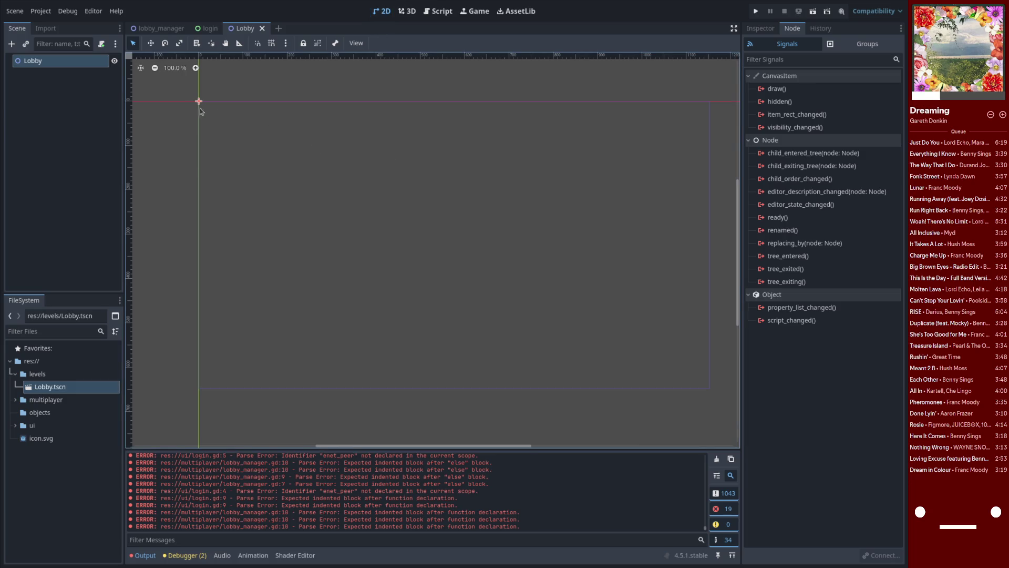
left_click(36, 62)
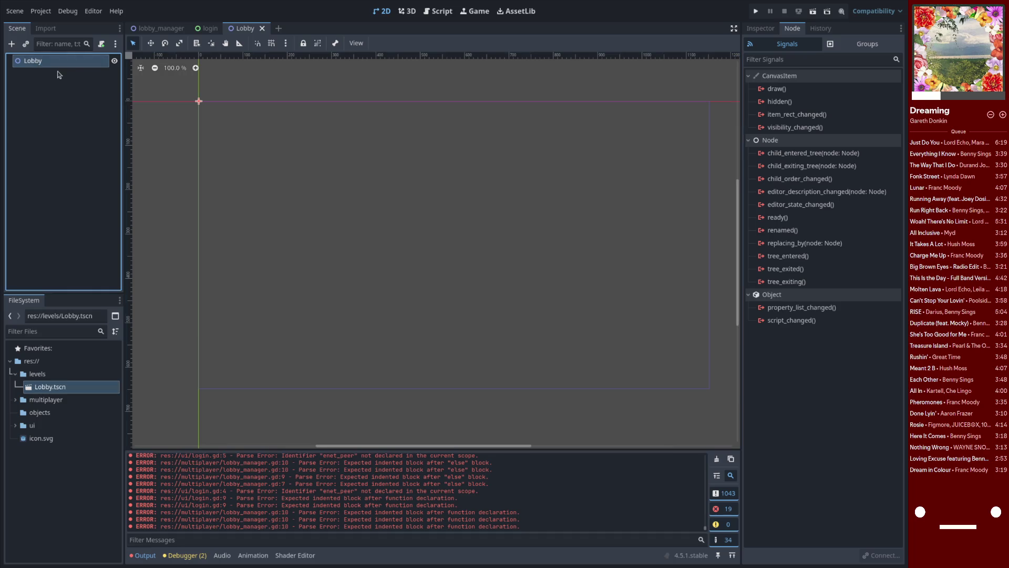
key("ctrl+a")
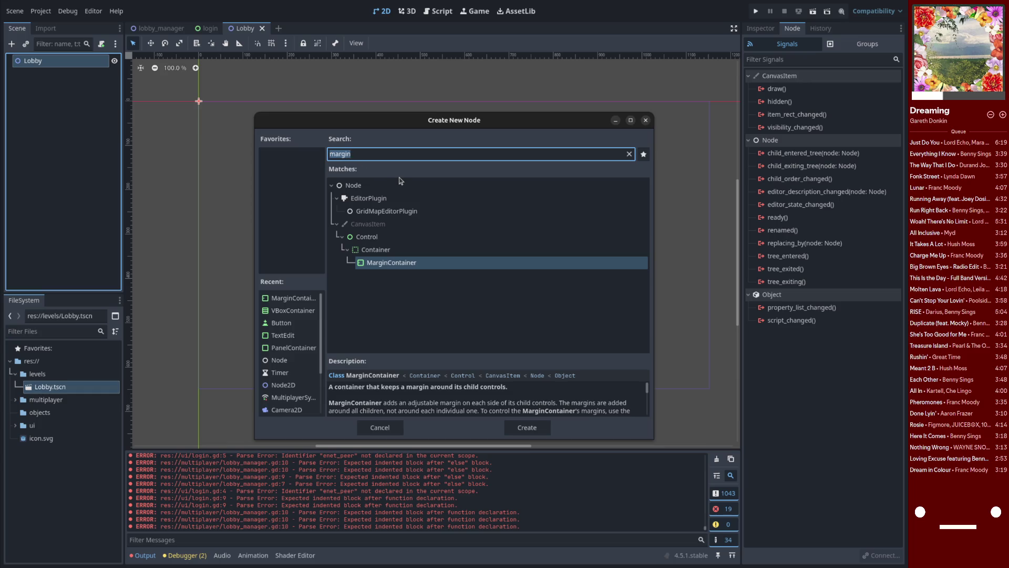
type("area")
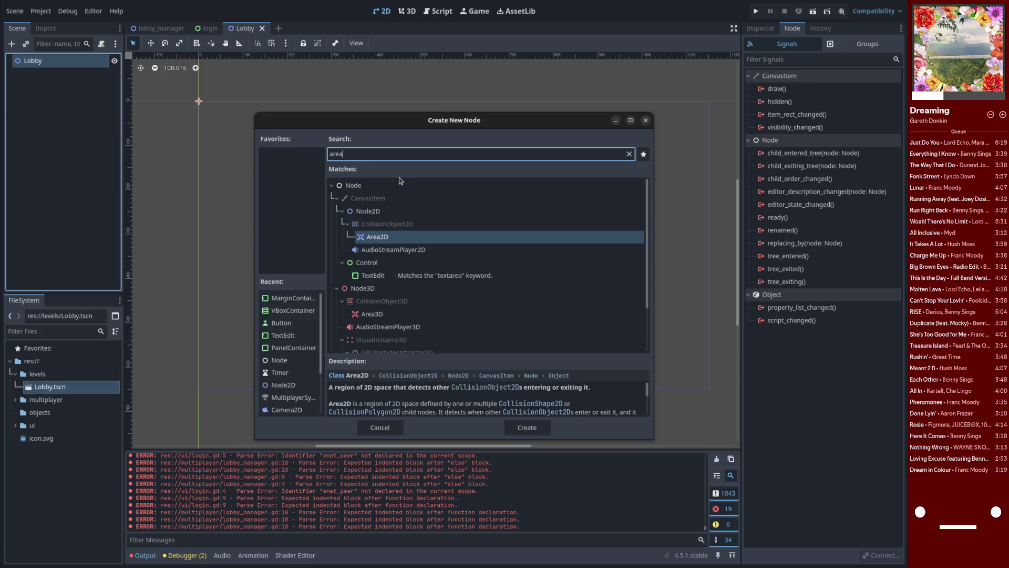
key("Return")
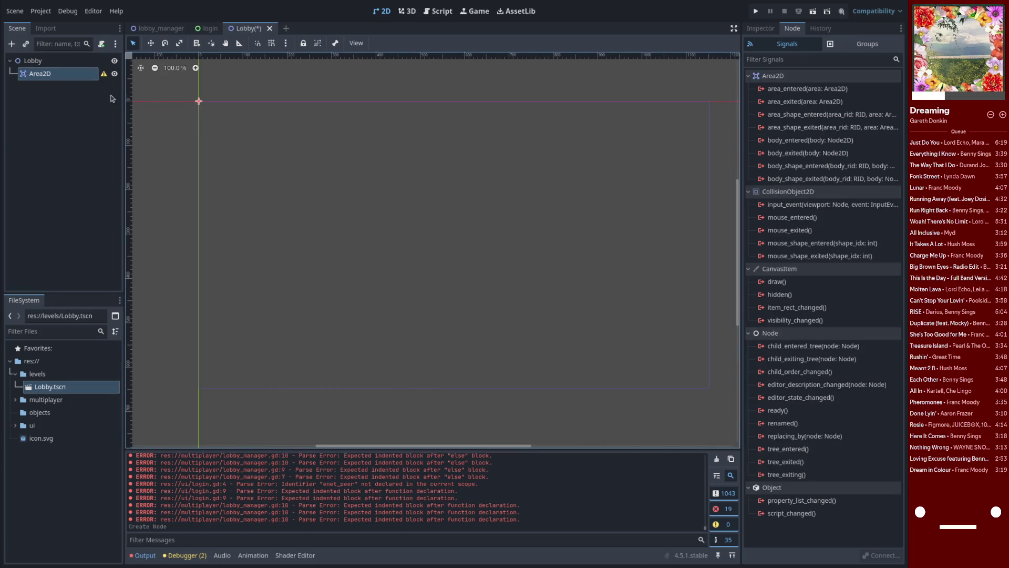
- Delete the Area2D node and reopen the Create New Node chooser on Lobby
right_click(67, 77)
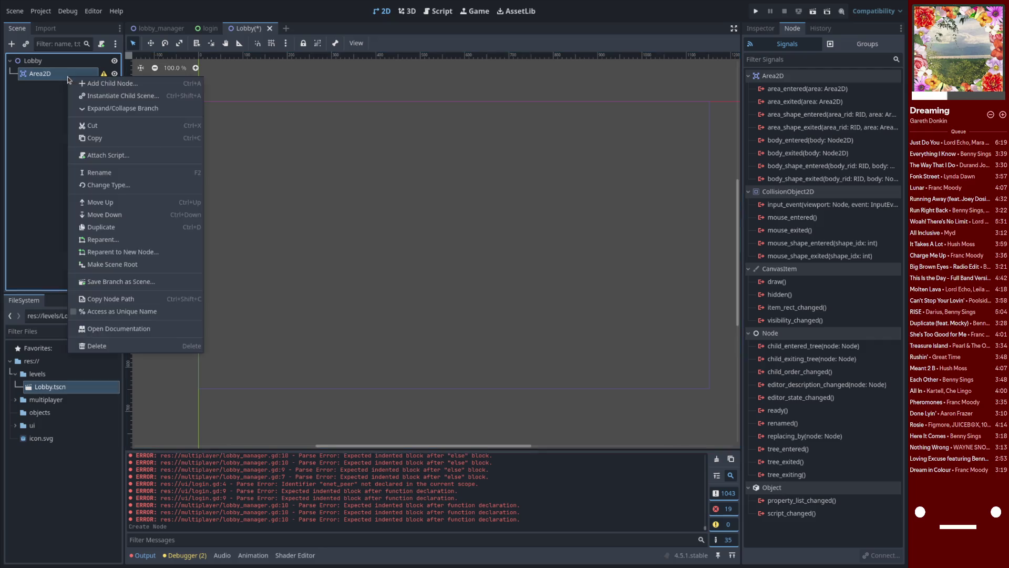
left_click(105, 345)
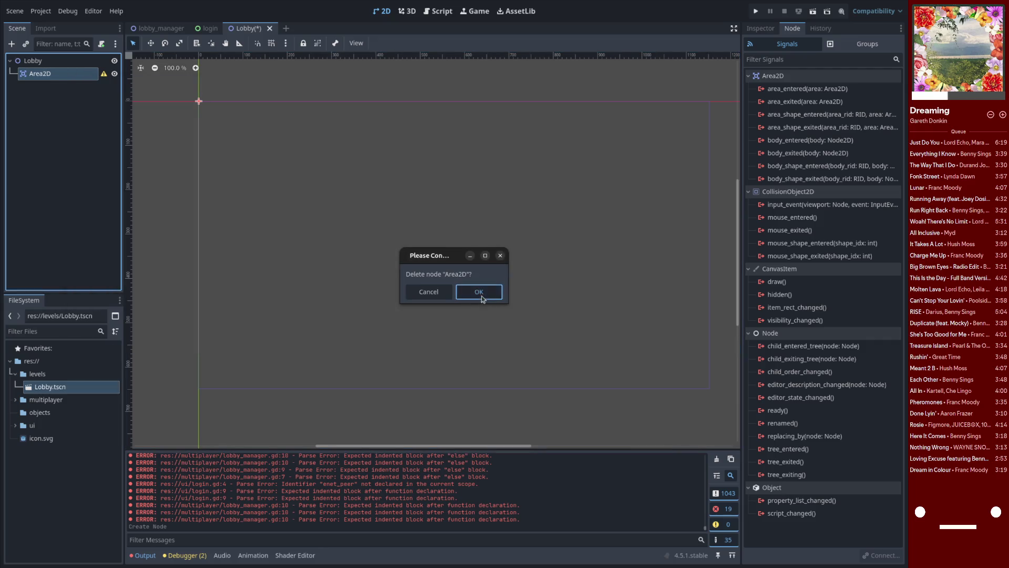
left_click(480, 295)
left_click(46, 63)
key("ctrl+a")
- Add a StaticBody2D under Lobby with a CollisionShape2D using WorldBoundaryShape2D
type("stati")
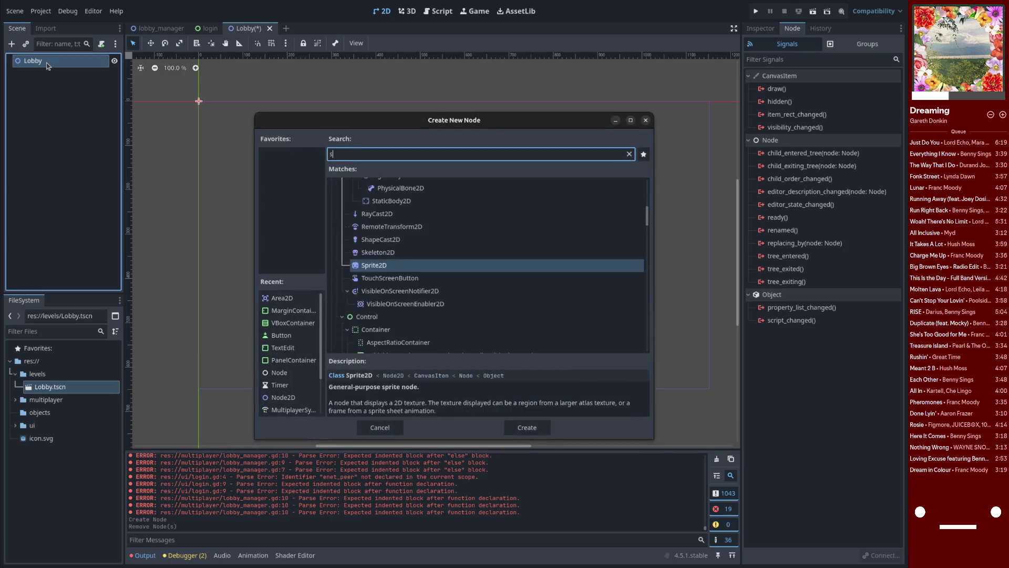
key("Return")
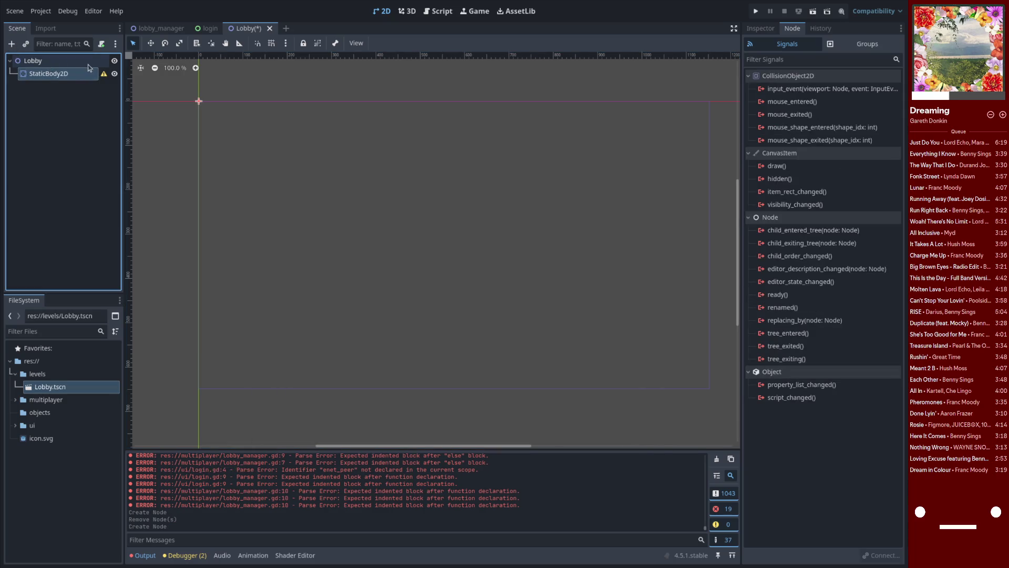
key("ctrl+a")
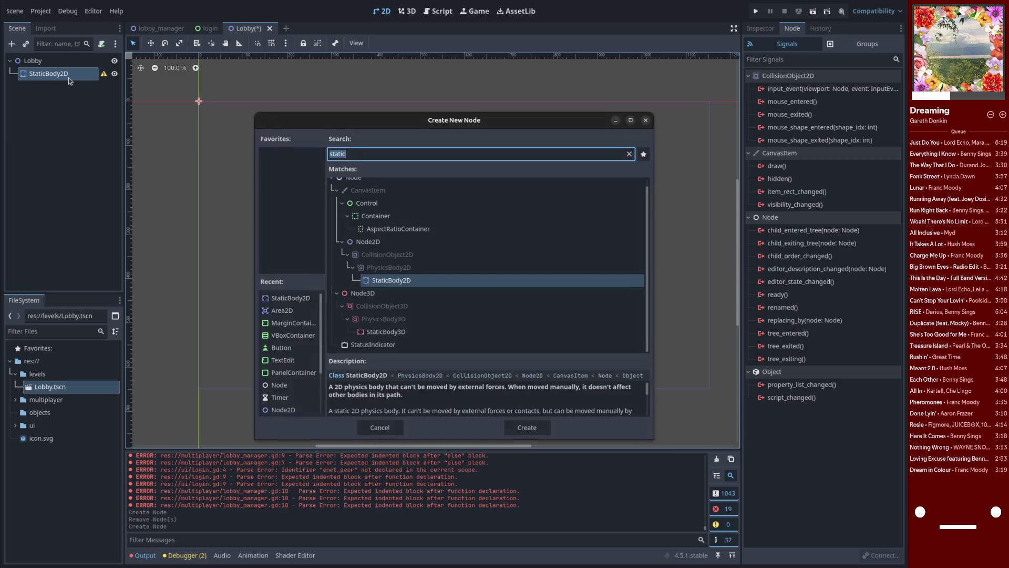
type("coll")
key("Return")
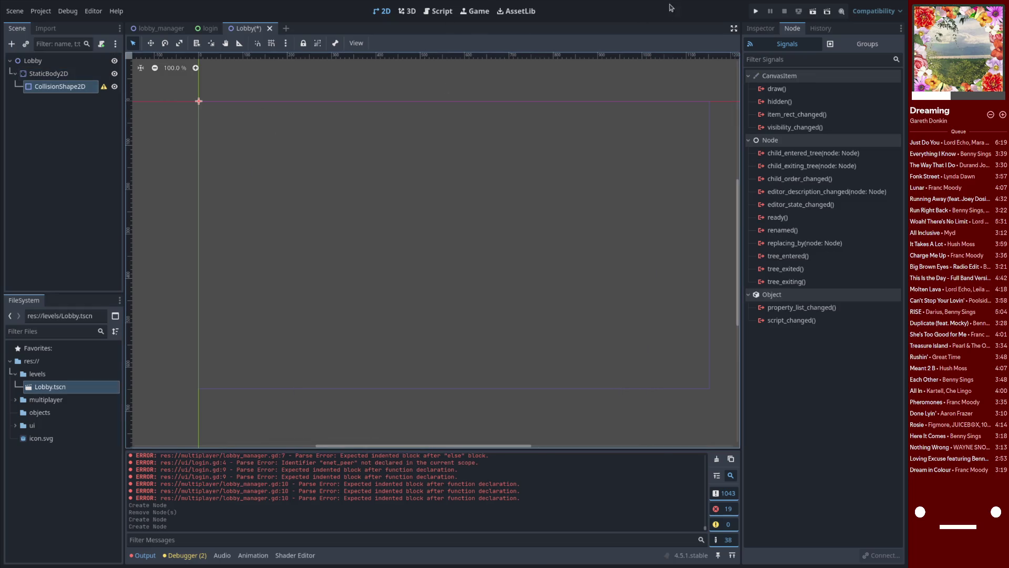
left_click(760, 28)
left_click(866, 104)
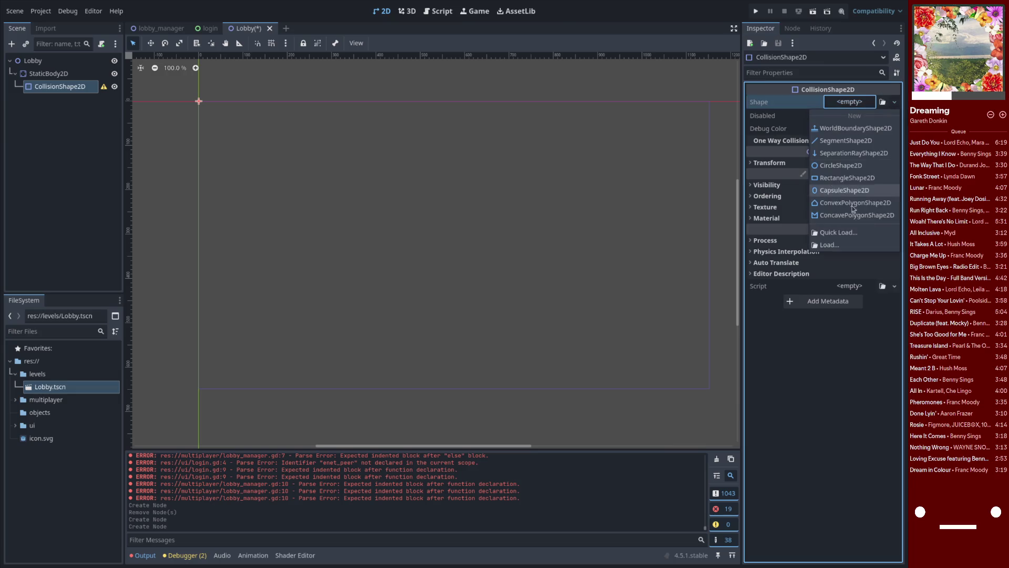
left_click(860, 131)
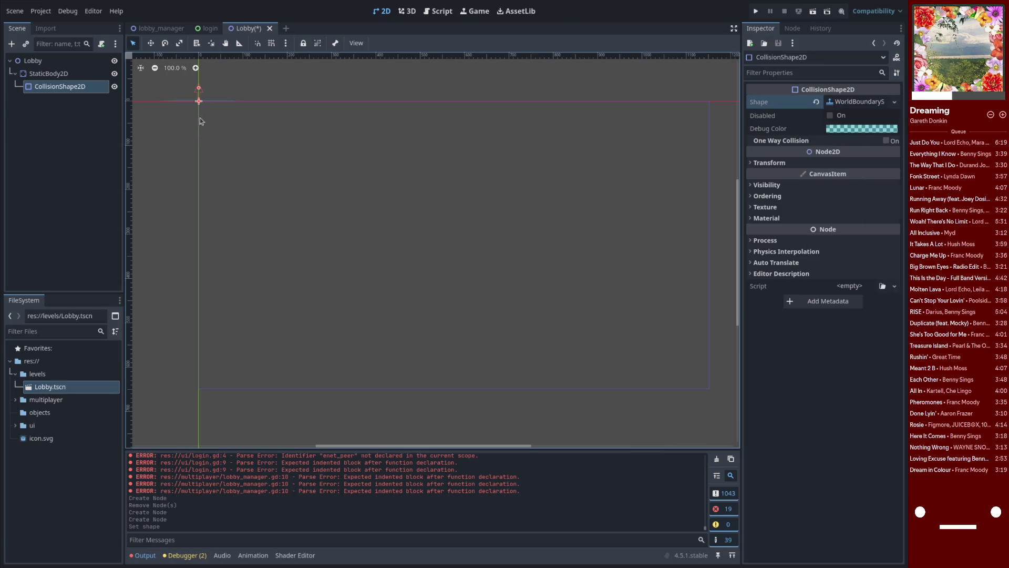
- Move the boundary shape to (575, 650) along the bottom edge and save the scene
scroll(216, 119, "down", 3)
key("w")
mouse_move(209, 111)
left_mouse_down()
mouse_move(392, 342)
mouse_move(390, 322)
mouse_move(400, 326)
left_mouse_up()
scroll(401, 325, "up", 5)
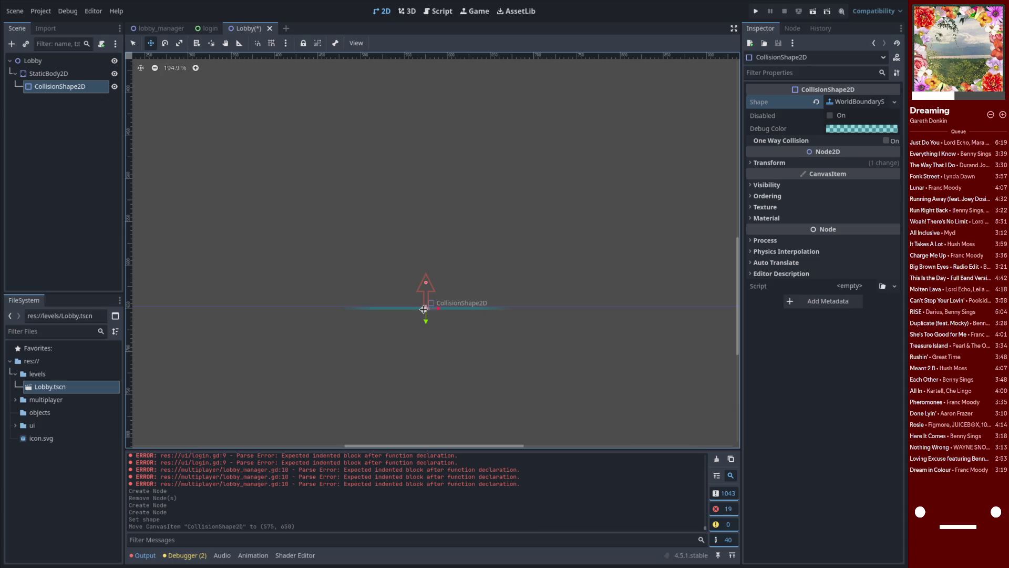
left_click(424, 309)
scroll(418, 371, "down", 5)
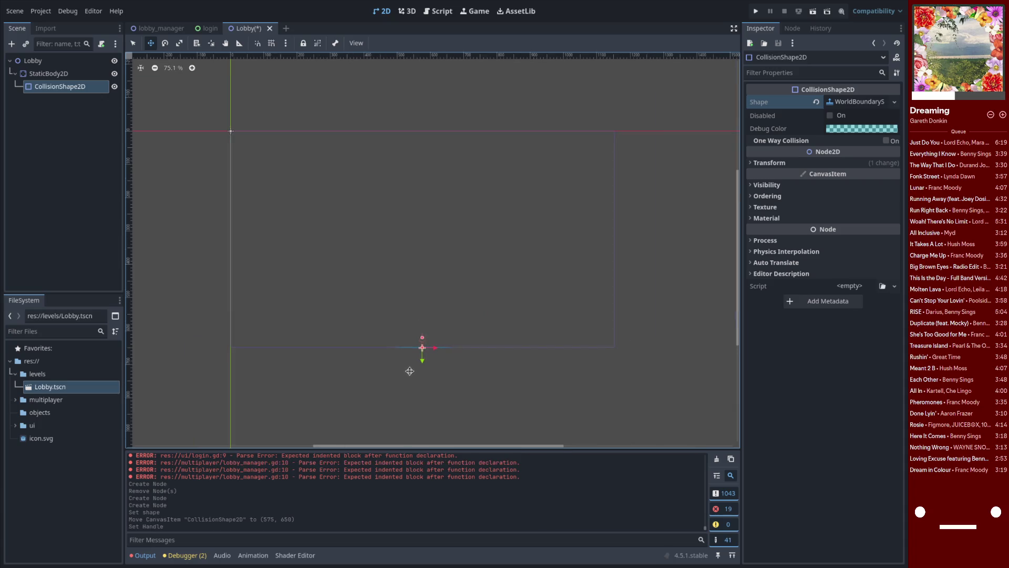
scroll(165, 174, "up", 1)
scroll(166, 174, "up", 2)
scroll(221, 202, "down", 4)
scroll(357, 219, "up", 1)
scroll(326, 234, "up", 1)
key("ctrl+s")
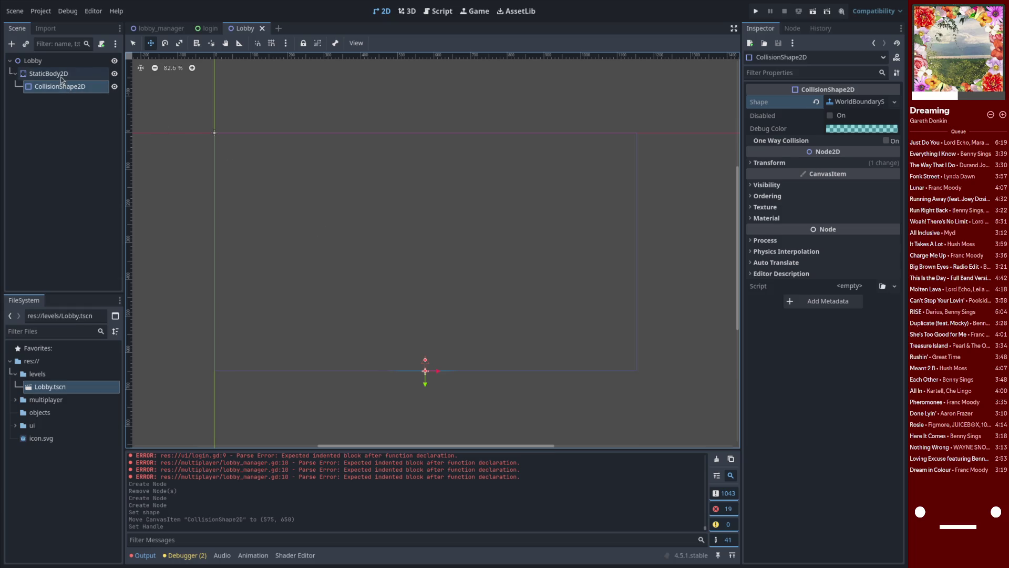
- Rename the StaticBody2D node to Bottom
left_click(61, 75)
left_click(61, 74)
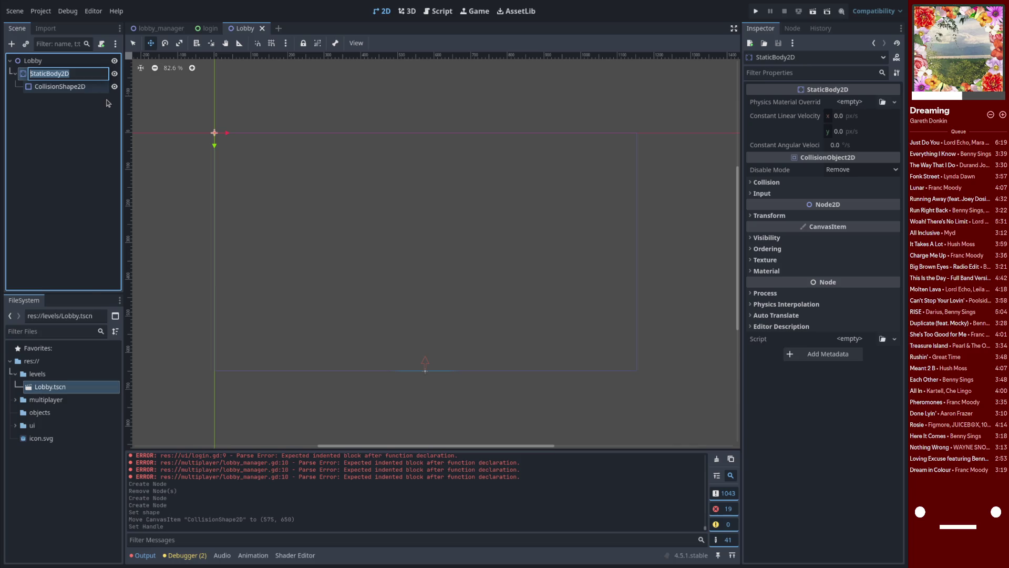
type("Bottom")
key("Return")
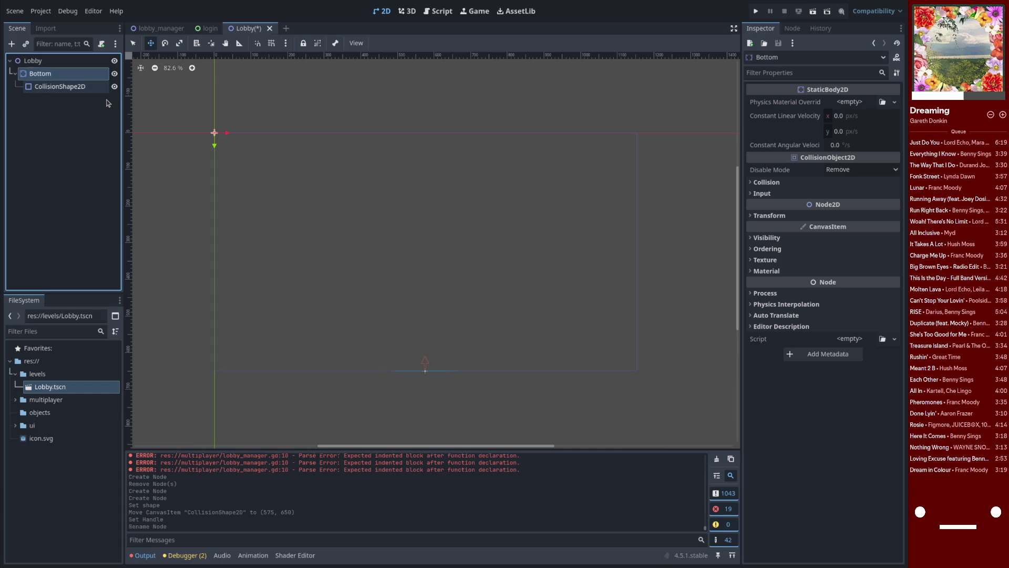
- Add a plain Node under Lobby, positioned above Bottom
left_click(33, 61)
key("ctrl+a")
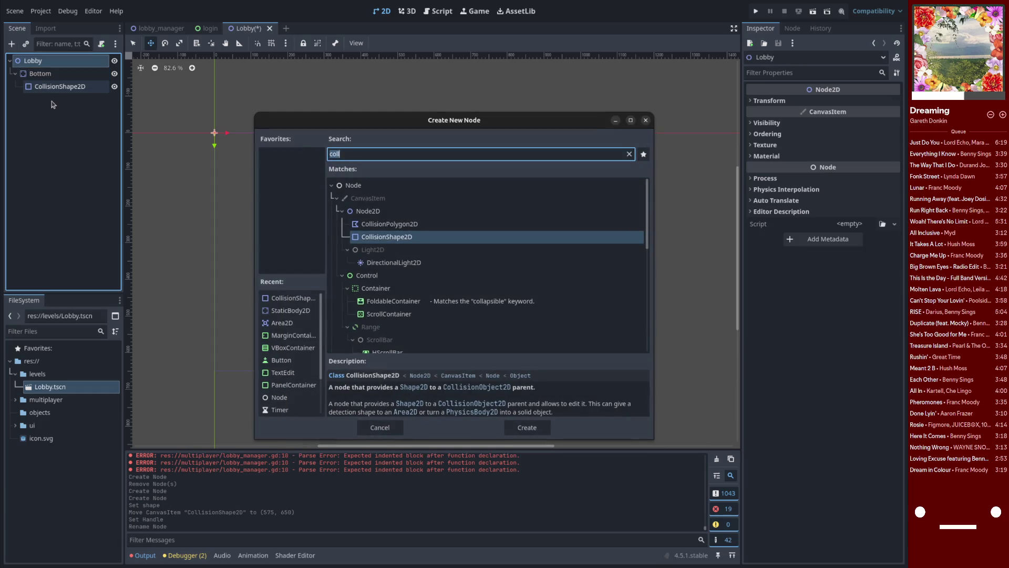
type("Node")
key("Down")
key("Down")
key("Tab")
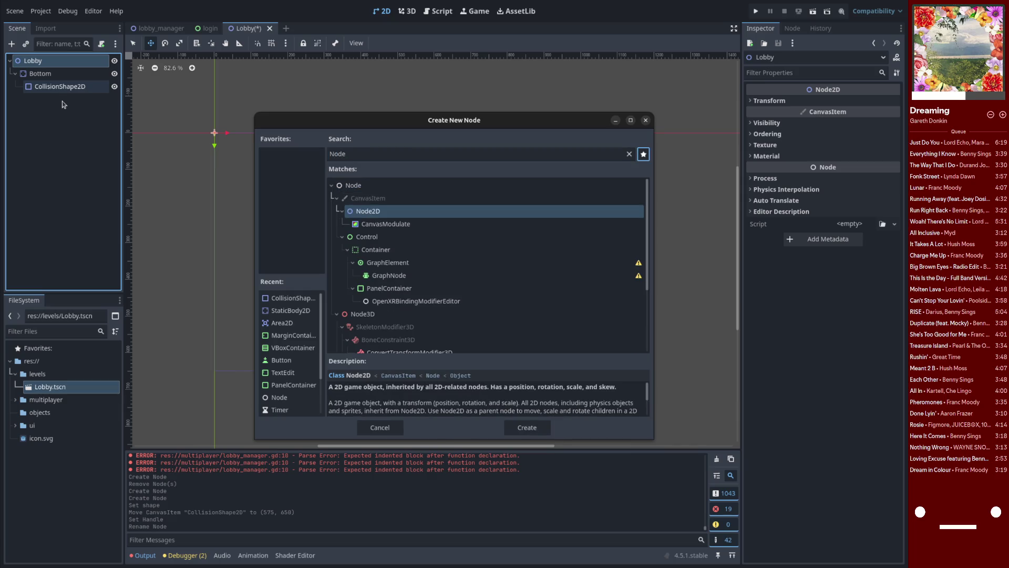
double_click(355, 185)
mouse_move(36, 99)
left_mouse_down()
mouse_move(50, 68)
mouse_move(38, 74)
left_mouse_up()
- Rename the new node to Borders, then select Bottom and its collision shape
double_click(47, 77)
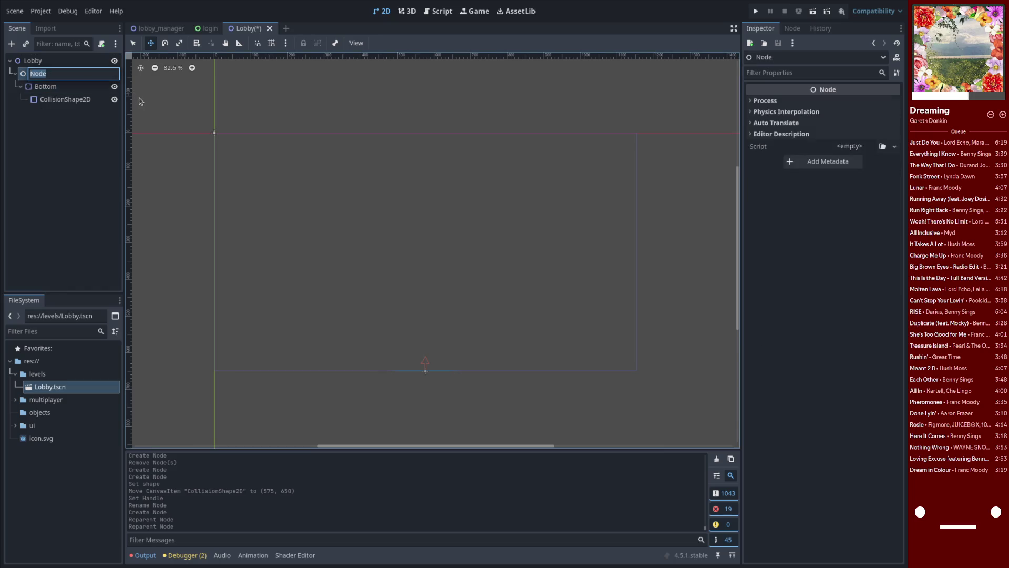
type("Borders")
key("Return")
left_click(68, 86)
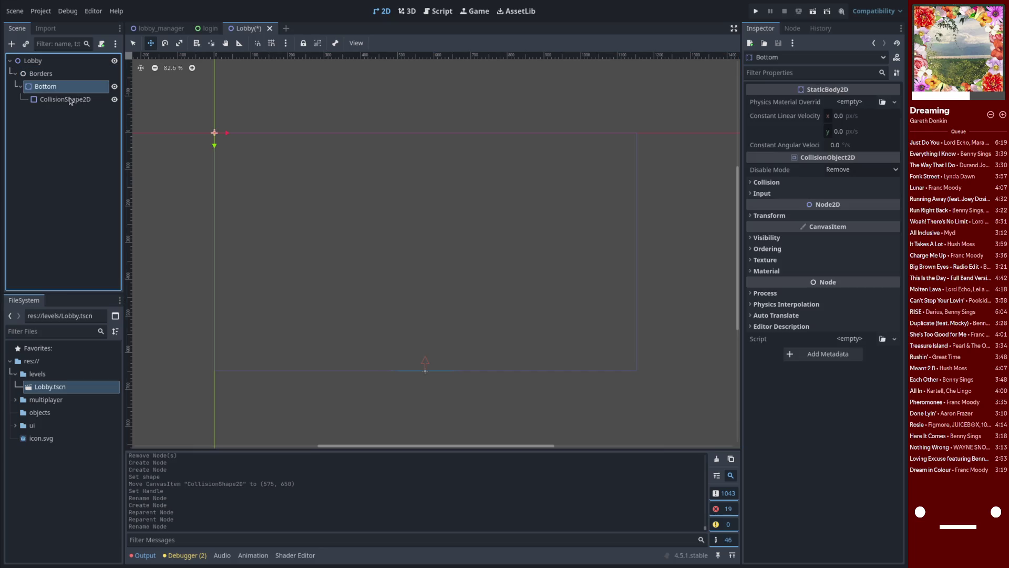
left_click(65, 100)
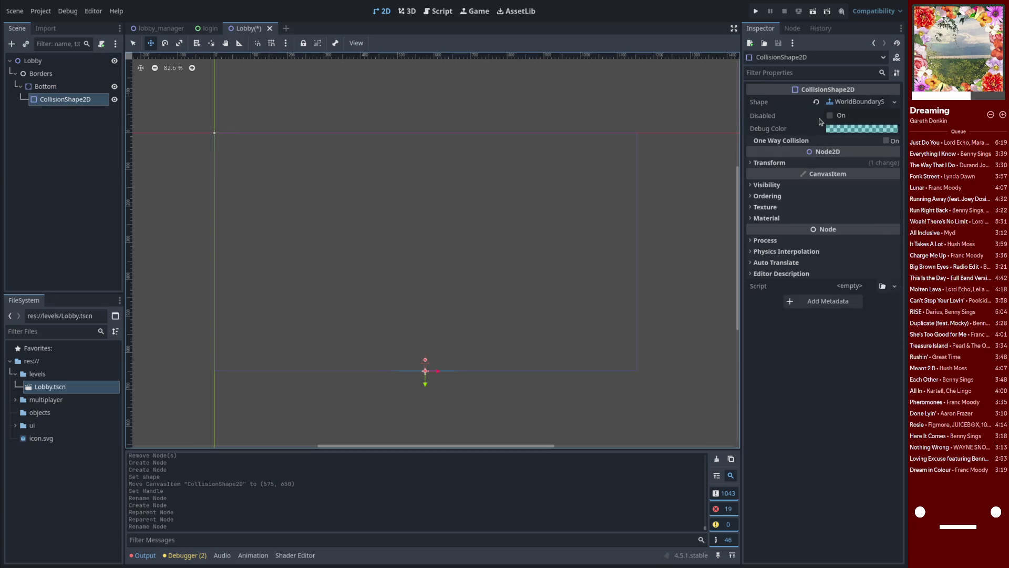
- Reset the collision shape's position to zero and move Bottom to the play area's bottom edge
left_click(769, 163)
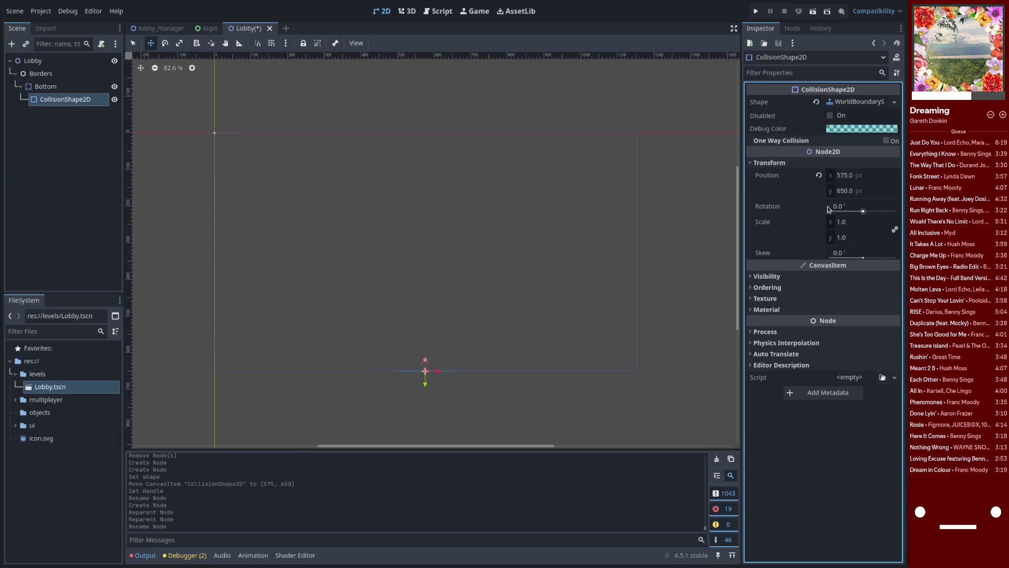
left_click(822, 178)
left_click(68, 87)
mouse_move(214, 132)
left_mouse_down()
mouse_move(492, 405)
mouse_move(444, 384)
left_mouse_up()
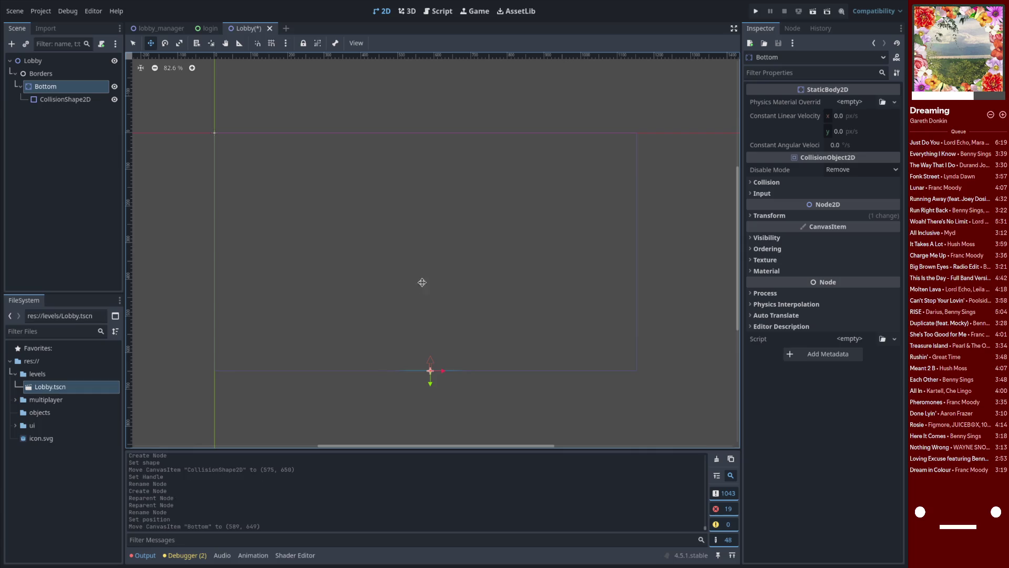
- Duplicate Bottom three times and rename the first copy Top
left_click(20, 86)
key("ctrl+d")
key("ctrl+d")
key("ctrl+d")
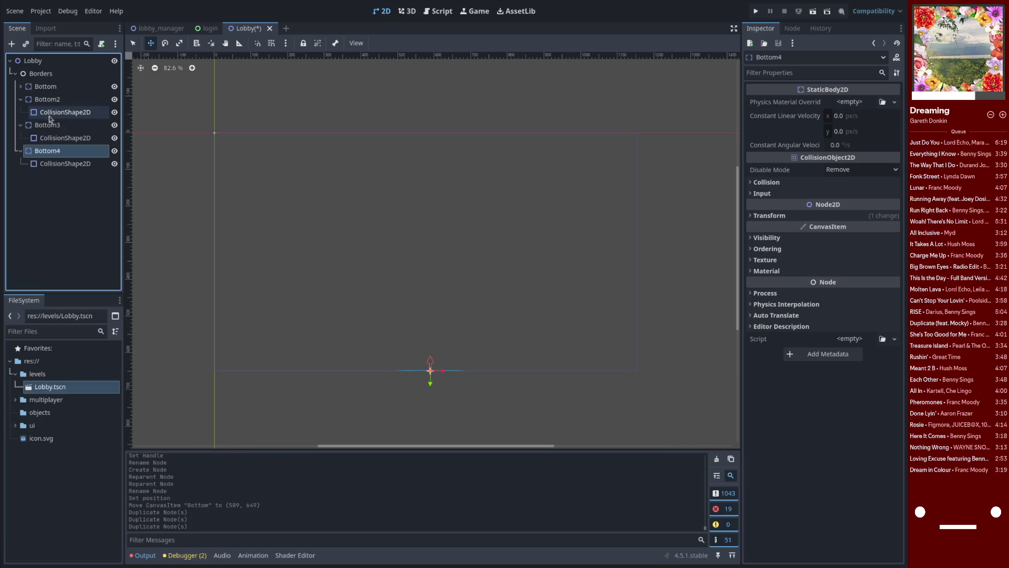
left_click(47, 103)
key("F2")
type("Top")
key("Return")
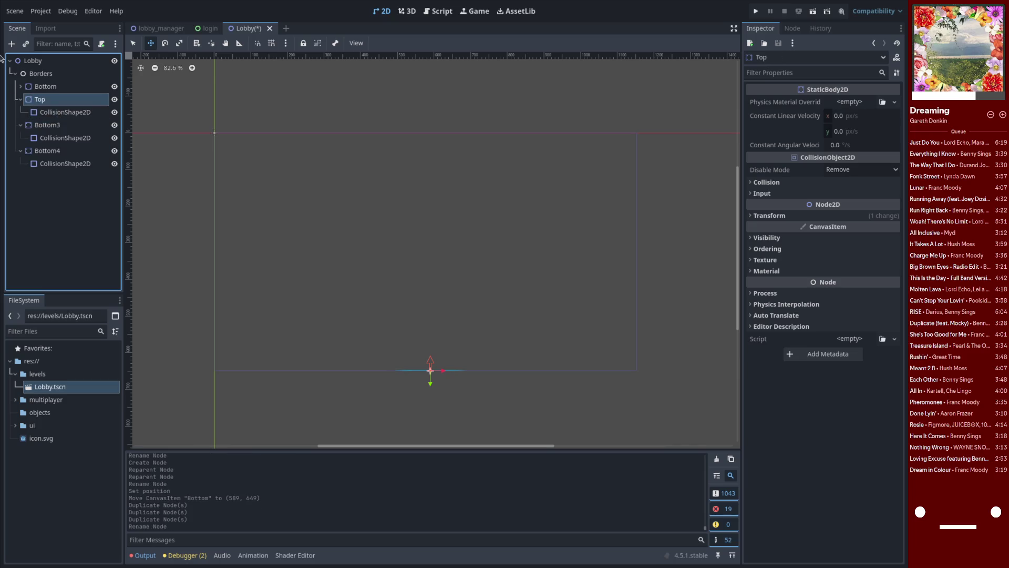
- Rename the remaining two copies Left and Right
key("Down")
key("Down")
key("F2")
type("Left")
key("Return")
key("Down")
key("Down")
key("F2")
type("Right")
key("Return")
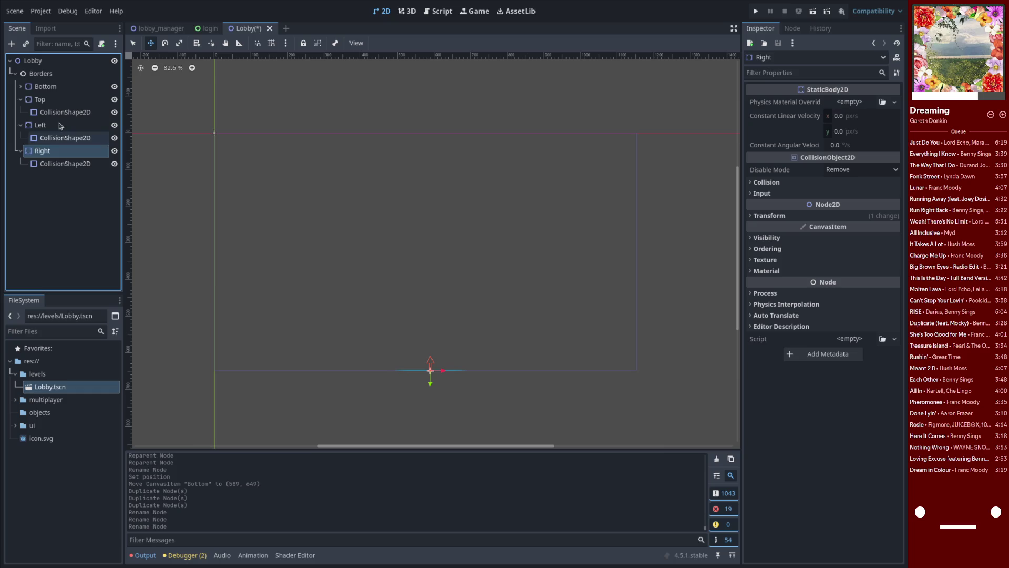
- Move the Left wall to the left edge and rotate it 90 degrees
left_click(59, 122)
mouse_move(442, 363)
left_mouse_down()
mouse_move(291, 287)
mouse_move(226, 238)
left_mouse_up()
key("e")
mouse_move(256, 271)
left_mouse_down()
mouse_move(198, 282)
mouse_move(196, 271)
left_mouse_up()
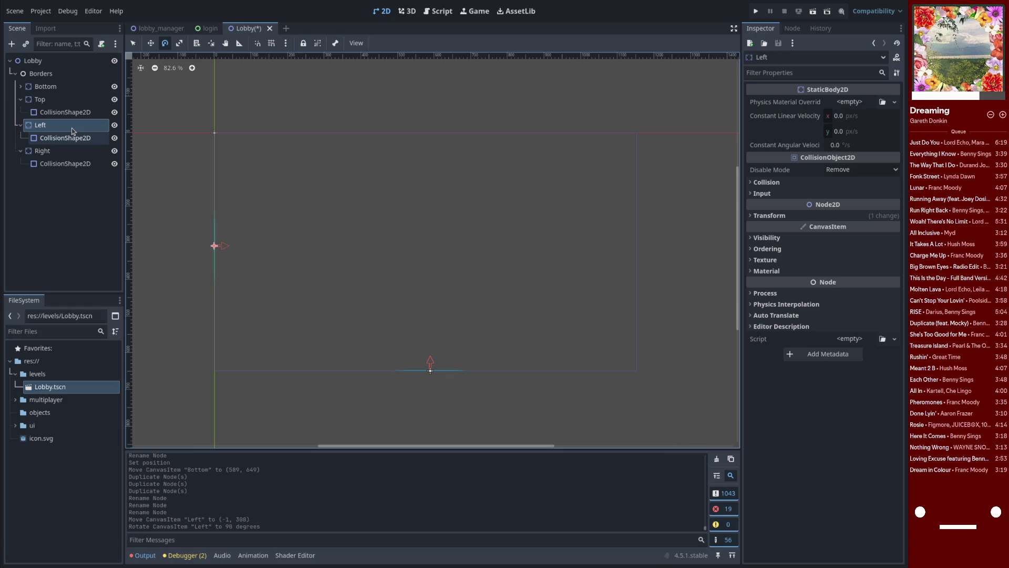
- Move the Top wall to the top edge and flip it to -180 degrees
left_click(45, 100)
key("w")
mouse_move(430, 364)
left_mouse_down()
mouse_move(459, 102)
mouse_move(417, 131)
mouse_move(436, 129)
mouse_move(304, 135)
mouse_move(340, 99)
mouse_move(391, 102)
mouse_move(368, 108)
left_mouse_up()
key("e")
left_click(40, 125)
- Move the Right wall to the right edge and rotate it to -90 degrees
left_click(42, 150)
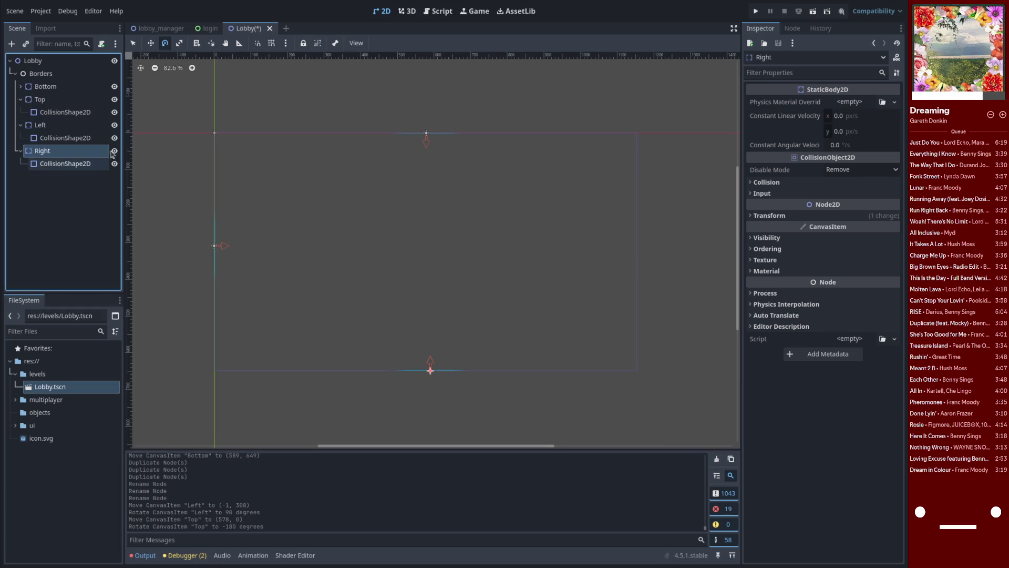
key("w")
mouse_move(505, 266)
left_mouse_down()
mouse_move(657, 207)
mouse_move(633, 212)
left_mouse_up()
key("e")
left_click_drag(611, 310, 711, 282)
key("q")
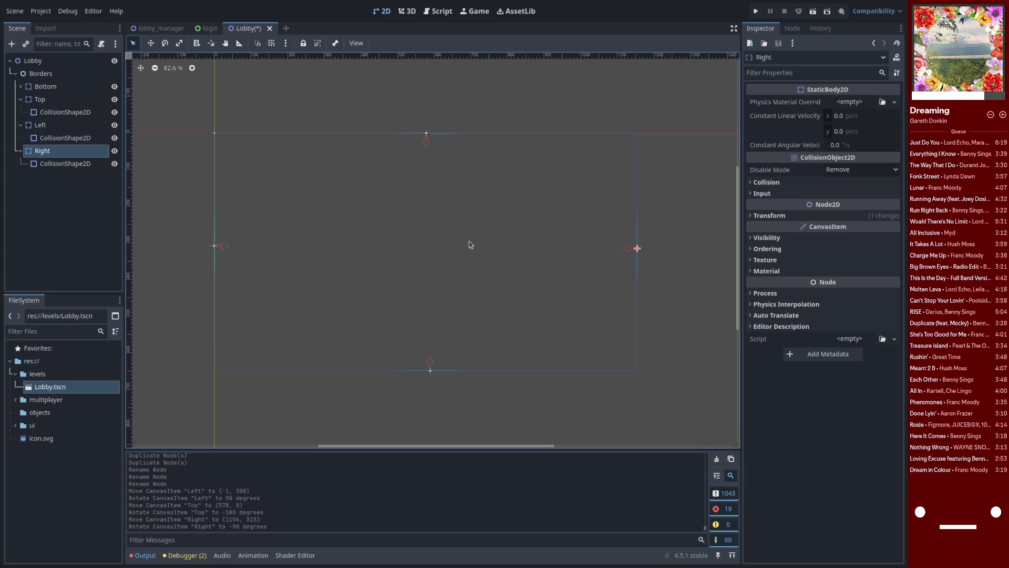
left_click(462, 243)
- Save the Lobby scene and collapse the wall nodes and Borders group in the scene tree
key("ctrl+s")
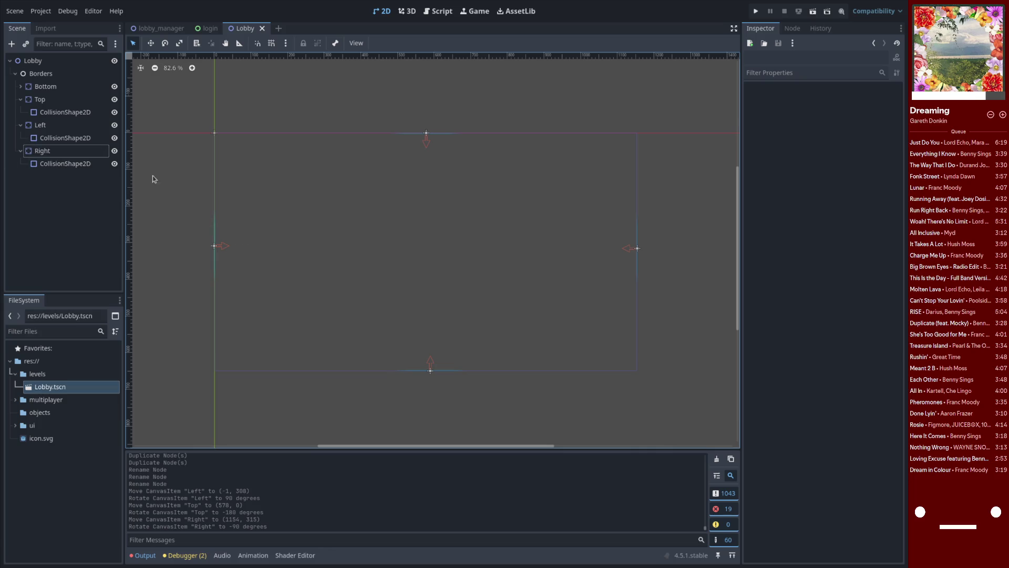
left_click(20, 99)
left_click(20, 112)
left_click(21, 125)
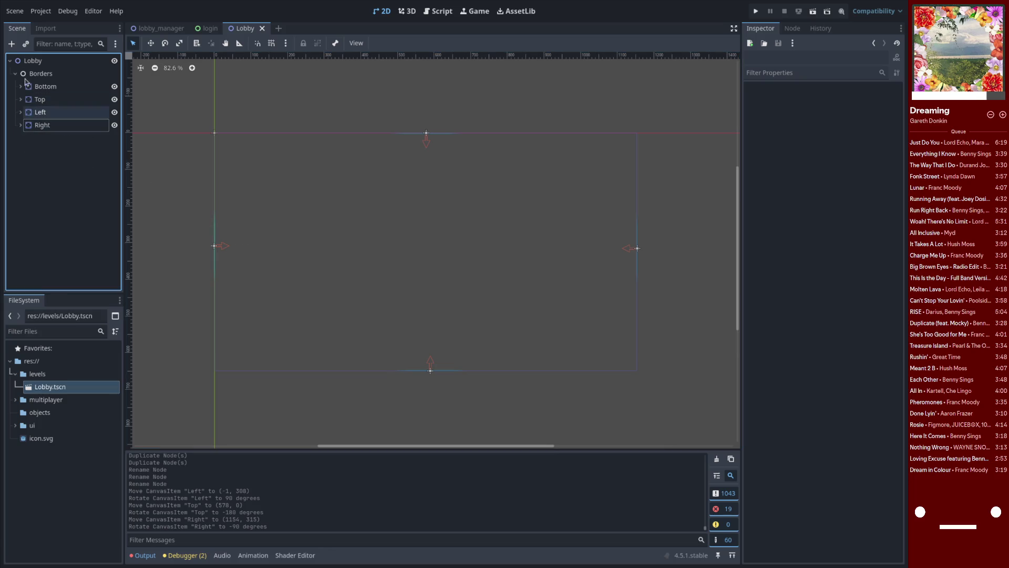
left_click(15, 73)
key("ctrl+s")
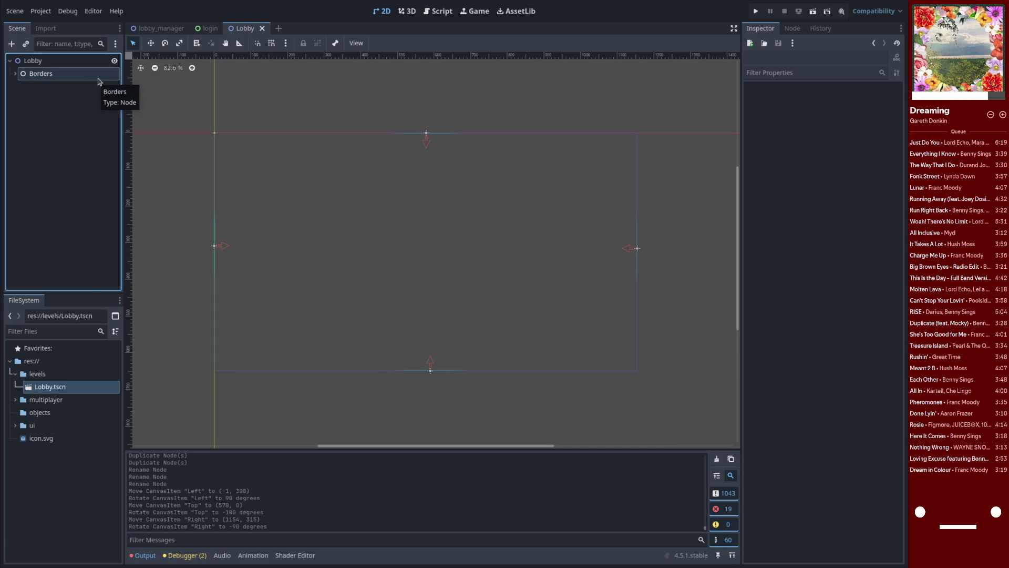
left_click(25, 63)
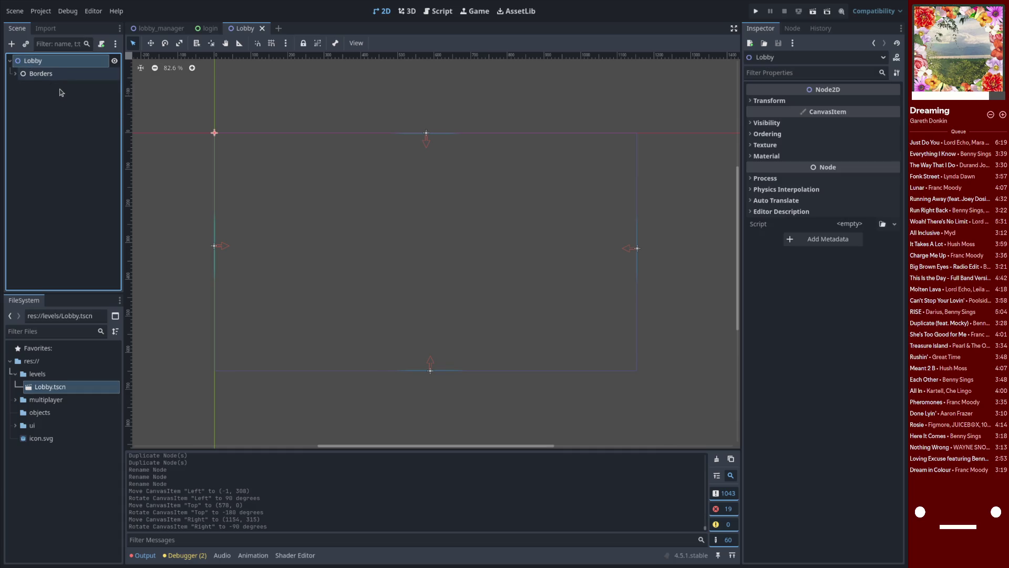
- Add a RigidBody2D node under the Lobby root
right_click(38, 65)
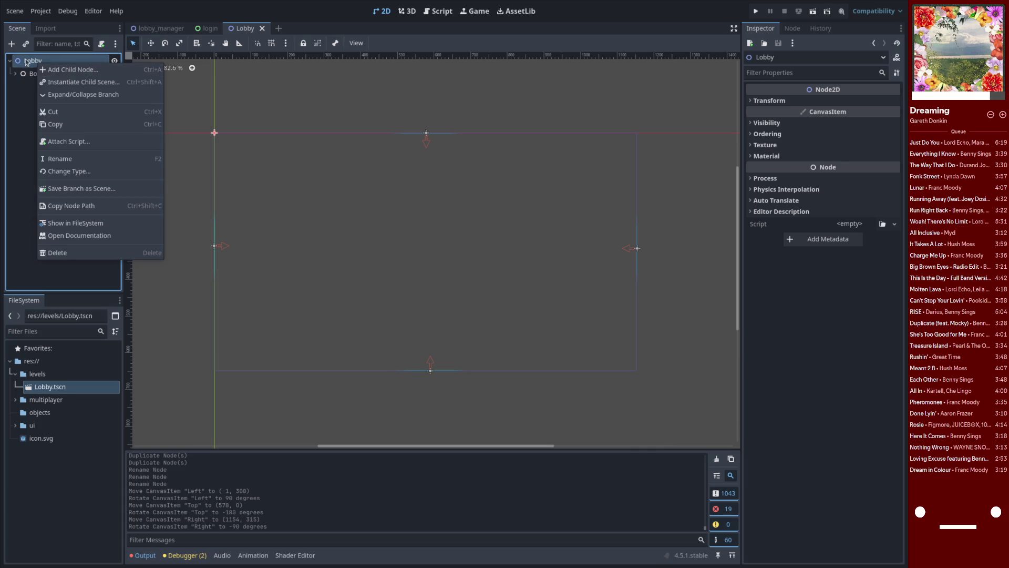
left_click(37, 71)
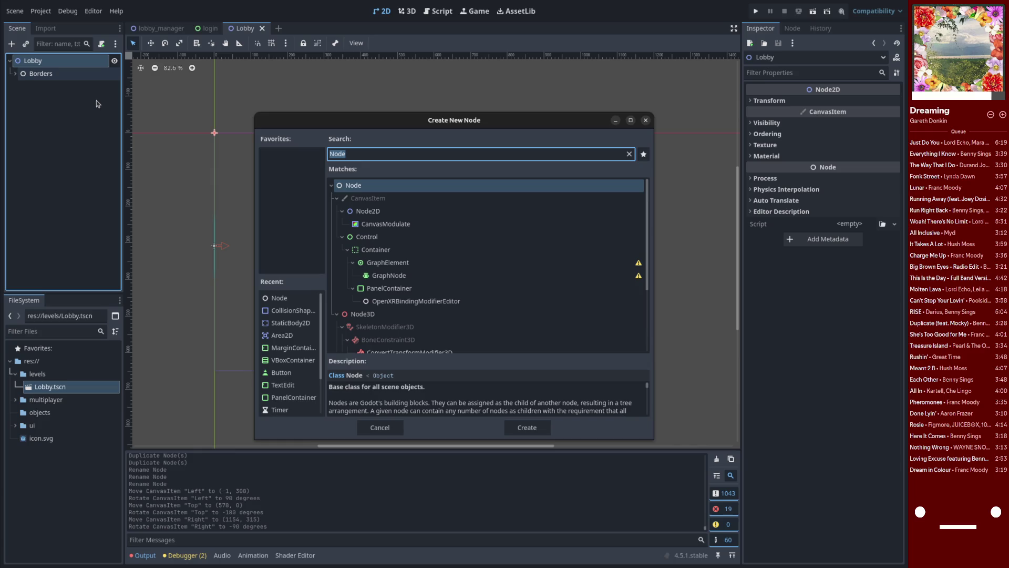
type("Rigid")
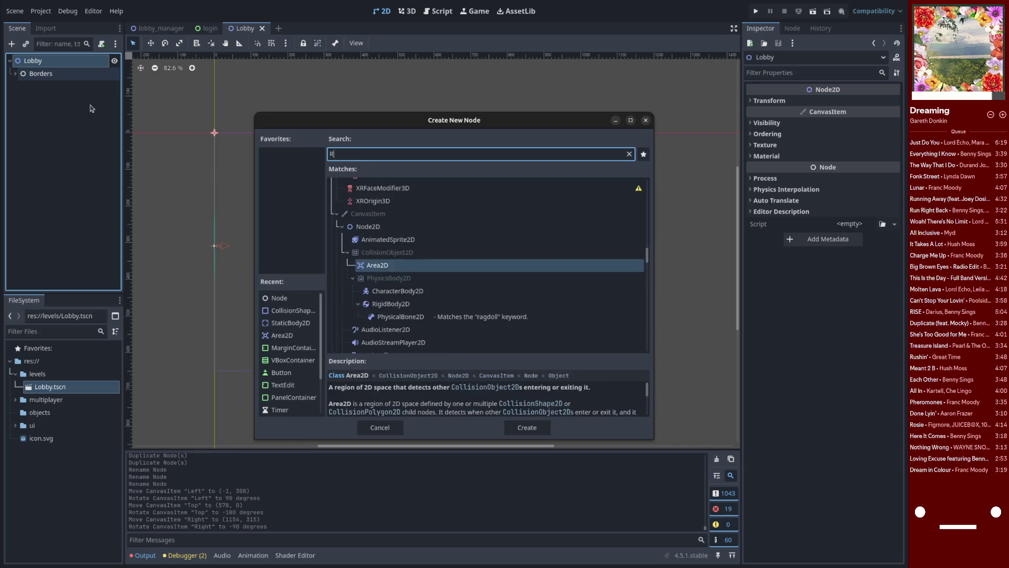
key("Return")
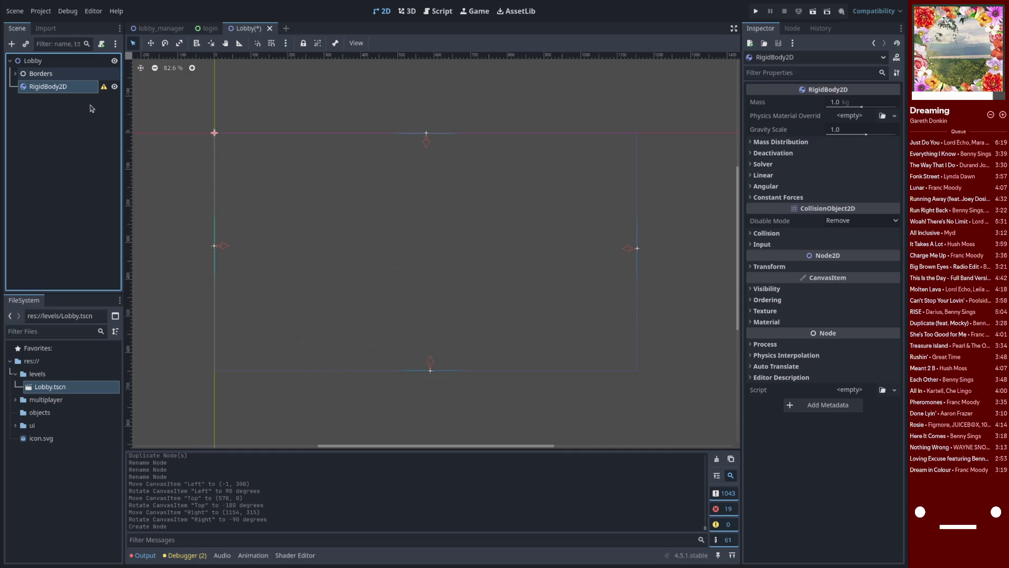
- Add a CollisionShape2D child to the rigid body and give it a RectangleShape2D
key("ctrl+a")
type("collis")
key("Return")
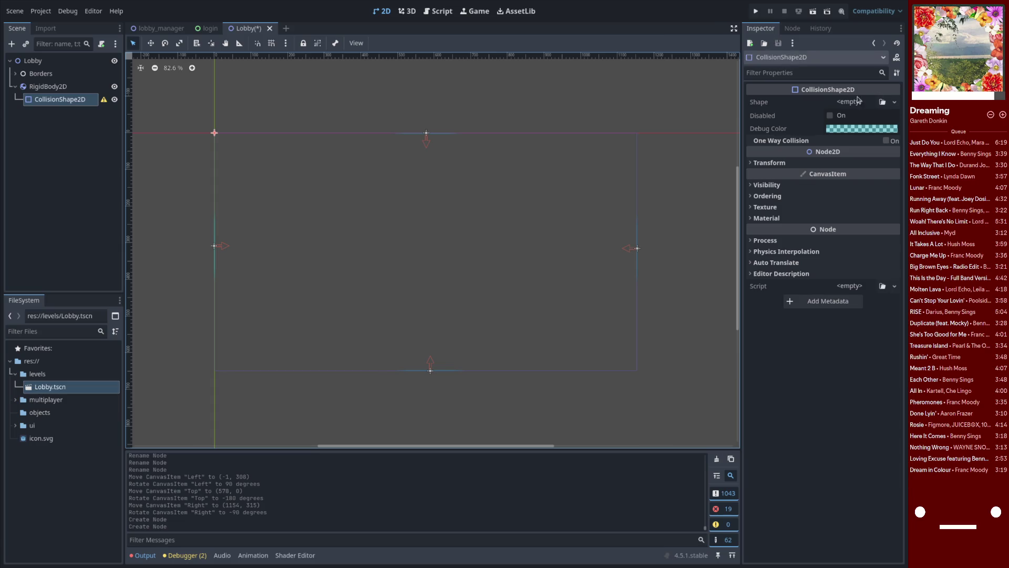
left_click(850, 102)
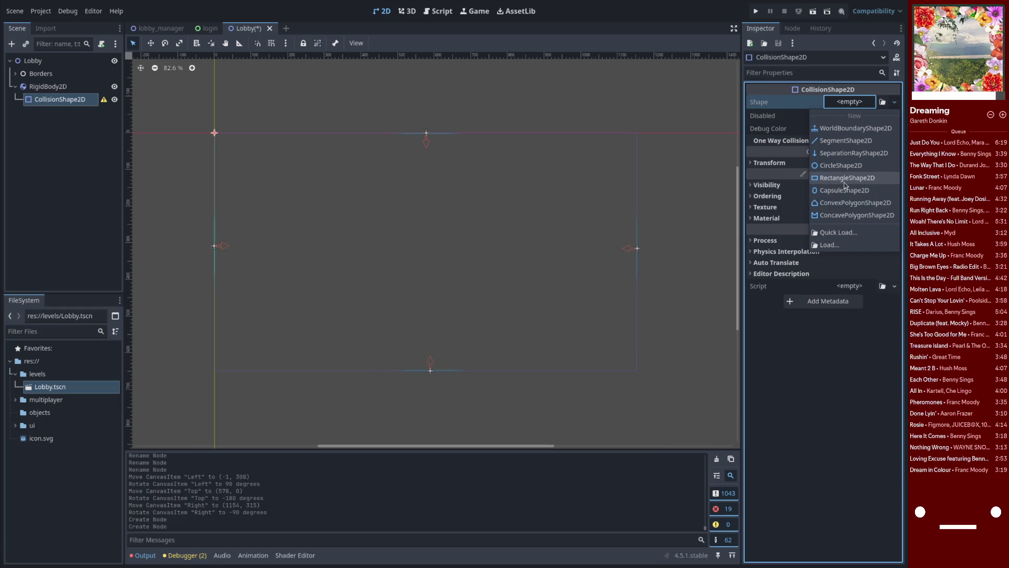
left_click(844, 179)
- Select the RigidBody2D node and toggle the editor out of and back into fullscreen
scroll(199, 103, "up", 5)
scroll(178, 134, "up", 16)
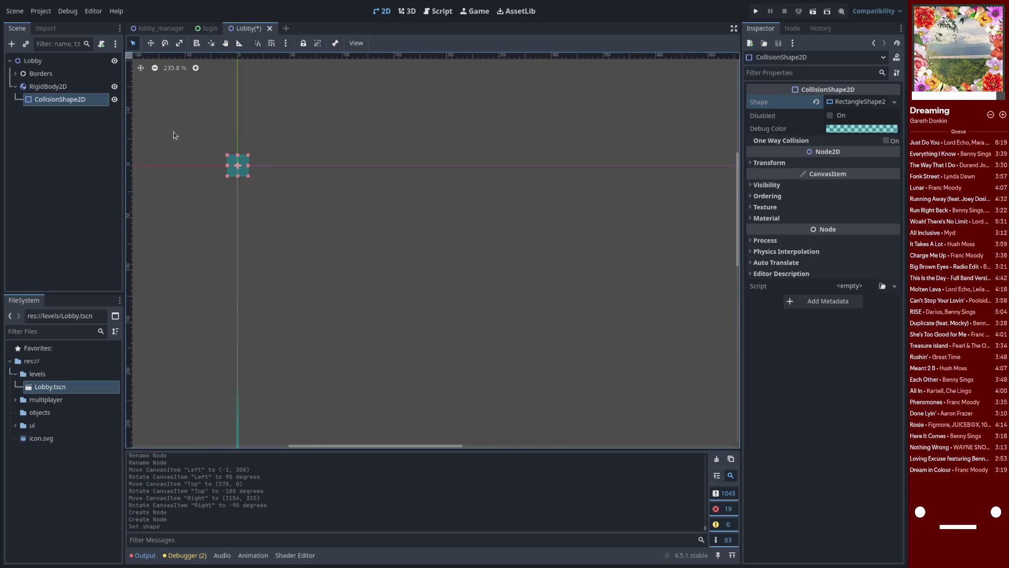
left_click(62, 86)
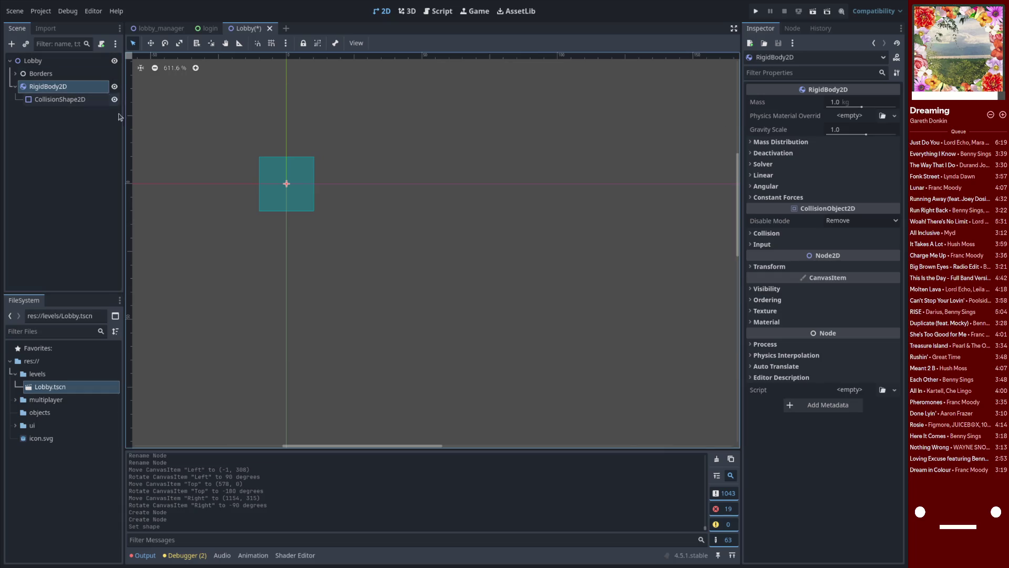
scroll(216, 140, "down", 9)
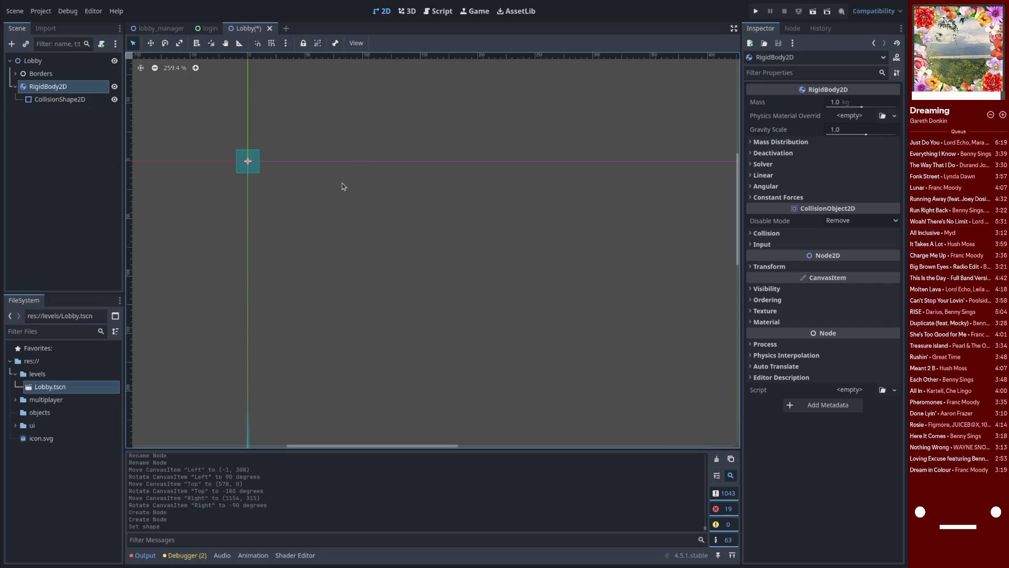
key("shift+F11")
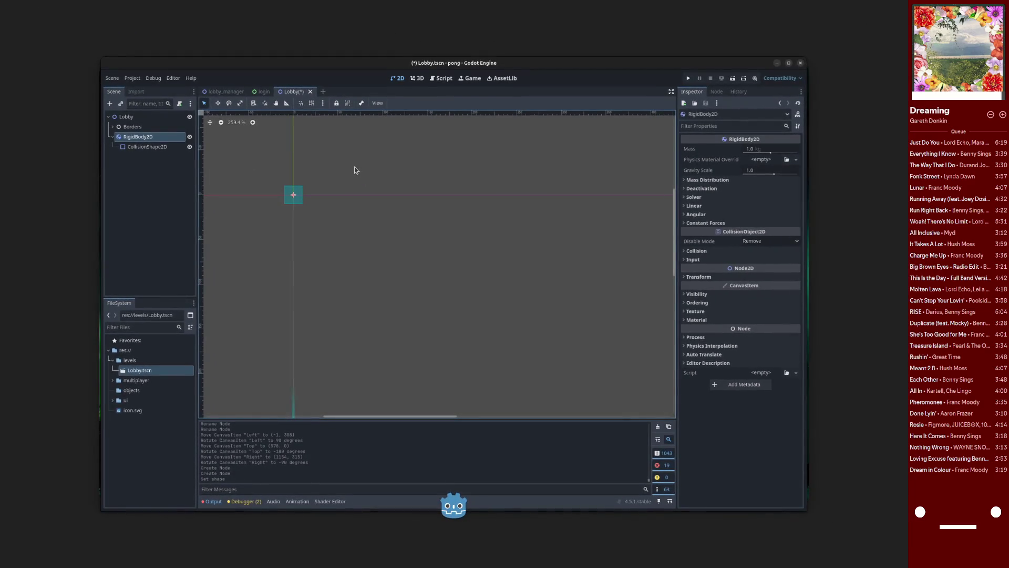
key("shift+F11")
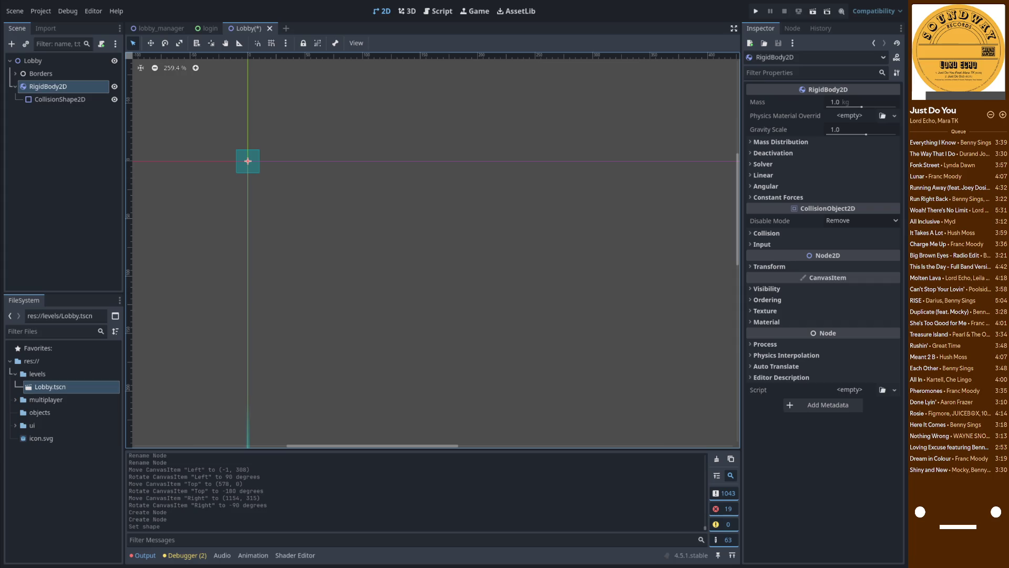
- Refresh the FileSystem dock so Godot re-imports assets and picks up the new ball image
left_click(73, 482)
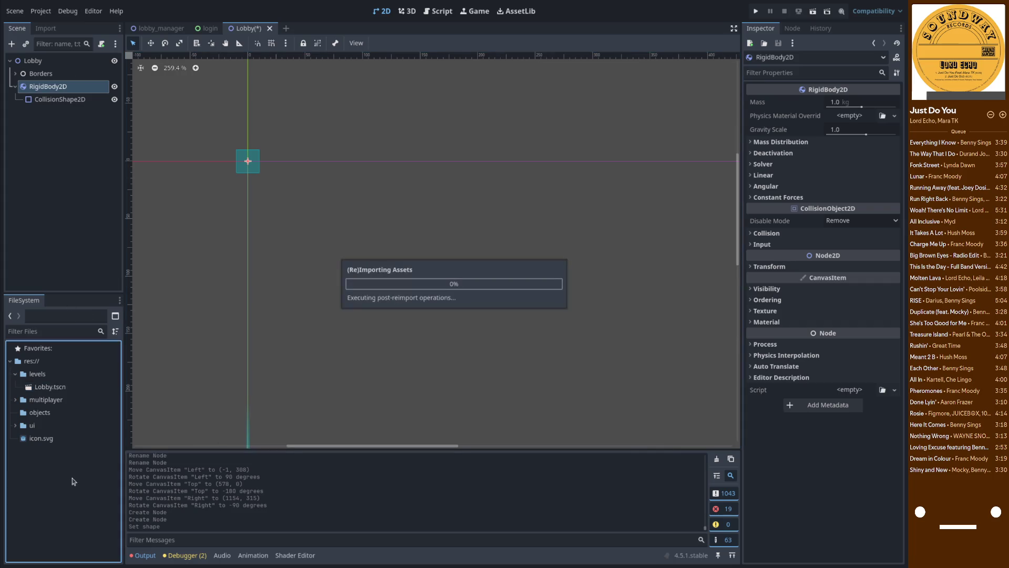
- Move ball.png into the res://levels folder
left_click(48, 440)
left_click_drag(41, 442, 41, 413)
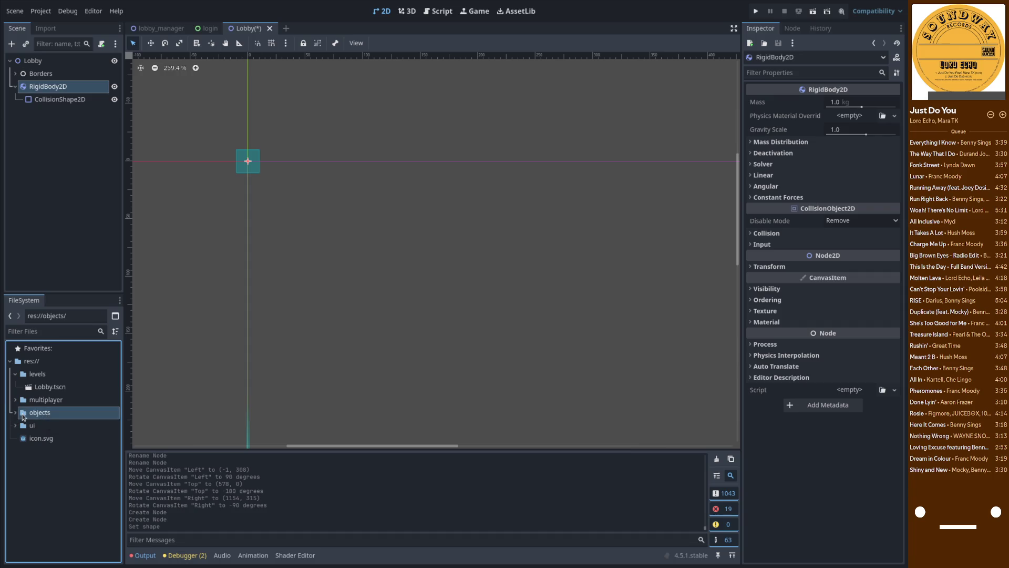
left_click(16, 413)
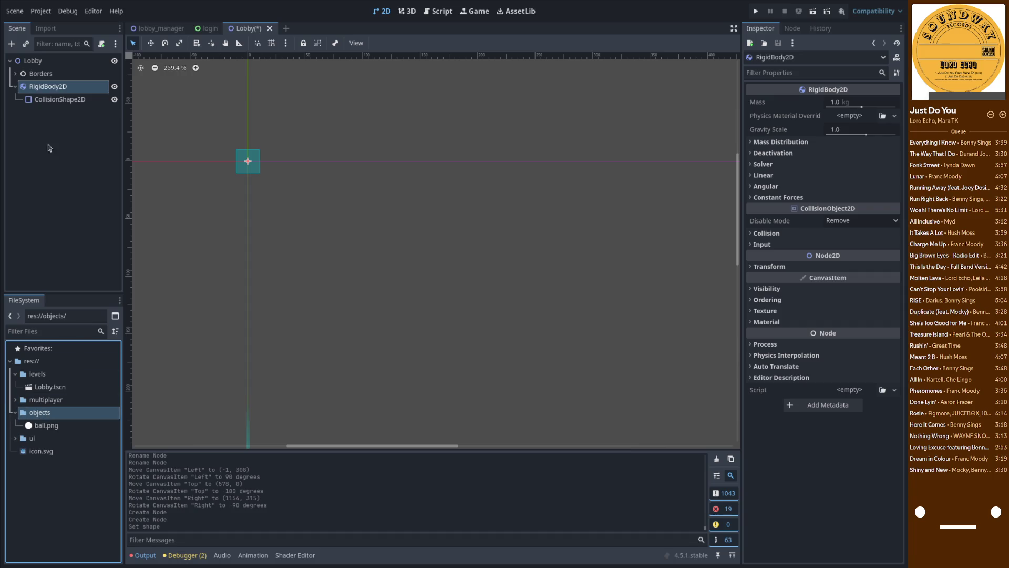
left_click_drag(44, 425, 44, 373)
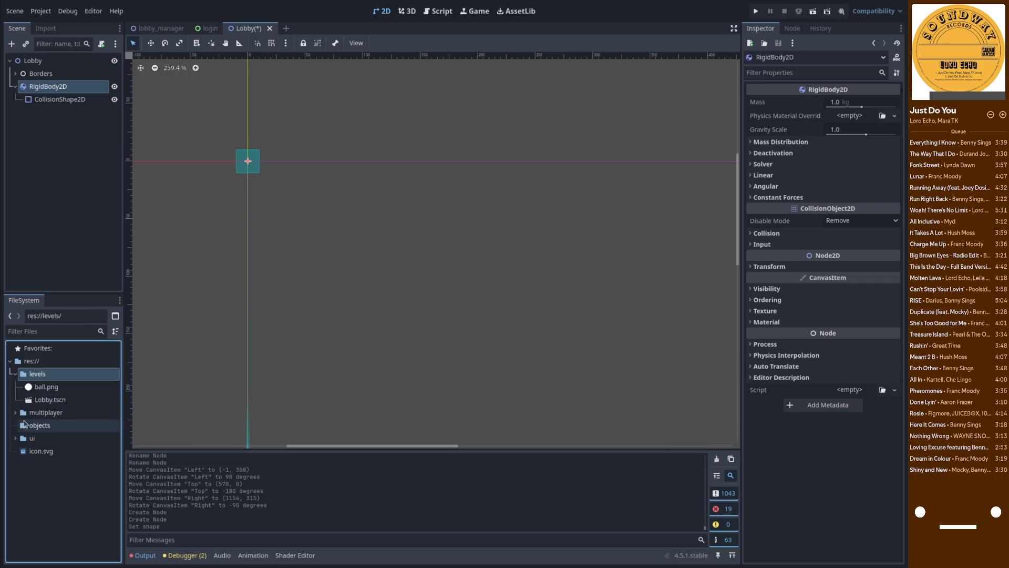
left_click(42, 387)
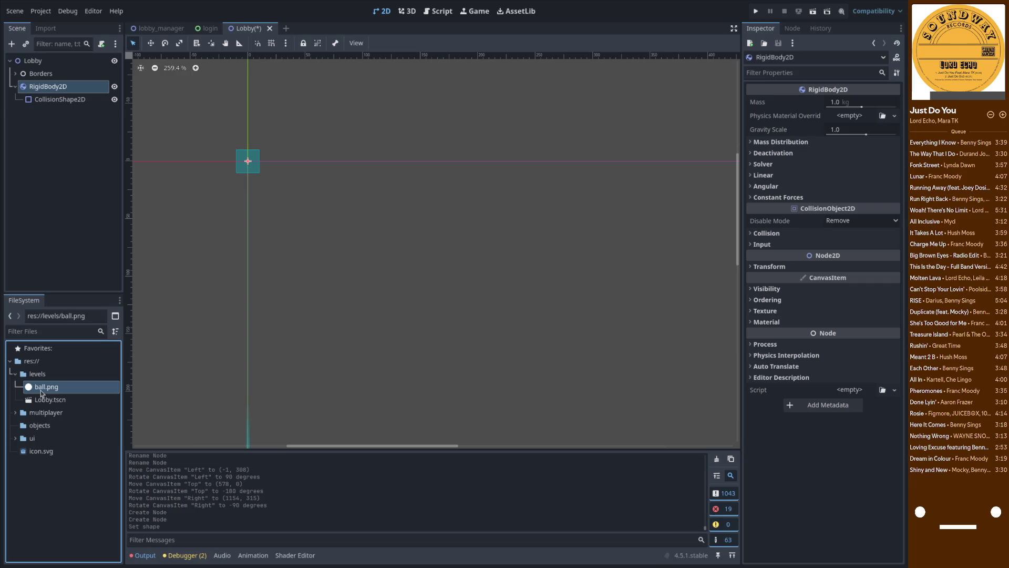
mouse_move(41, 390)
left_mouse_down()
mouse_move(796, 165)
mouse_move(359, 108)
mouse_move(48, 402)
mouse_move(51, 390)
left_mouse_up()
- Add a Sprite2D under the RigidBody2D and set its texture to ball.png
left_click(56, 85)
key("ctrl+a")
type("spr")
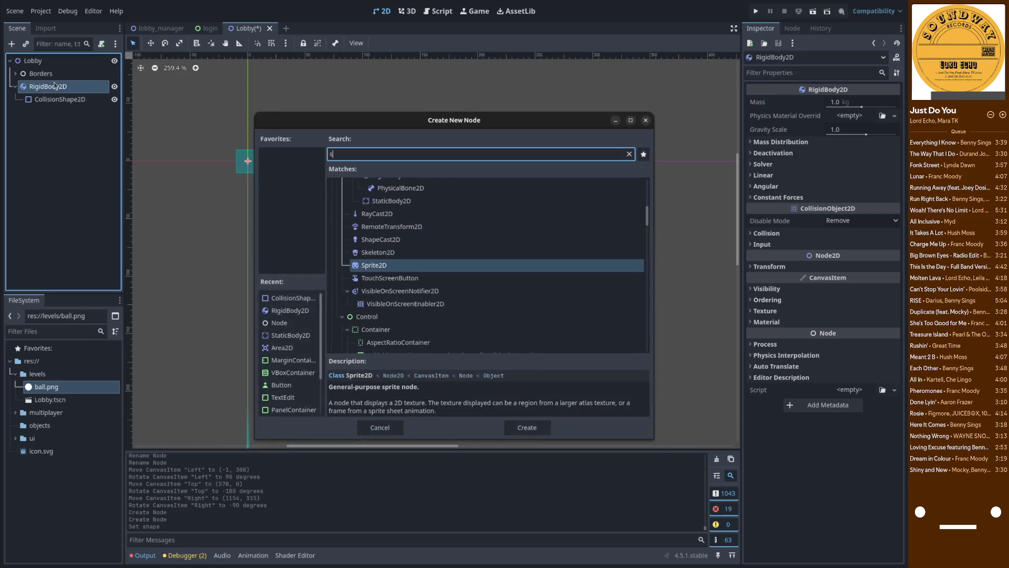
key("Return")
left_click(62, 392)
mouse_move(62, 392)
left_mouse_down()
mouse_move(836, 151)
mouse_move(869, 108)
mouse_move(862, 105)
left_mouse_up()
left_click(69, 100)
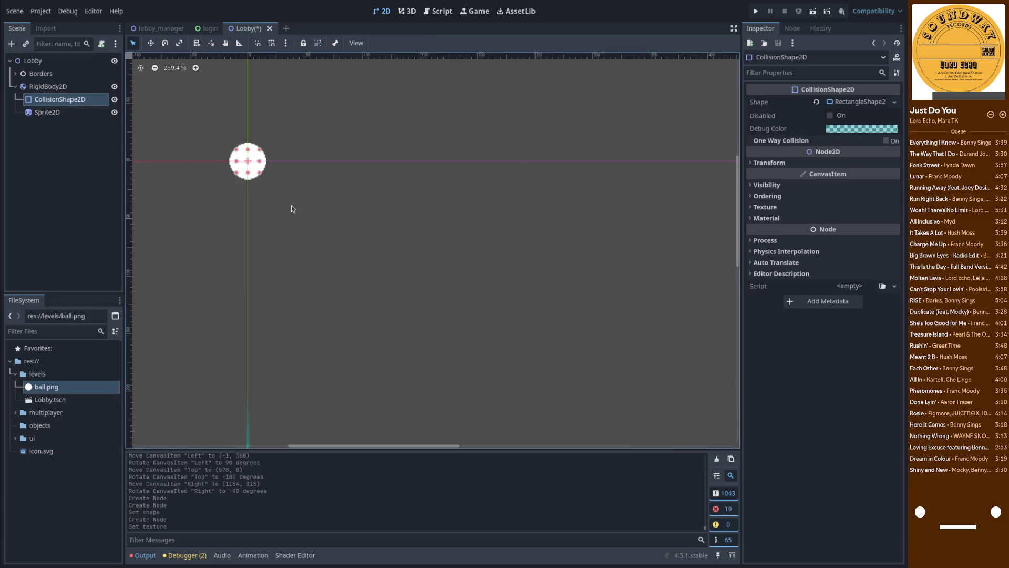
- Place CollisionShape2D below Sprite2D and resize its rectangle to cover the ball
scroll(221, 165, "up", 4)
left_click_drag(83, 101, 69, 117)
left_click_drag(300, 187, 309, 200)
left_click_drag(265, 153, 256, 141)
- Set the project's Default Texture Filter to Nearest and save the Lobby scene
left_click(41, 11)
left_click(58, 23)
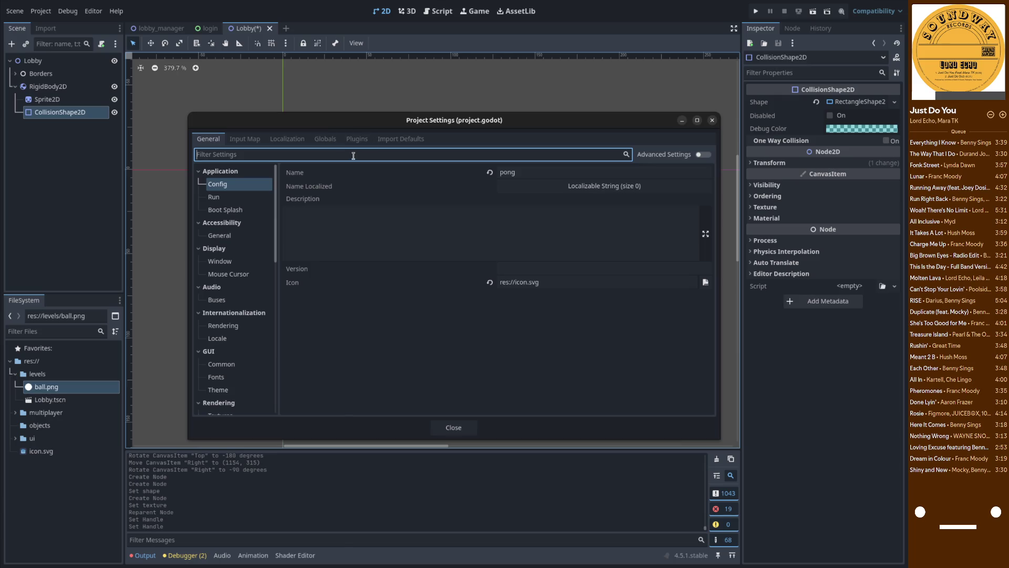
type("filter")
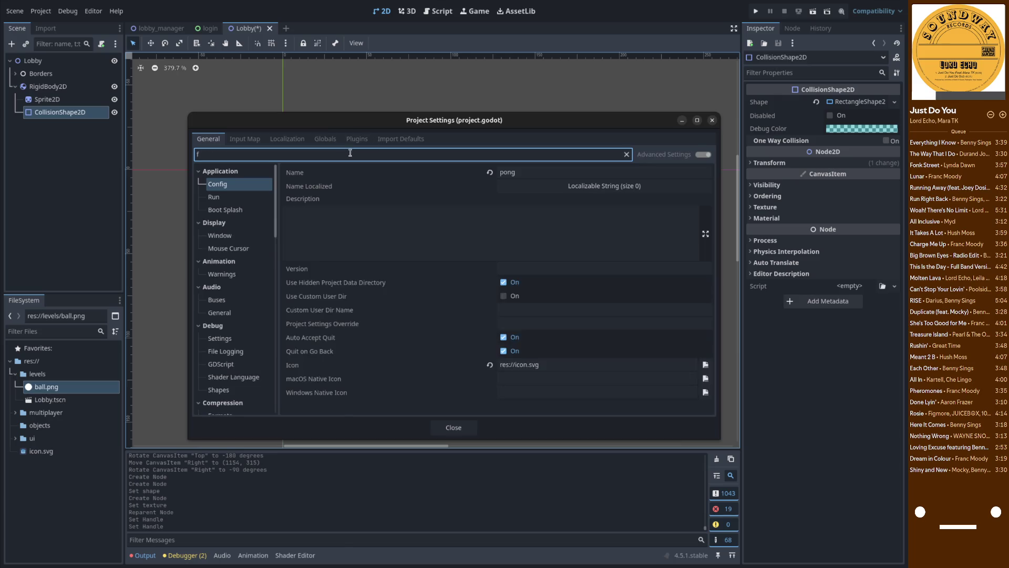
left_click(223, 185)
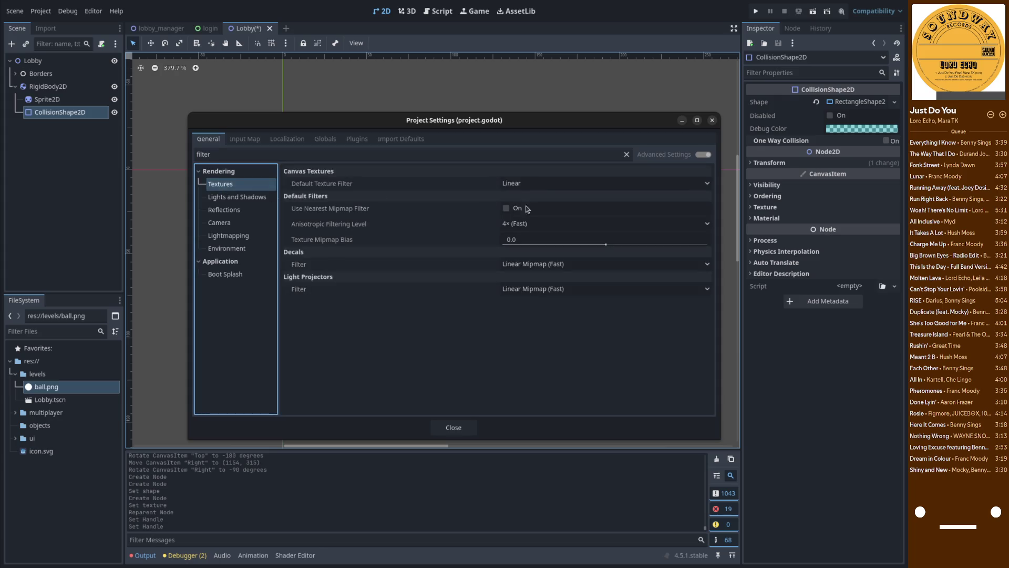
left_click(537, 184)
left_click(552, 205)
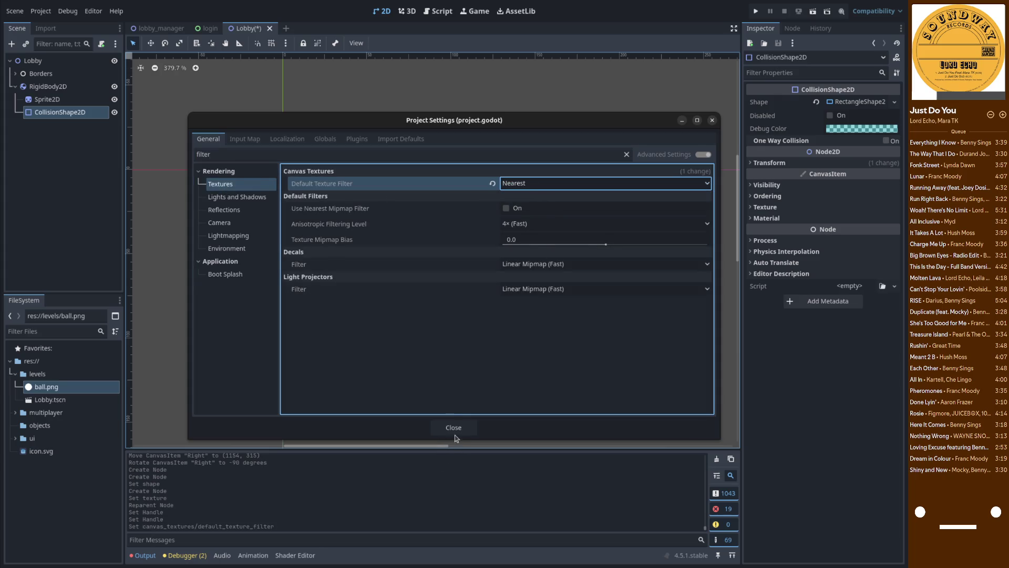
left_click(455, 434)
left_click(408, 305)
key("ctrl+s")
scroll(264, 171, "up", 3)
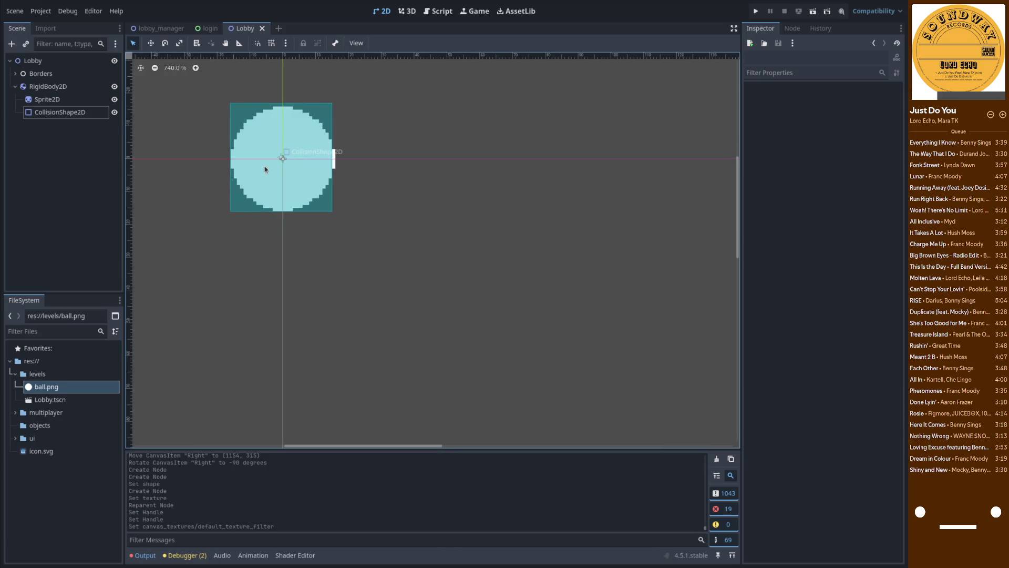
- Fine-tune the collision rectangle's right and top edges and save the scene
left_click(264, 170)
left_click_drag(333, 211, 335, 213)
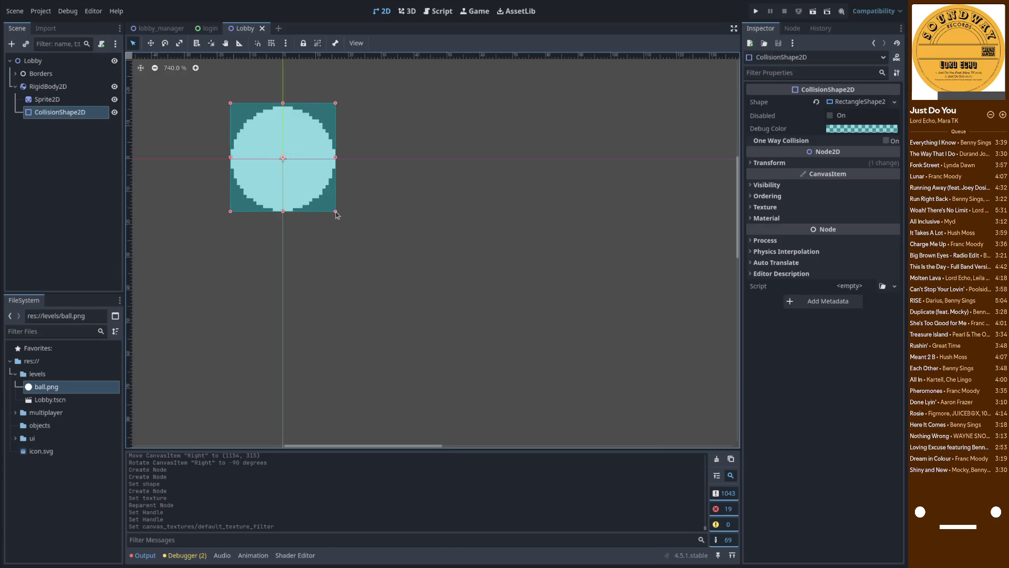
left_click_drag(282, 103, 283, 106)
left_click(371, 138)
key("ctrl+s")
- Rename the RigidBody2D node to Ball
scroll(254, 227, "down", 5)
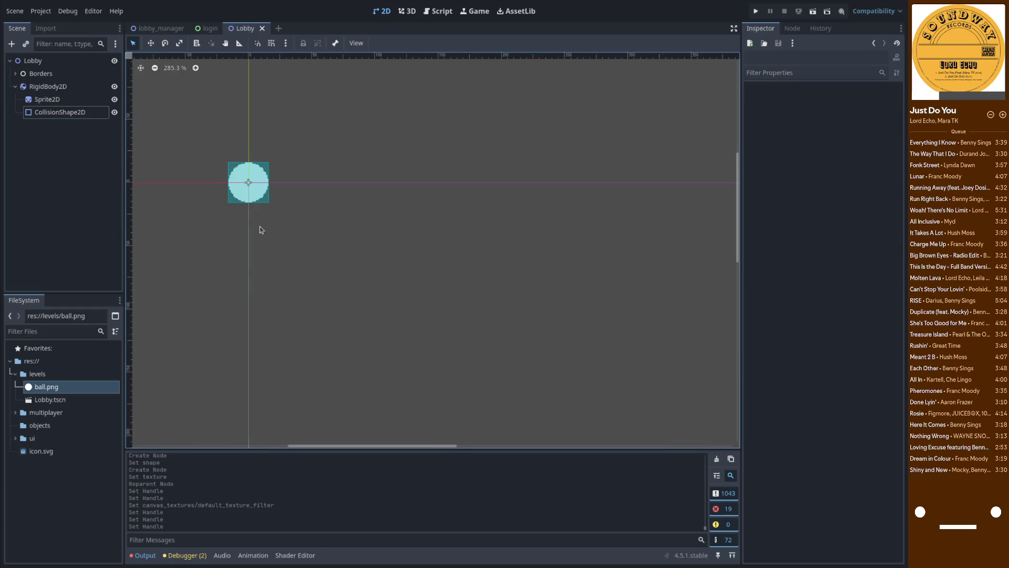
scroll(165, 126, "down", 3)
left_click(41, 73)
scroll(298, 137, "down", 4)
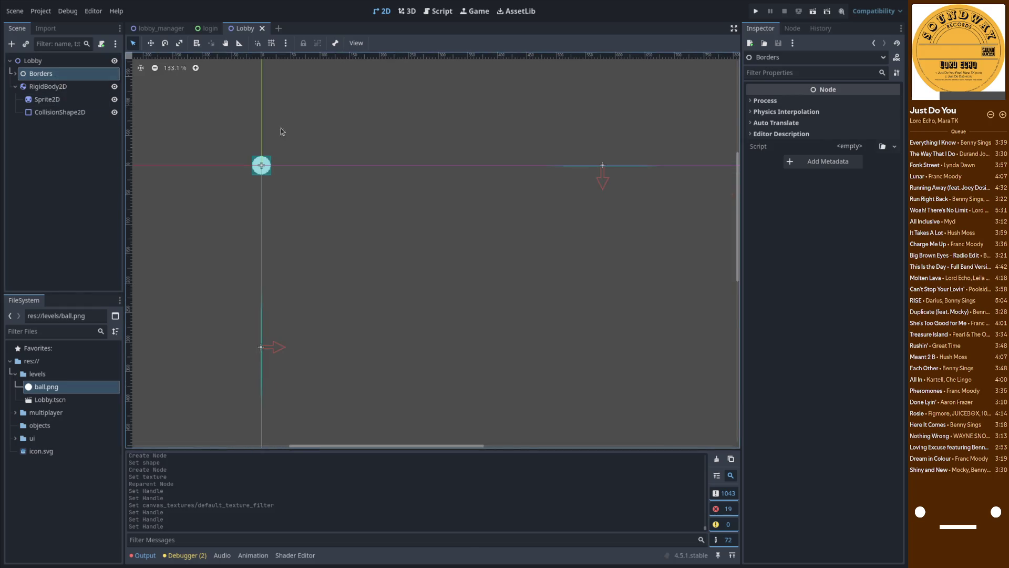
left_click(49, 86)
left_click(49, 86)
type("Ball")
key("Return")
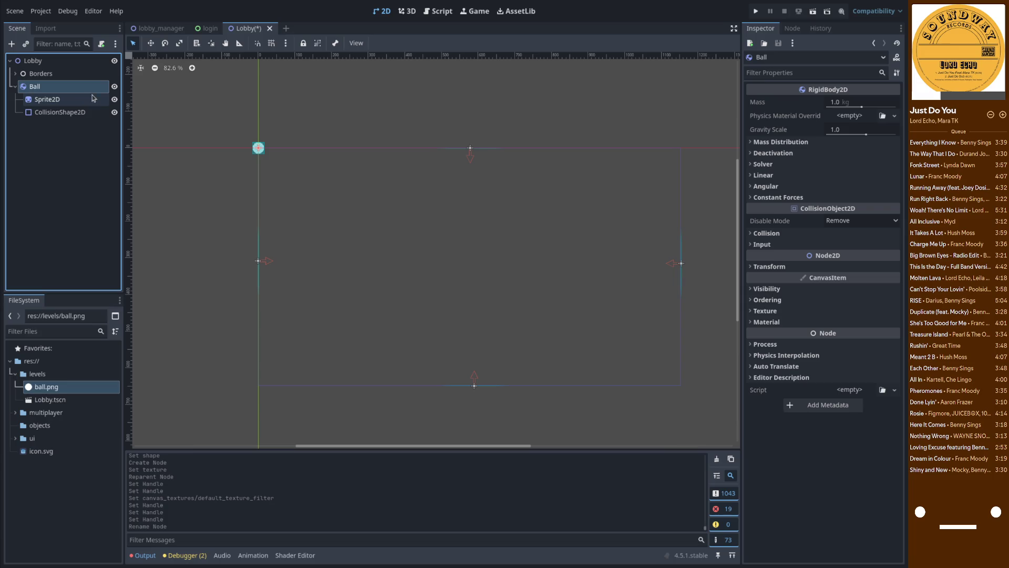
- Drag the Ball toward the middle of the play area, undoing an accidental collision shape move
key("w")
mouse_move(262, 160)
left_mouse_down()
mouse_move(485, 271)
mouse_move(466, 281)
left_mouse_up()
key("q")
left_click(484, 291)
scroll(466, 284, "up", 2)
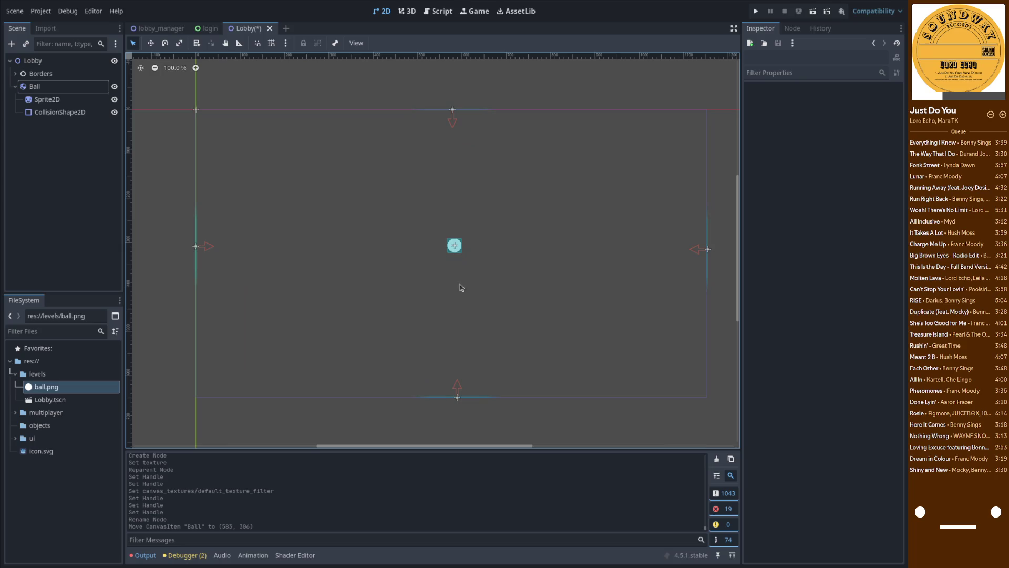
left_click(456, 250)
key("w")
left_click_drag(457, 253, 505, 415)
key("ctrl+z")
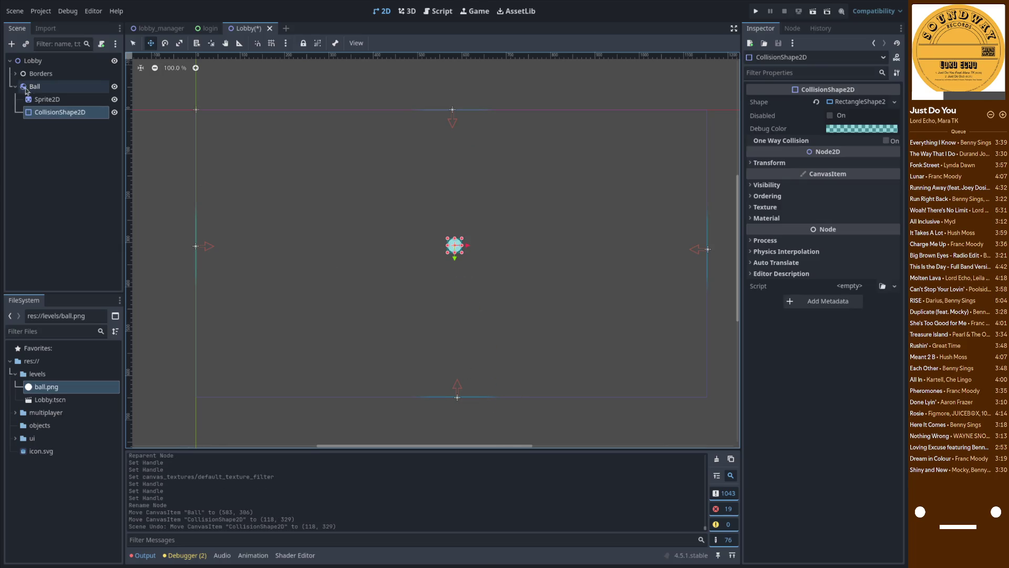
- Drag the Ball down to the bottom border and nudge it slightly
mouse_move(524, 320)
left_mouse_down()
mouse_move(599, 410)
mouse_move(573, 456)
left_mouse_up()
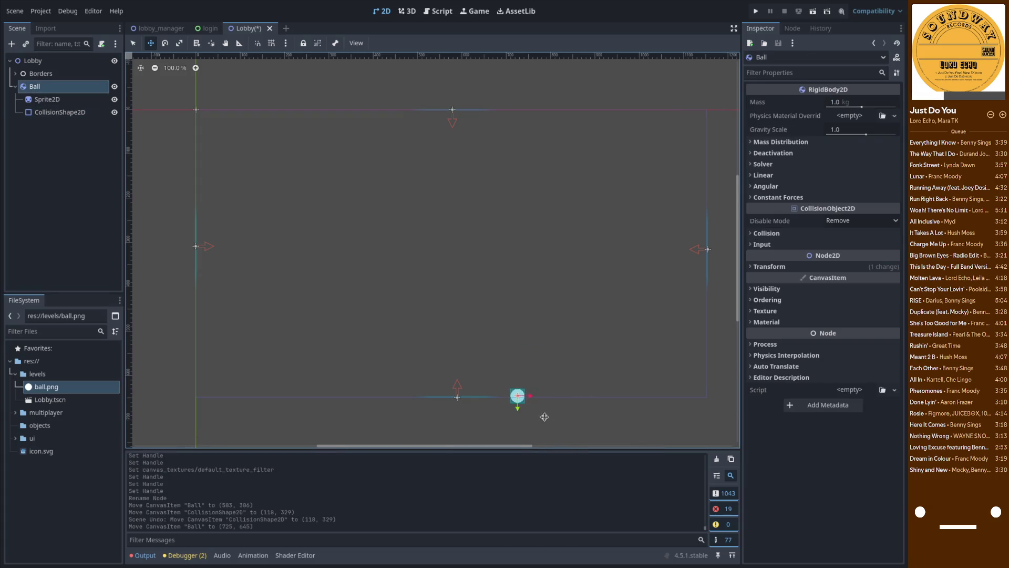
scroll(537, 414, "up", 6)
scroll(518, 417, "up", 2)
left_click_drag(518, 349, 517, 354)
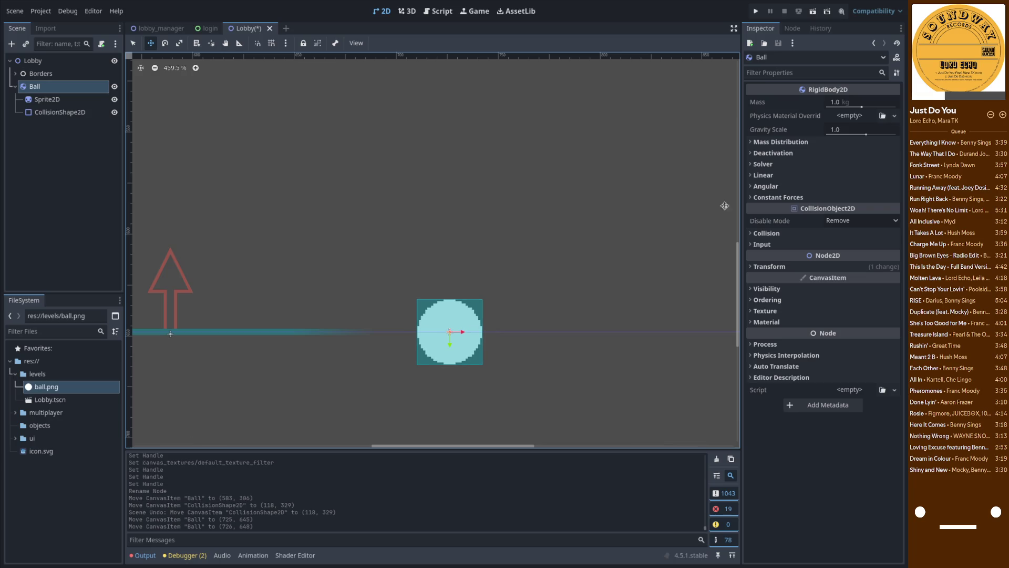
- Set the Ball's y position to 658/2 (329) in the Inspector
left_click(760, 267)
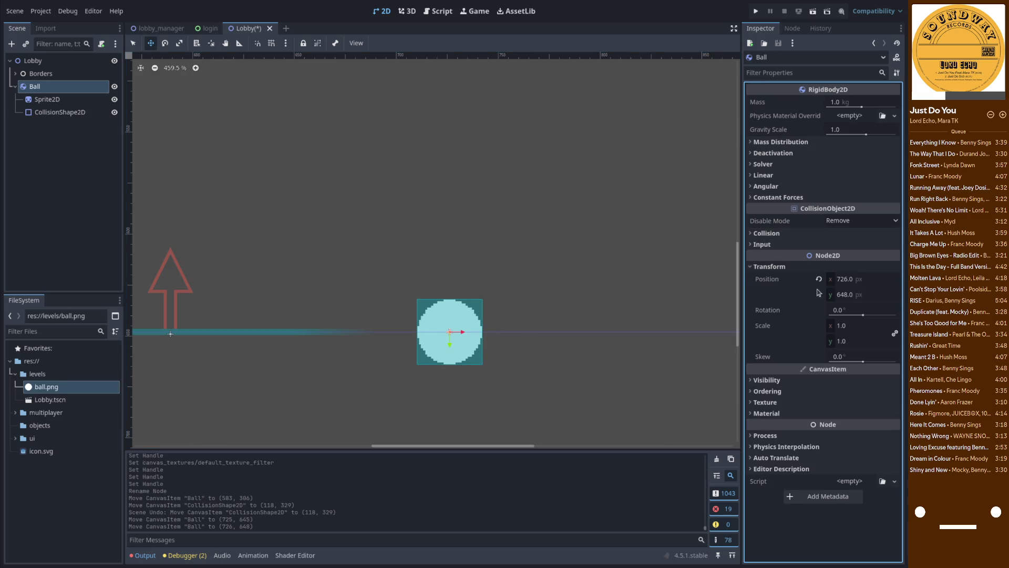
scroll(583, 311, "down", 10)
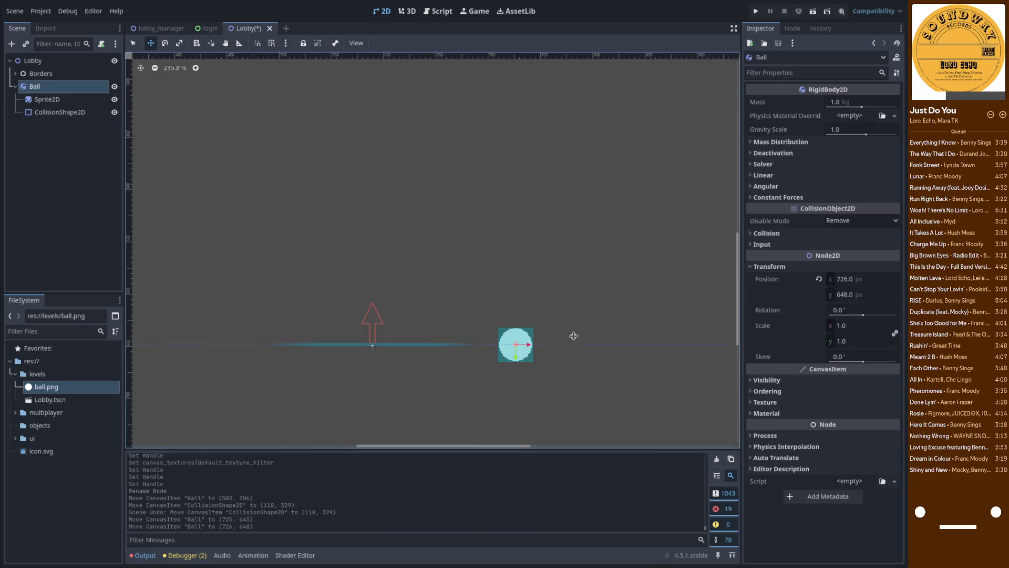
scroll(535, 361, "up", 1)
mouse_move(535, 361)
left_mouse_down()
mouse_move(522, 360)
mouse_move(465, 304)
left_mouse_up()
scroll(526, 361, "up", 1)
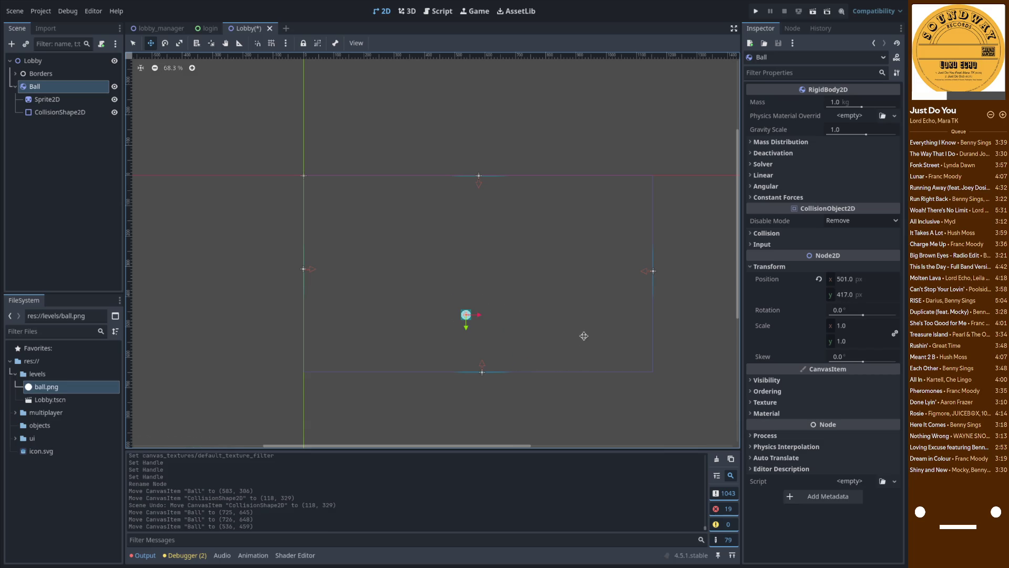
left_click(860, 294)
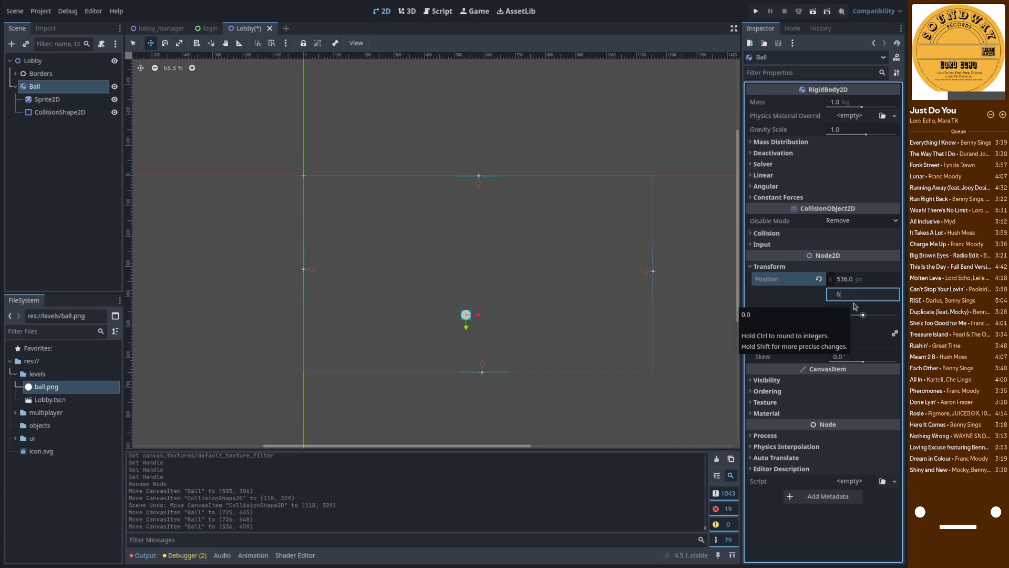
type("/2")
key("Return")
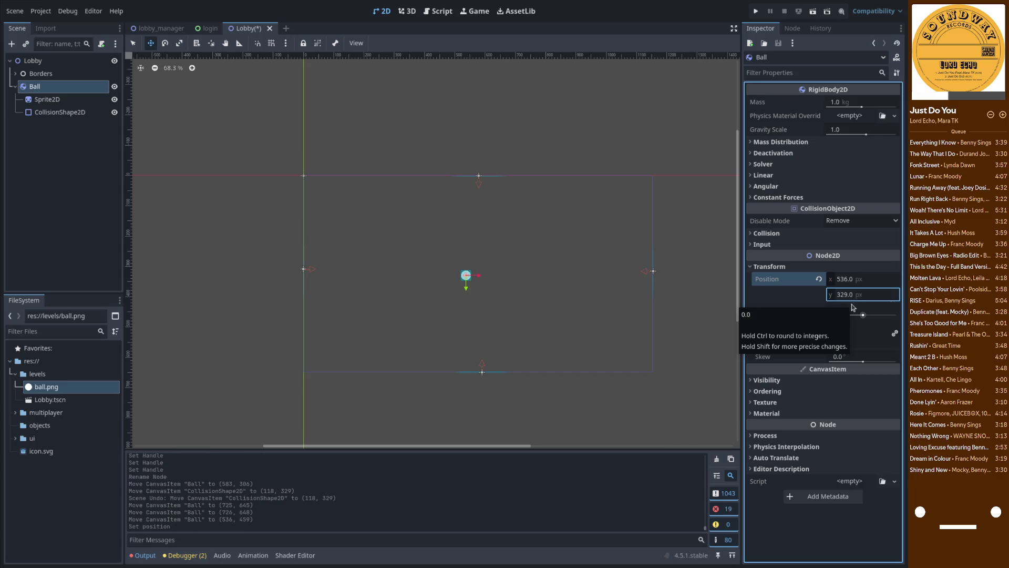
- Set the Ball's x position to 1152/2 (576), undoing a stray drag
mouse_move(473, 280)
left_mouse_down()
mouse_move(447, 283)
mouse_move(666, 298)
left_mouse_up()
scroll(678, 284, "up", 5)
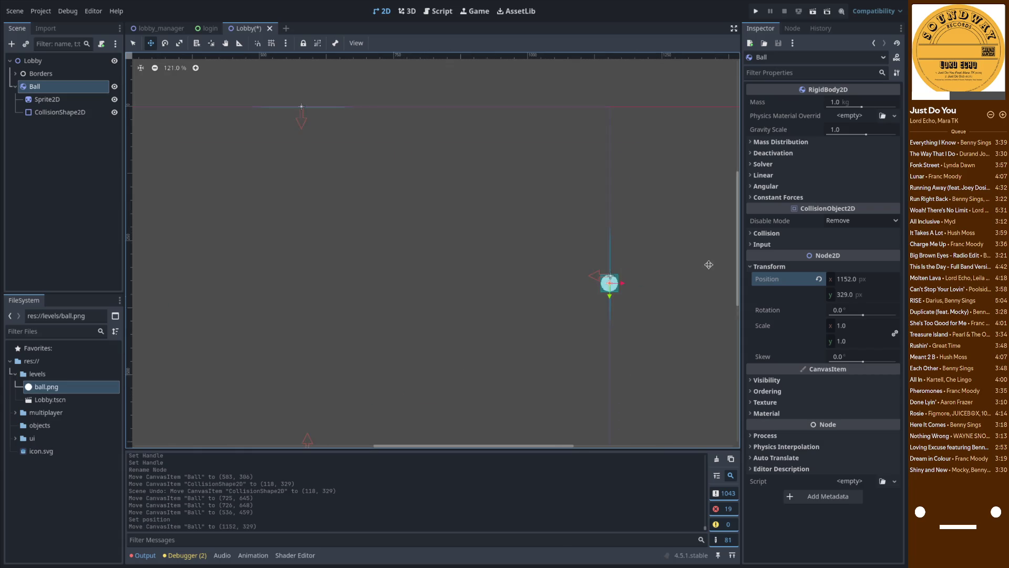
scroll(621, 313, "up", 3)
mouse_move(576, 282)
left_mouse_down()
mouse_move(623, 295)
mouse_move(580, 288)
mouse_move(566, 266)
mouse_move(577, 273)
left_mouse_up()
key("ctrl+z")
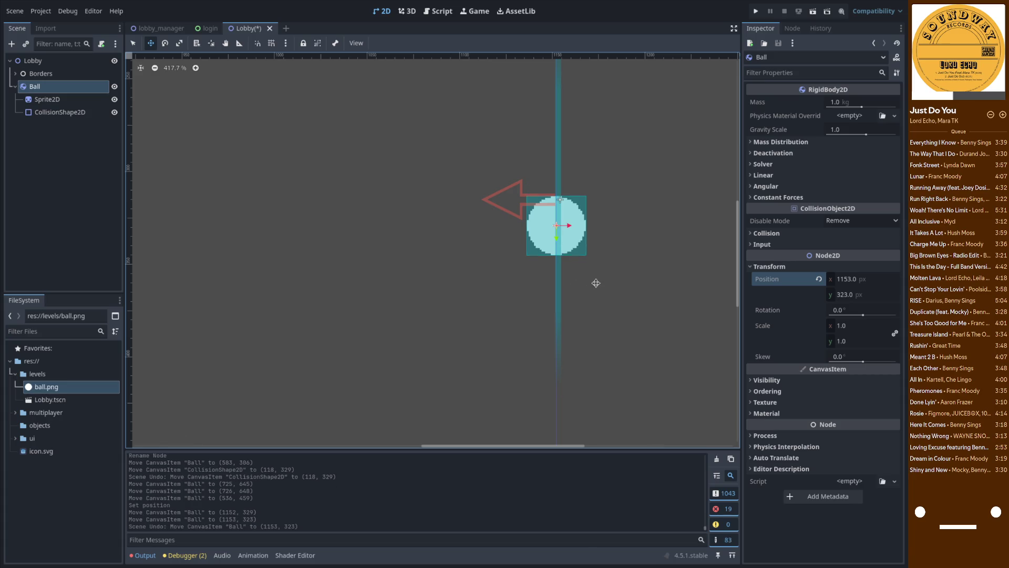
left_click(866, 280)
left_click(865, 280)
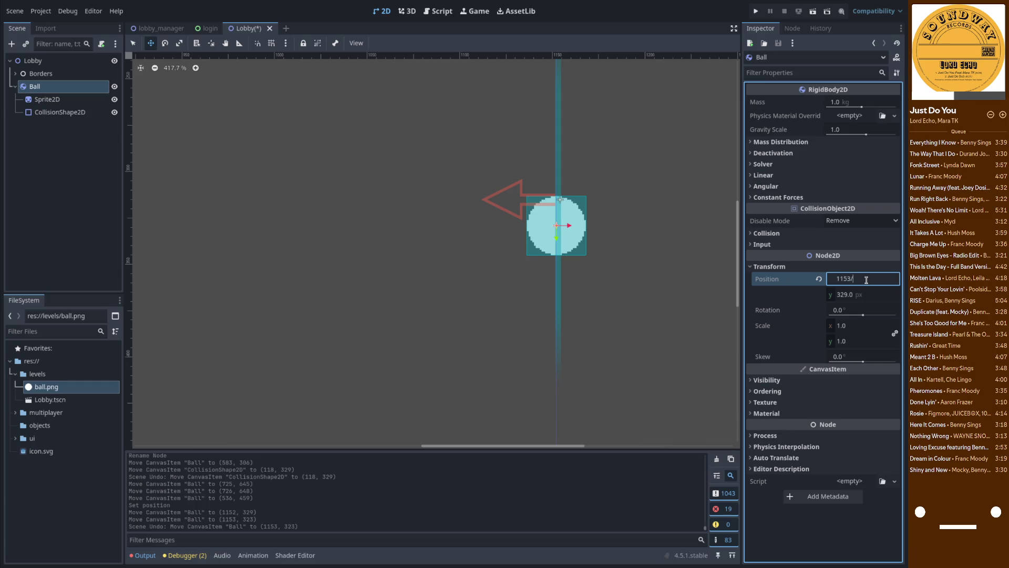
type("2")
key("Return")
- Save the Lobby scene and deselect the Ball
scroll(585, 228, "down", 10)
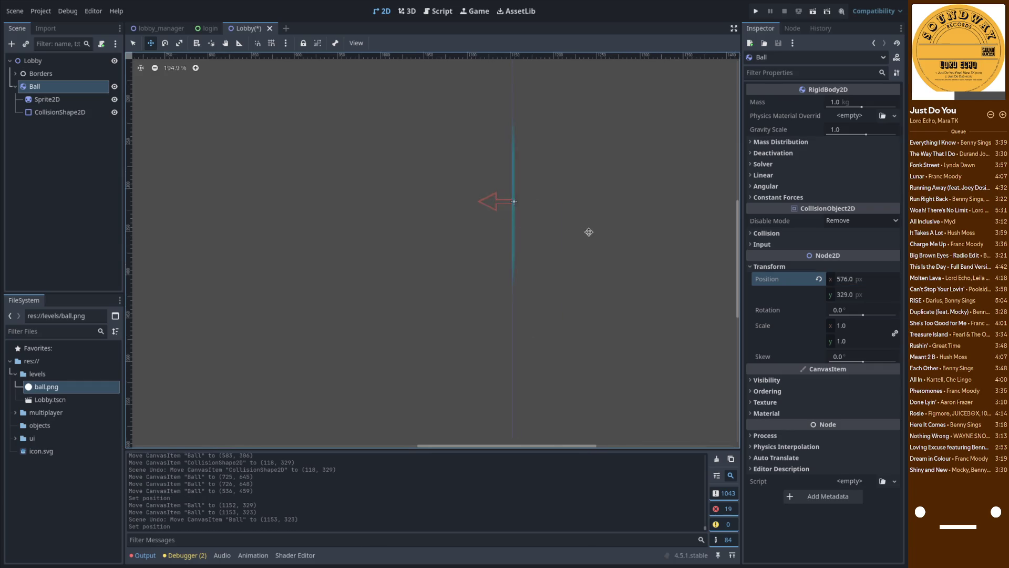
scroll(541, 266, "up", 2)
scroll(495, 271, "up", 1)
key("ctrl+s")
key("q")
left_click(74, 154)
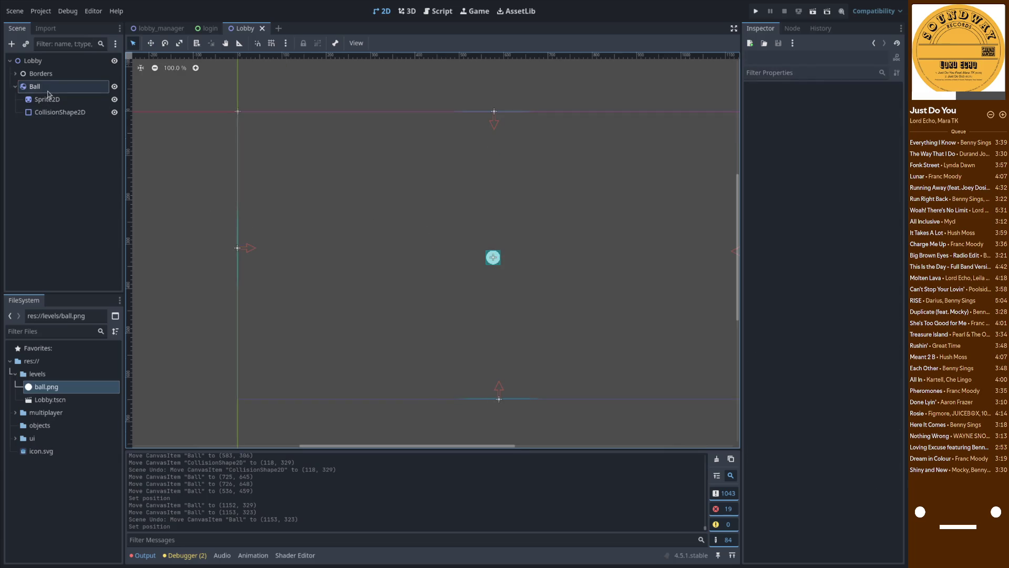
- Check the size of the Ball's CollisionShape2D rectangle
left_click(14, 87)
left_click(47, 92)
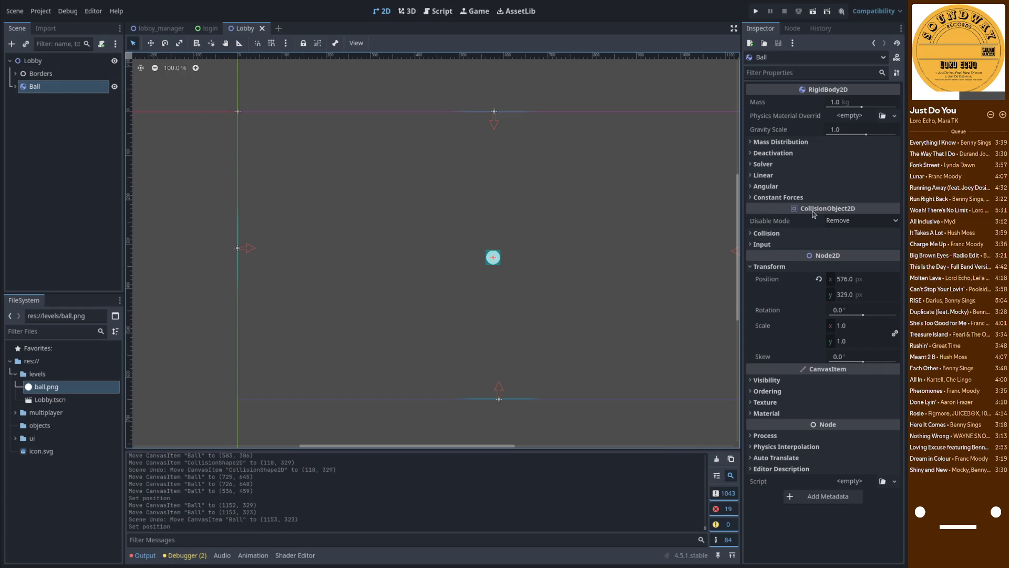
left_click(15, 87)
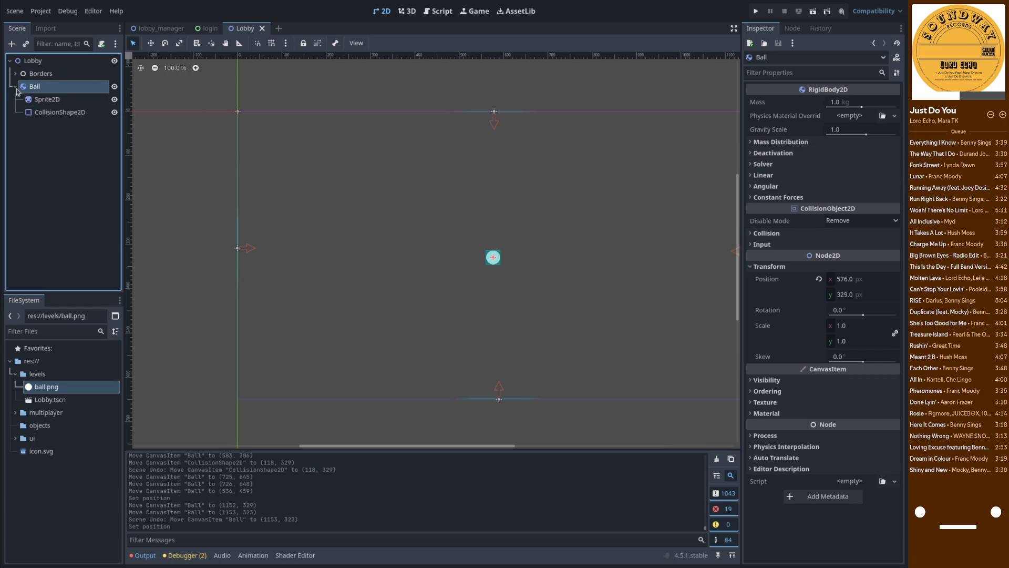
left_click(48, 112)
left_click(855, 105)
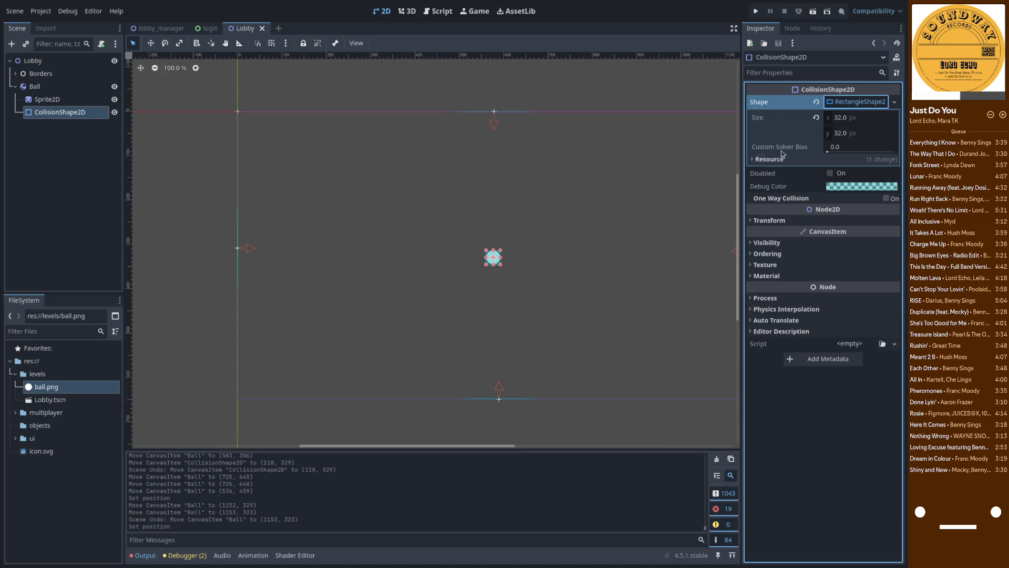
left_click(840, 102)
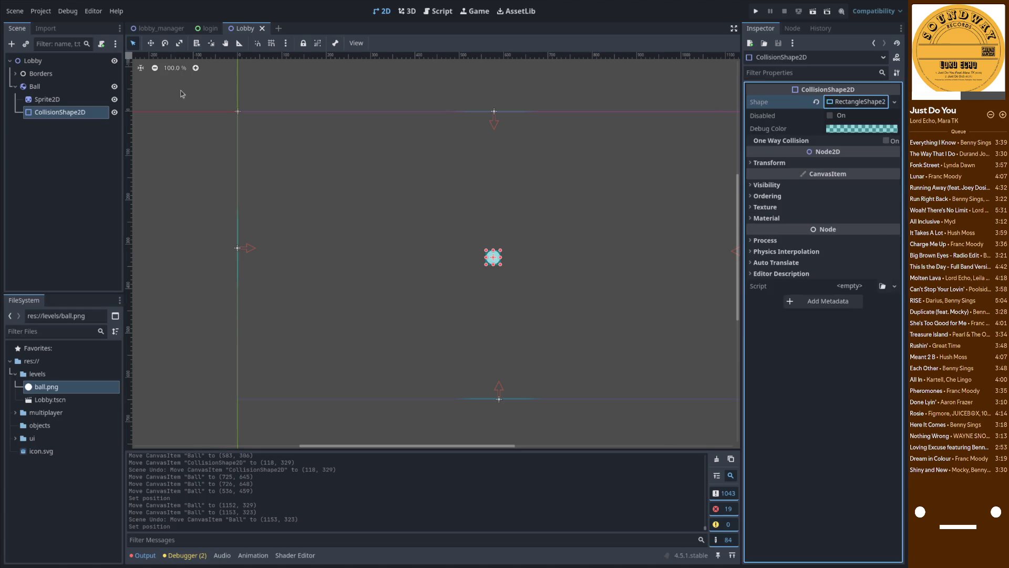
- Set the Ball's RigidBody2D Gravity Scale to 0
left_click(48, 86)
left_click(783, 143)
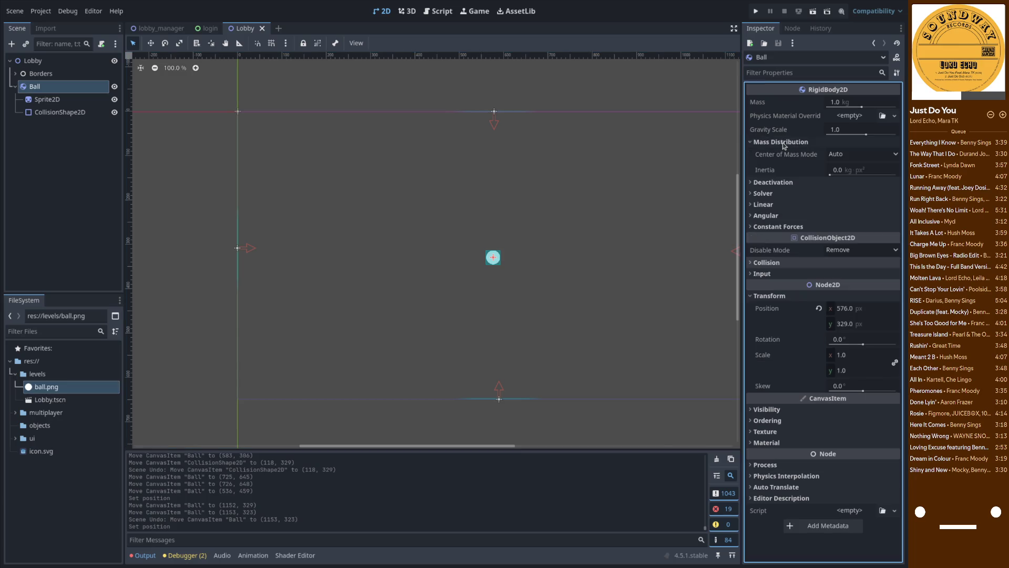
mouse_move(852, 129)
left_mouse_down()
mouse_move(830, 129)
mouse_move(857, 129)
left_mouse_up()
left_click(858, 129)
type("0")
key("Return")
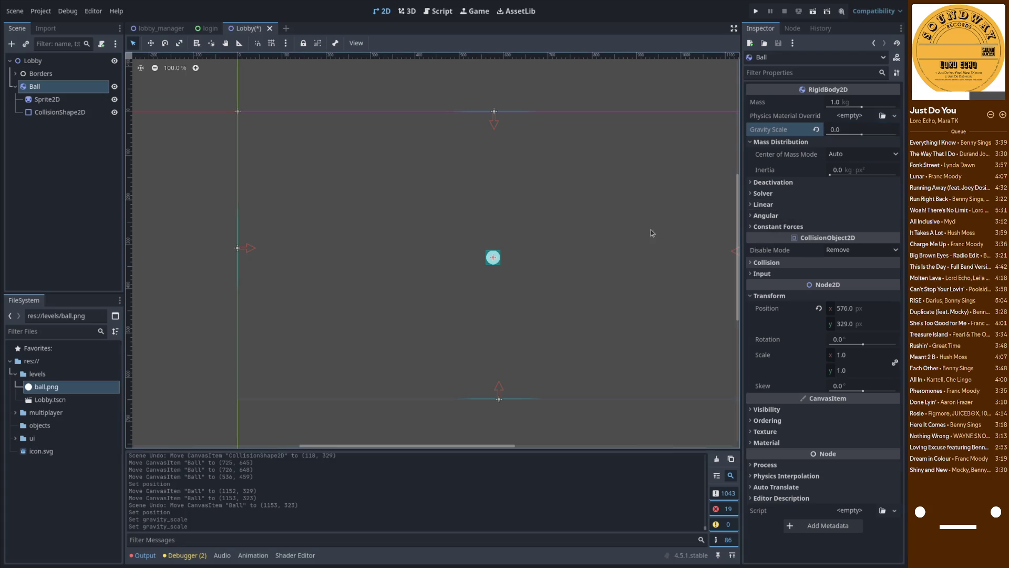
left_click(34, 62)
key("ctrl+a")
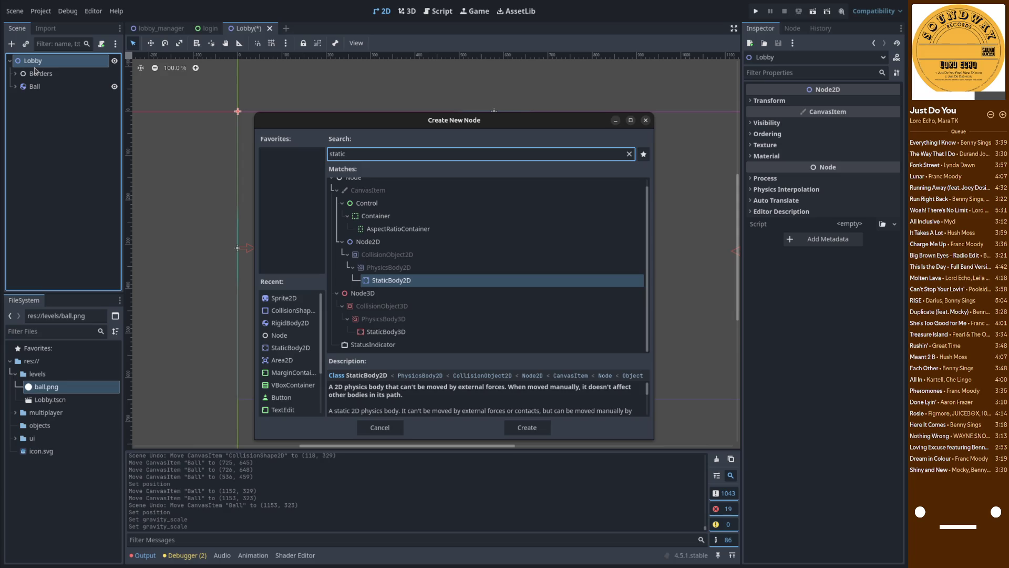
- Add a CharacterBody2D under Lobby and give it a CollisionShape2D child
type("cha")
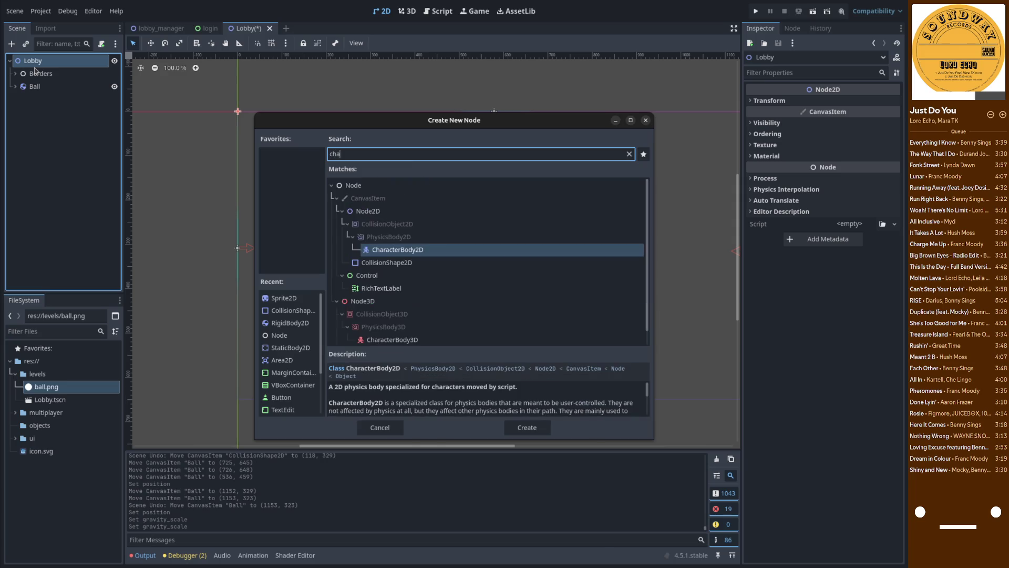
type("t")
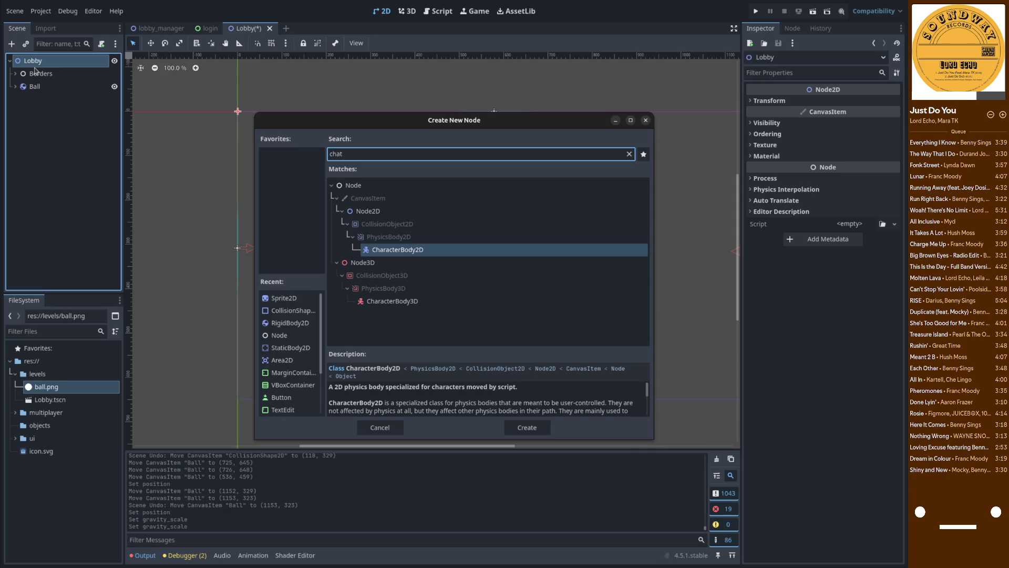
key("Return")
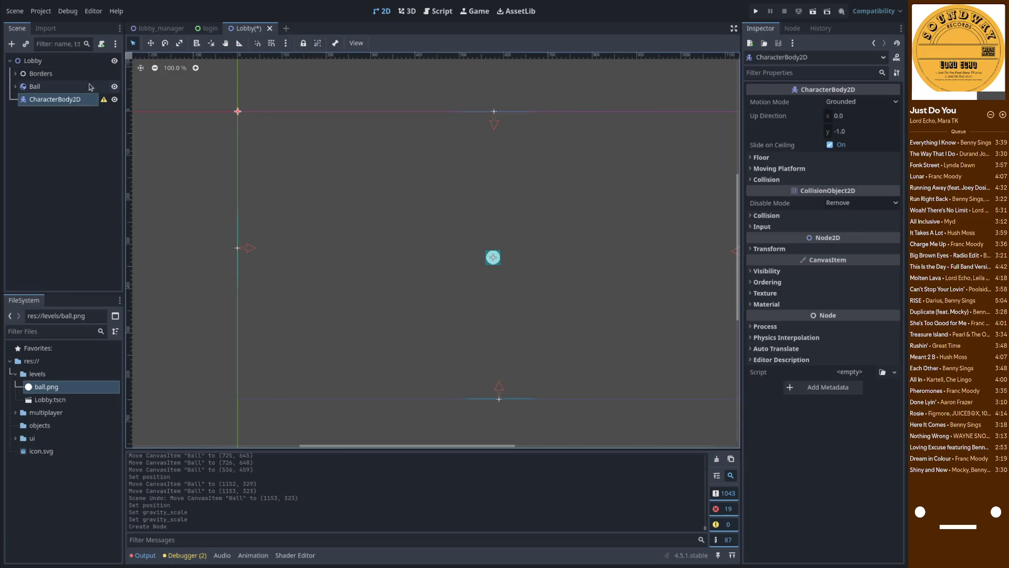
key("ctrl+a")
type("col")
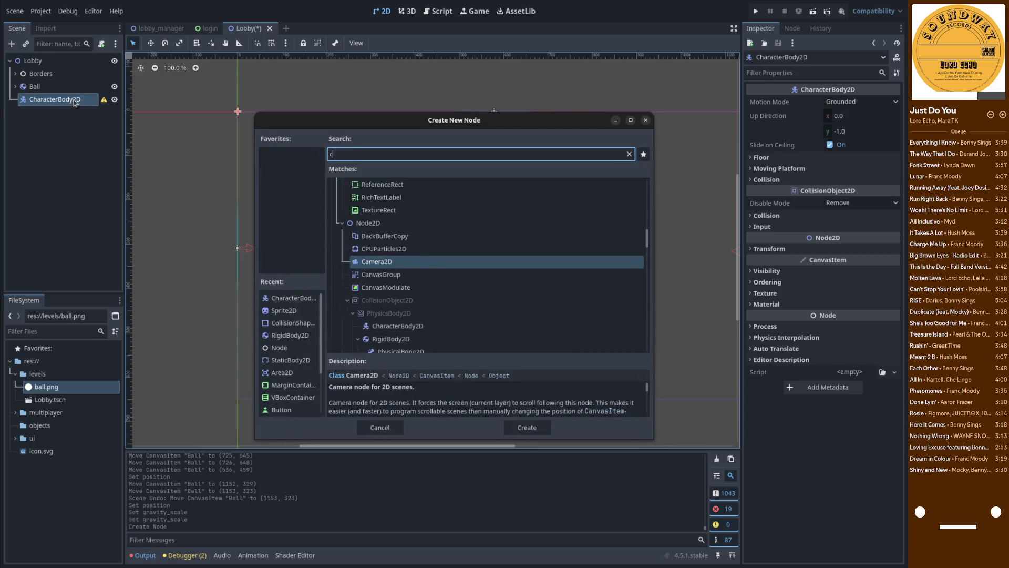
type("lisionshape")
key("Return")
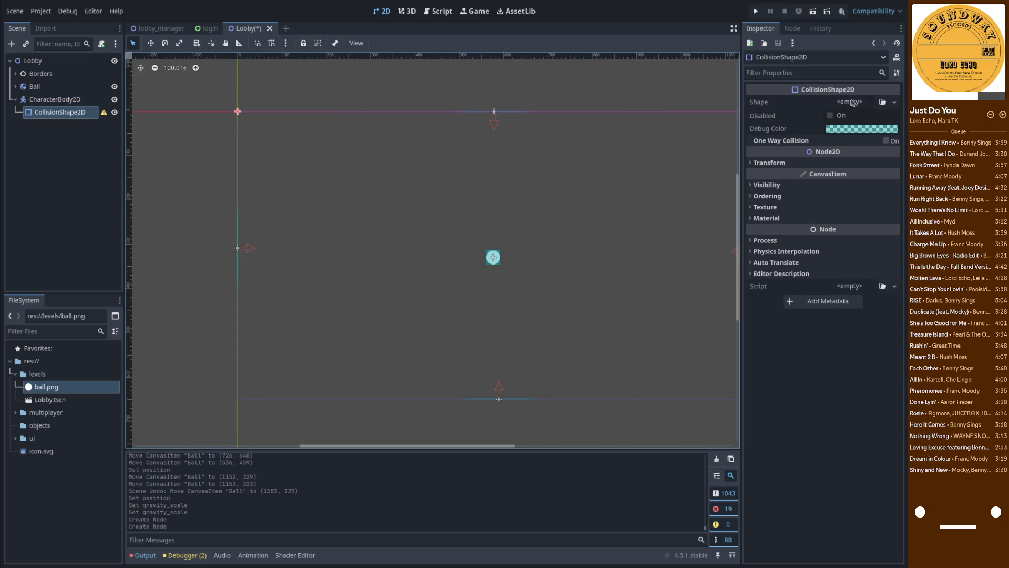
- Give the collision shape a New RectangleShape2D, add a Sprite2D child, and import the paddle image
left_click(850, 101)
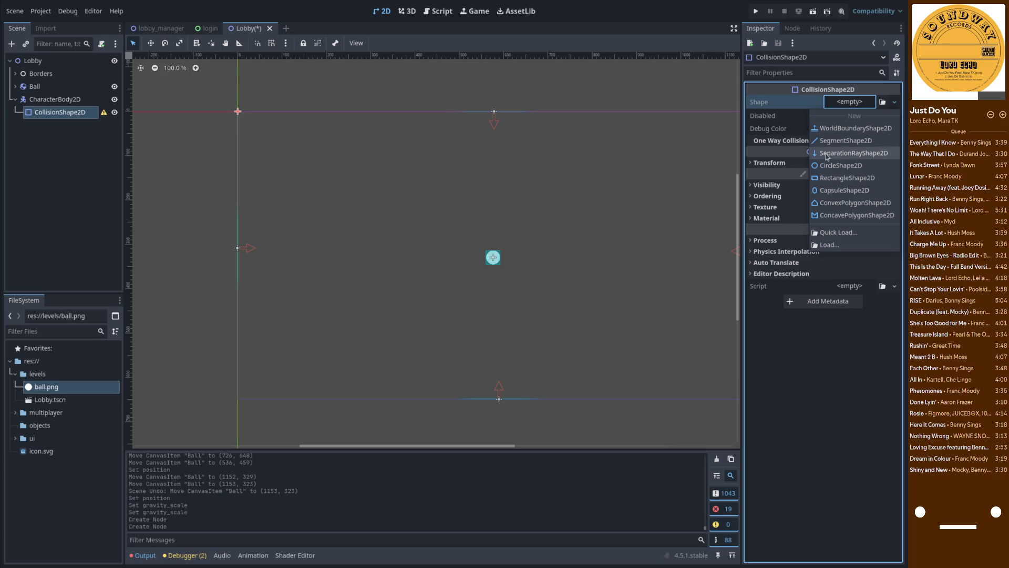
left_click(847, 178)
left_click(68, 100)
key("ctrl+a")
type("sprite")
key("Return")
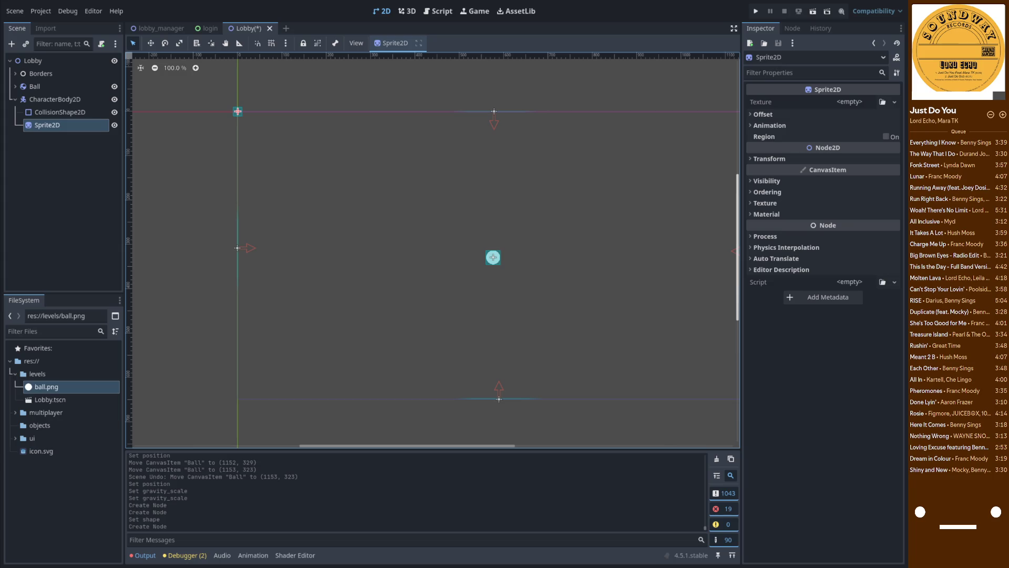
mouse_move(2, 175)
left_mouse_down()
mouse_move(79, 563)
mouse_move(39, 489)
mouse_move(61, 467)
left_mouse_up()
- Rename the imported image to bar.png and move it into the levels folder
key("F2")
key("Right")
key("BackSpace")
key("BackSpace")
key("BackSpace")
key("BackSpace")
key("BackSpace")
type("bar")
key("Return")
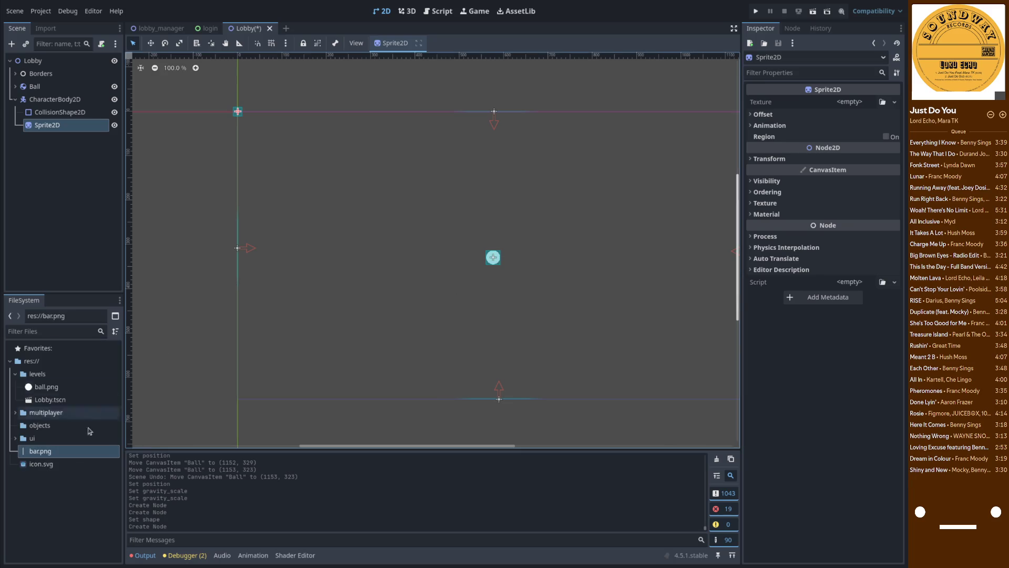
mouse_move(50, 451)
left_mouse_down()
mouse_move(59, 380)
mouse_move(84, 349)
mouse_move(75, 127)
left_mouse_up()
- Stretch the bar sprite taller, trying a vertical scale of 5
scroll(221, 111, "up", 5)
scroll(258, 118, "up", 1)
scroll(260, 122, "down", 1)
scroll(260, 122, "down", 4)
scroll(260, 122, "up", 3)
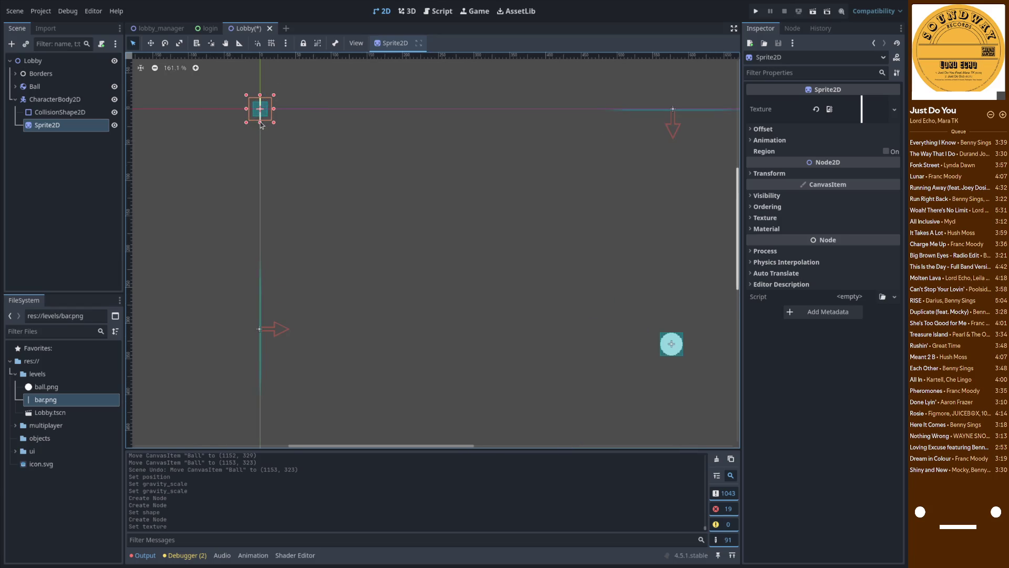
left_click_drag(260, 122, 260, 151)
left_click(777, 173)
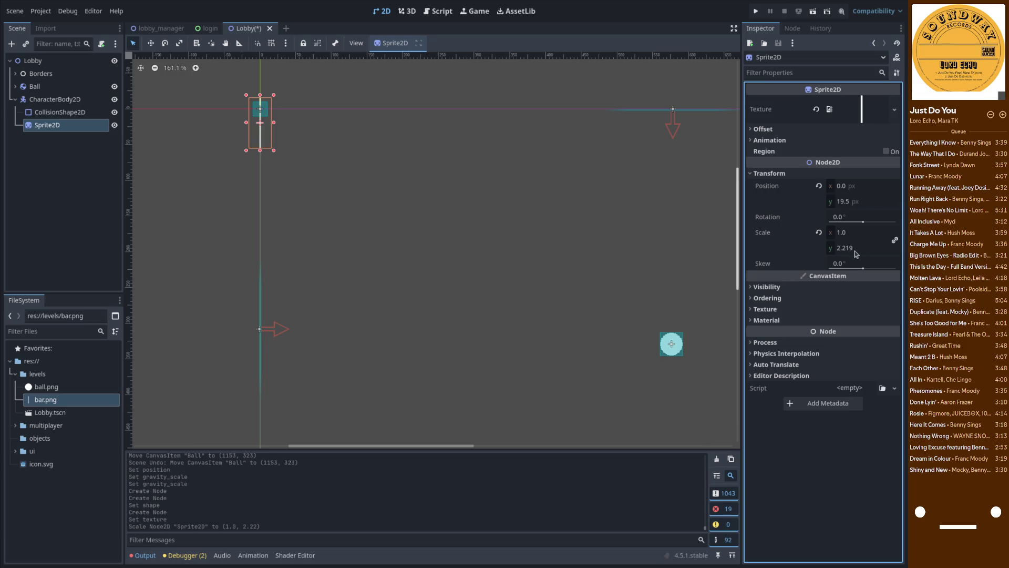
double_click(883, 254)
type("5")
key("Return")
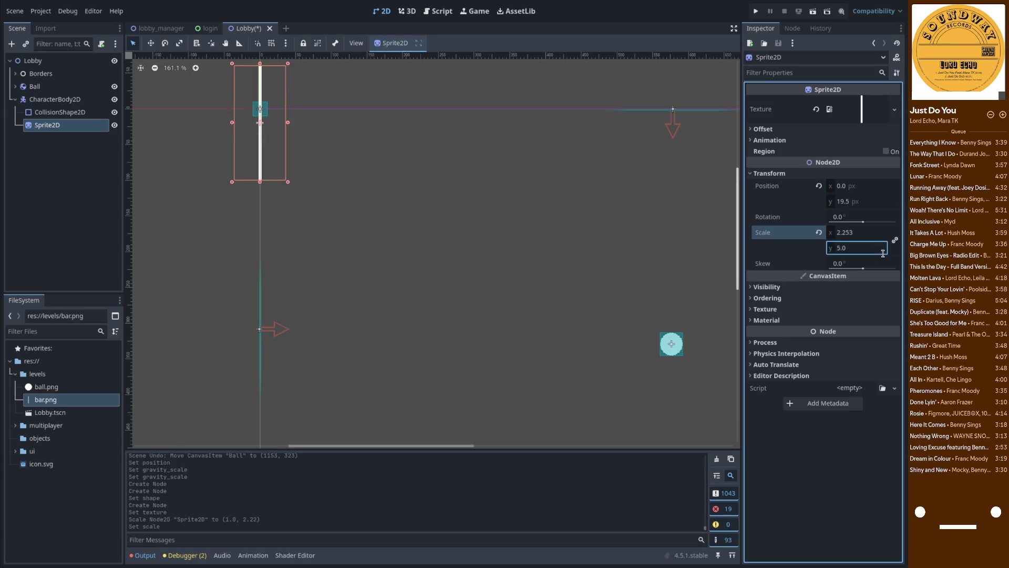
- Settle the paddle sprite's vertical scale at 4
scroll(385, 205, "down", 6)
scroll(385, 205, "up", 3)
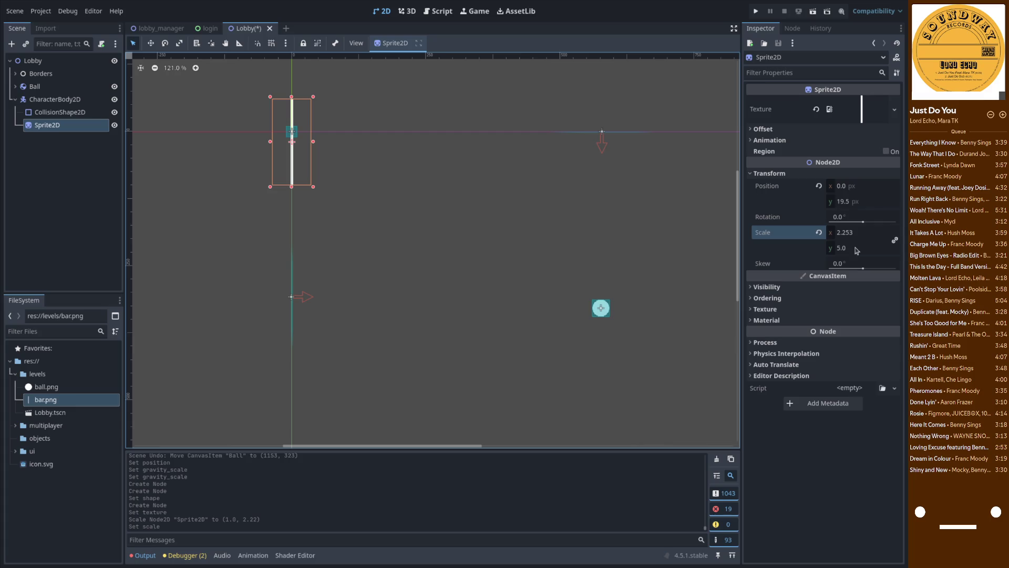
double_click(857, 249)
type("4")
key("Return")
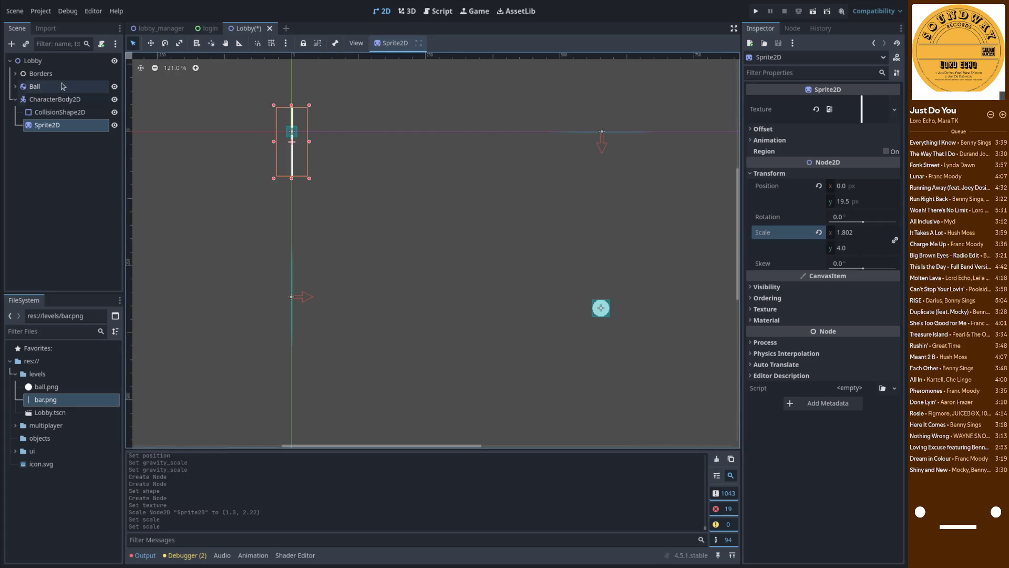
left_click(59, 112)
scroll(250, 107, "up", 5)
scroll(278, 149, "up", 6)
- Resize the collision rectangle to cover the bar's height and width
mouse_move(349, 168)
left_mouse_down()
mouse_move(354, 282)
mouse_move(350, 273)
left_mouse_up()
left_click_drag(349, 132, 349, 79)
left_click_drag(365, 177, 346, 179)
scroll(339, 213, "up", 3)
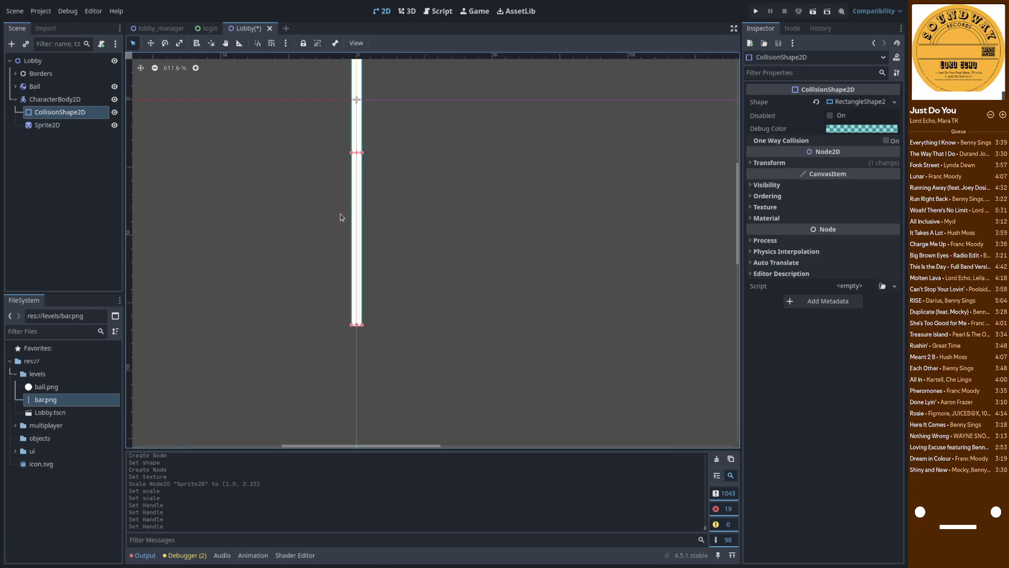
scroll(321, 208, "down", 7)
- Select the CharacterBody2D paddle and switch to move mode
left_click(355, 222)
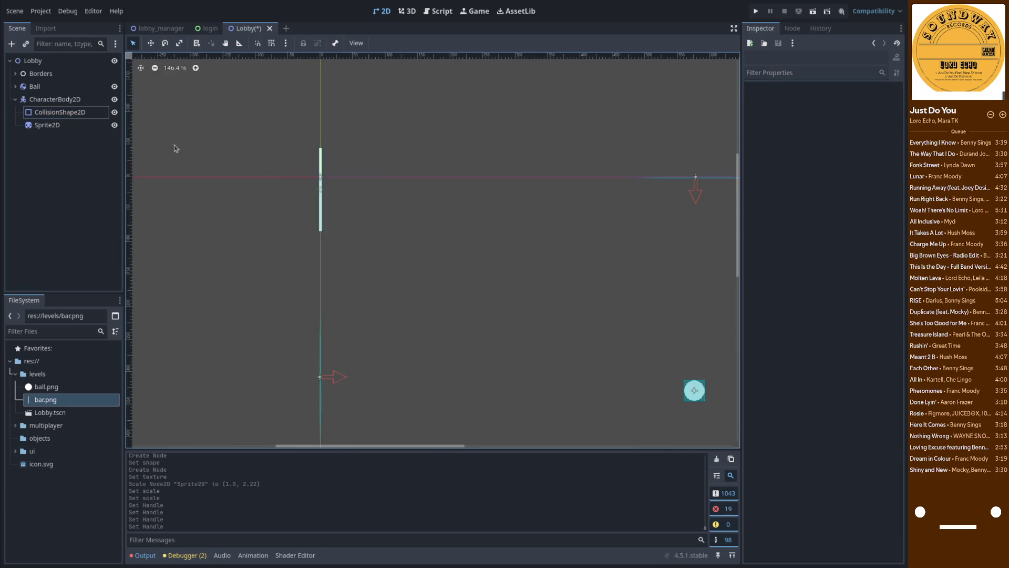
left_click(69, 106)
scroll(353, 120, "down", 4)
left_click(353, 120)
mouse_move(336, 168)
left_mouse_down()
mouse_move(355, 195)
mouse_move(384, 345)
mouse_move(374, 316)
left_mouse_up()
left_click(46, 101)
key("w")
left_click(60, 112)
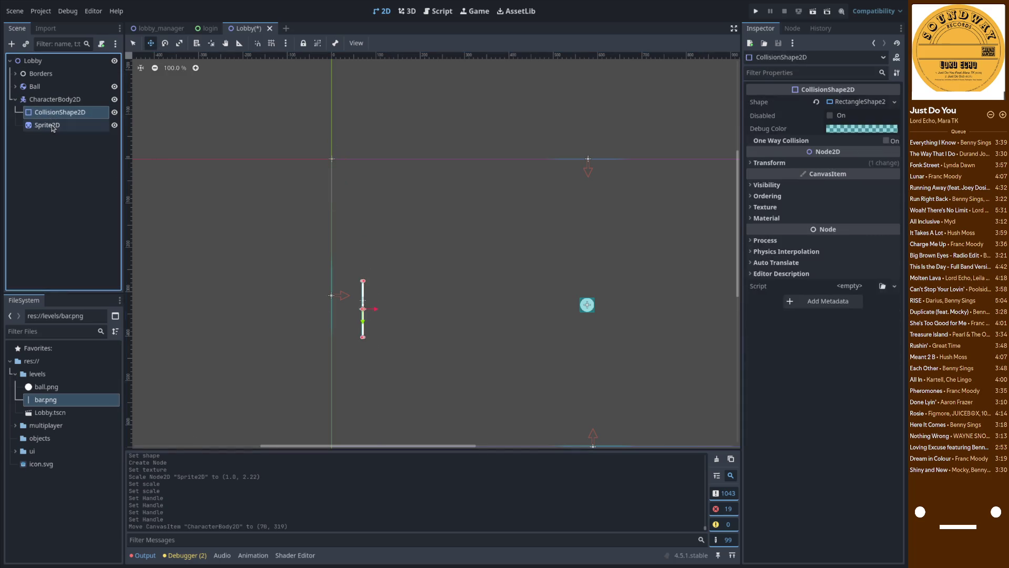
- Reset the paddle's CollisionShape2D and Sprite2D positions to 0, 0
left_click(48, 124, "shift")
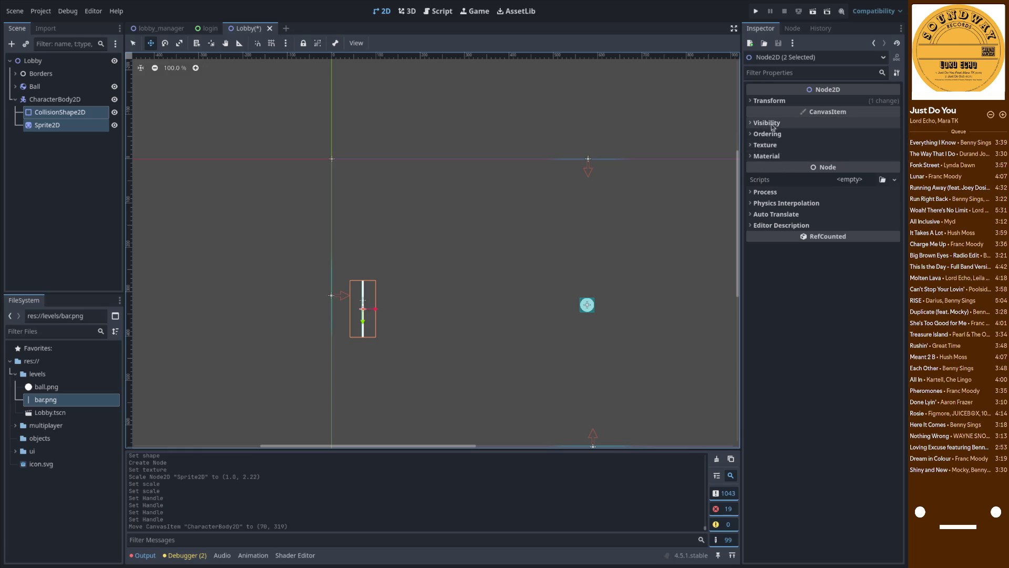
left_click(771, 100)
left_click(823, 115)
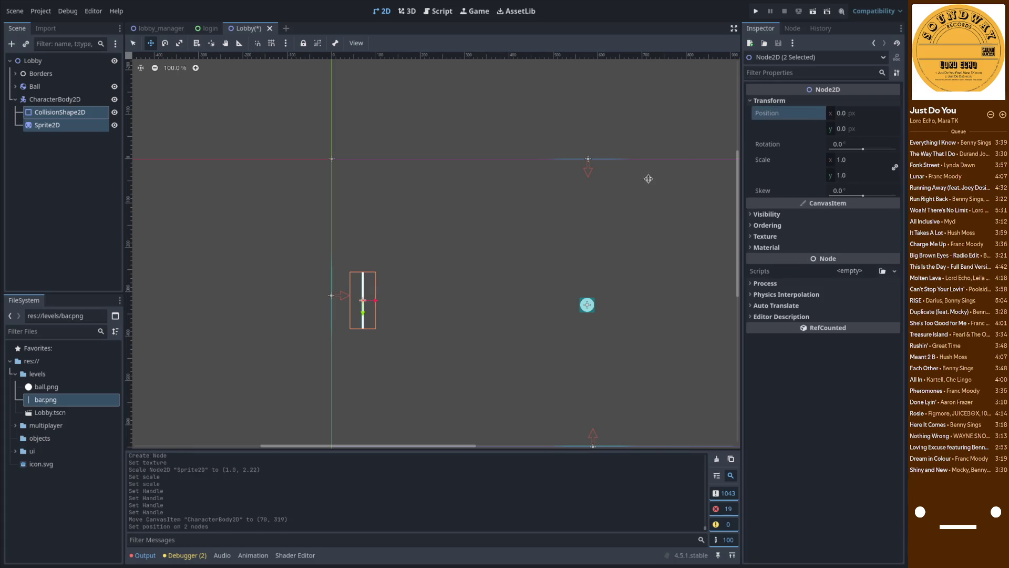
left_click(34, 86)
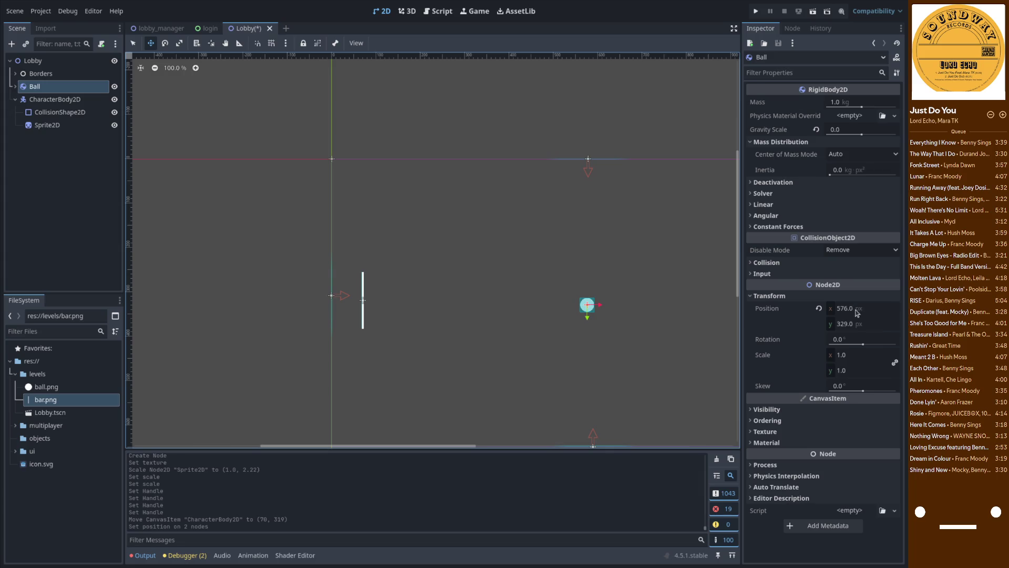
left_click(65, 99)
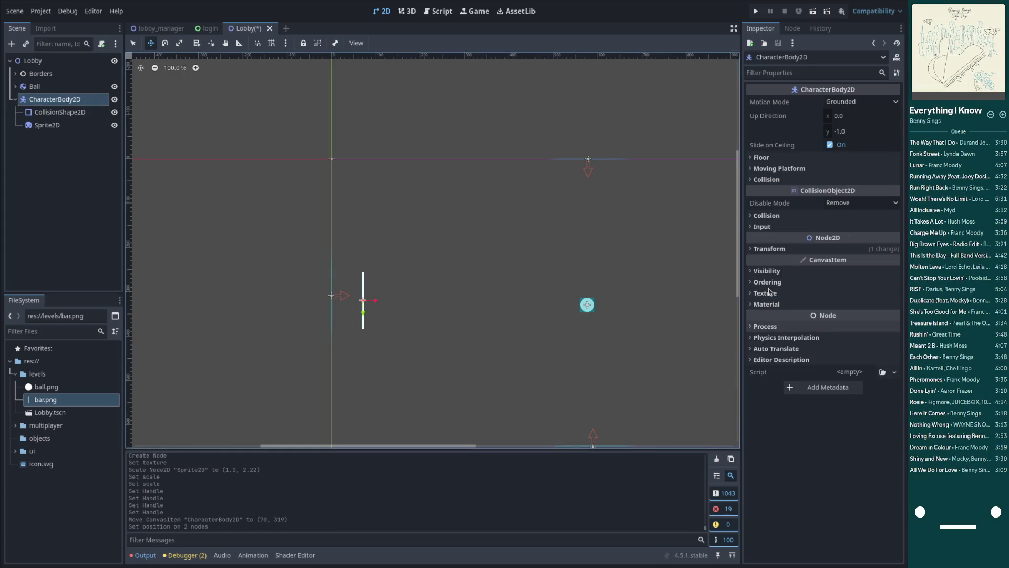
left_click(855, 116)
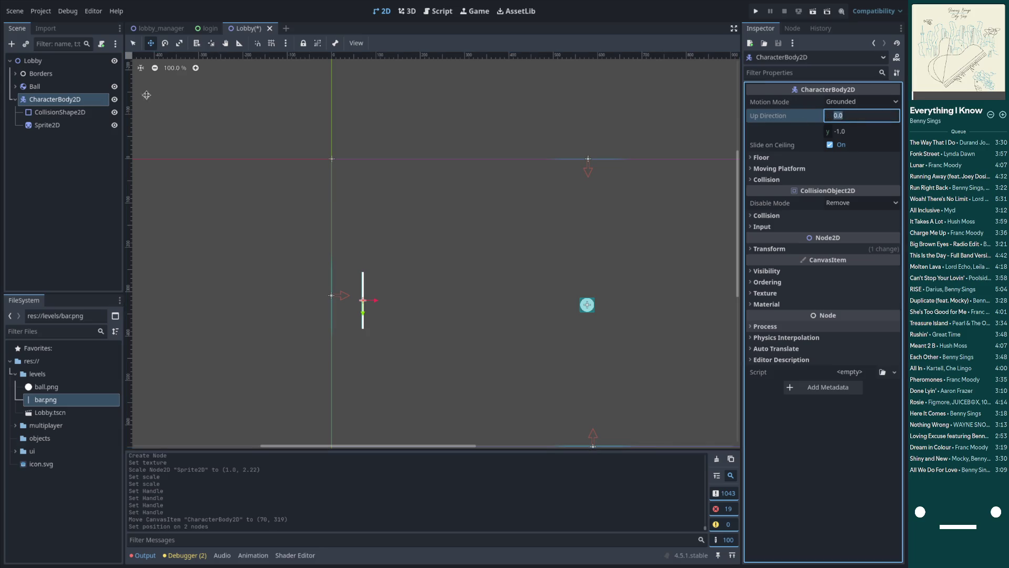
left_click(15, 100)
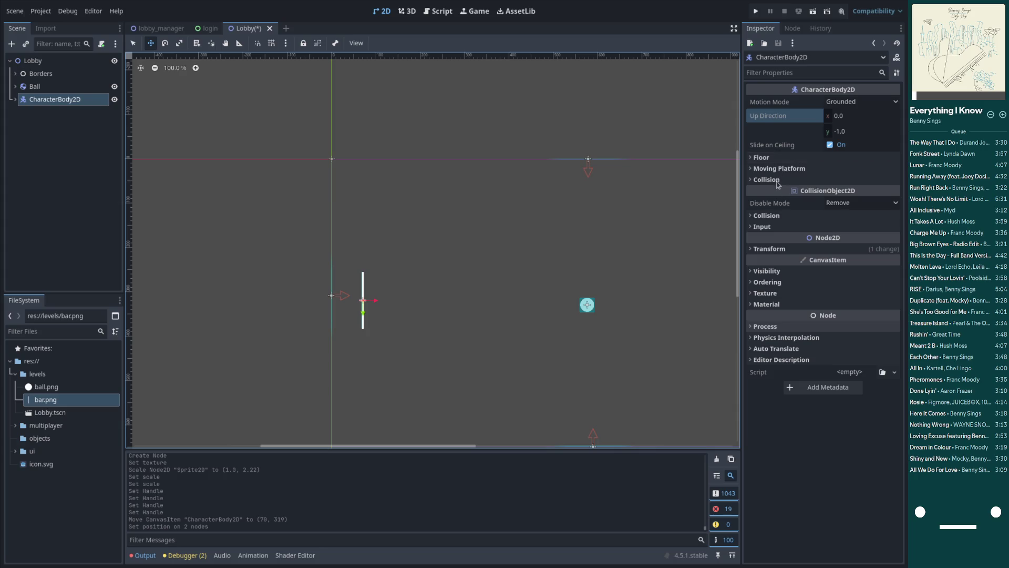
- Set the paddle's Position x to 50
left_click(785, 249)
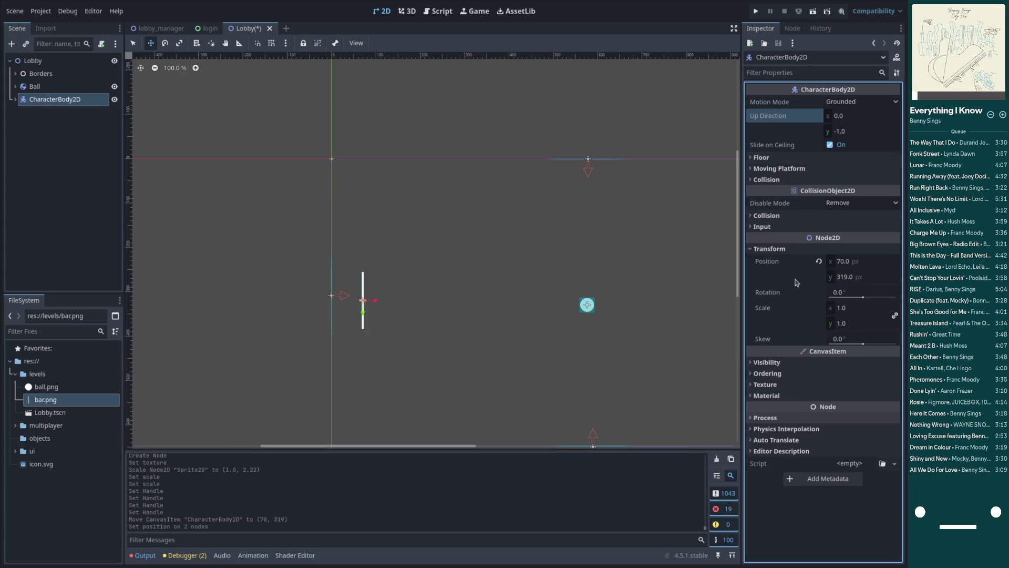
left_click(858, 261)
type("576.0")
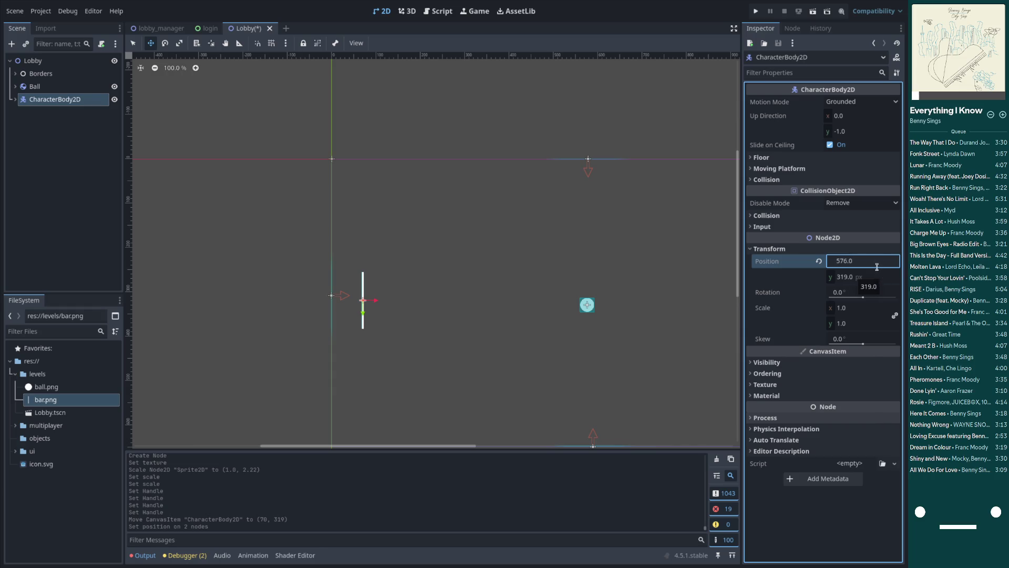
key("Return")
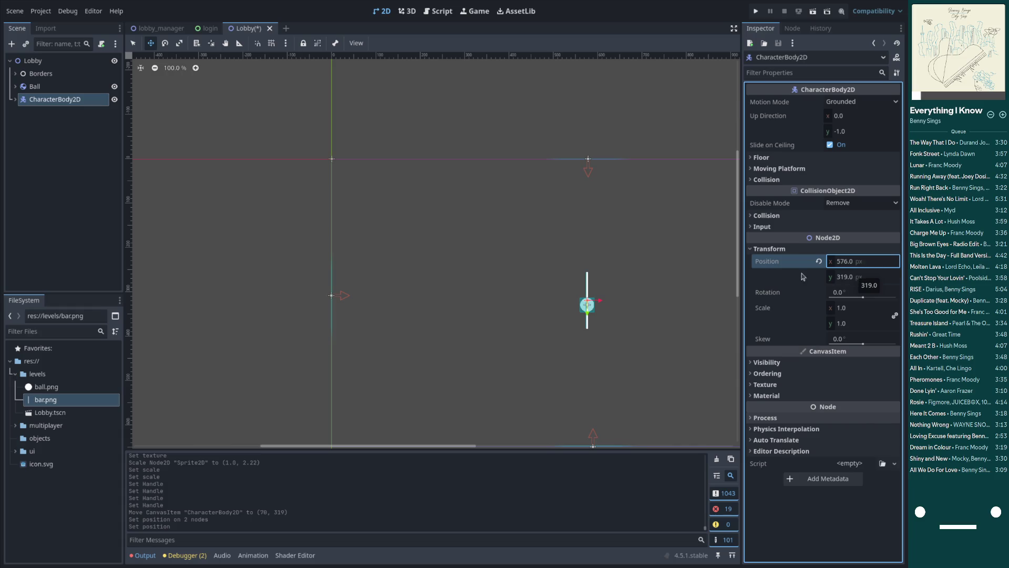
key("ctrl+z")
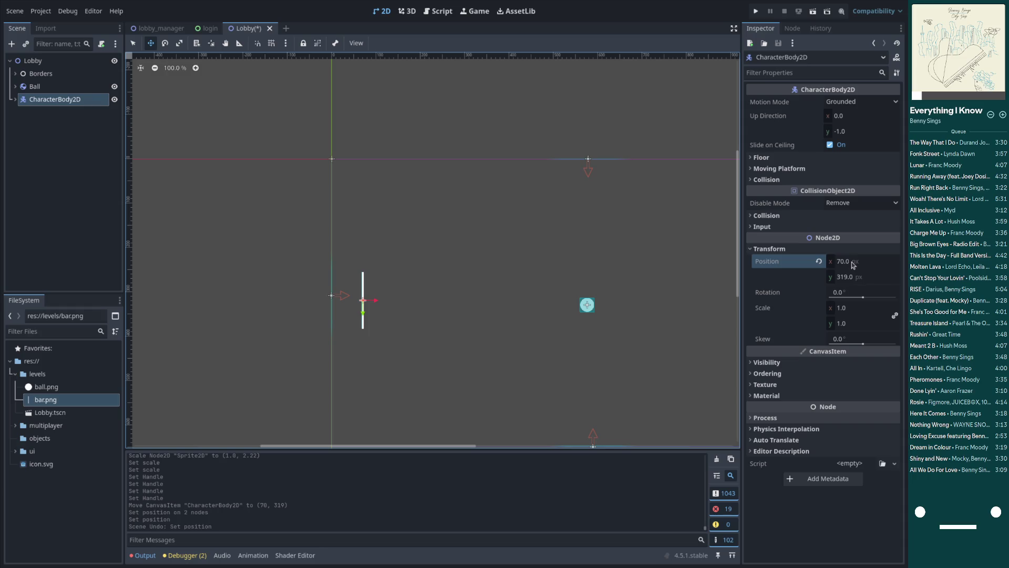
left_click(866, 267)
type("50")
key("Return")
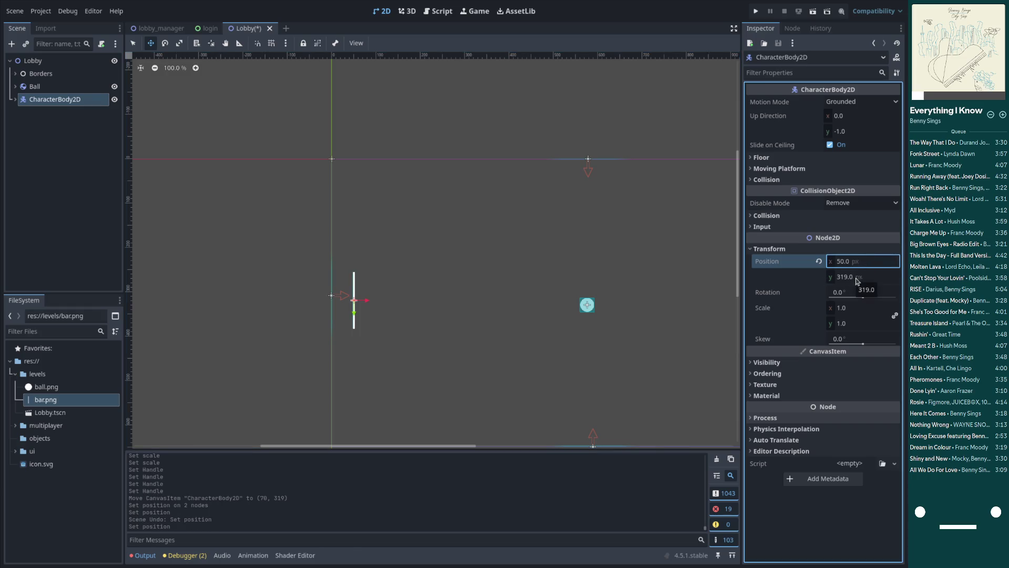
- Set the paddle's Position y to 329 to match the ball, and save Lobby
left_click(51, 87)
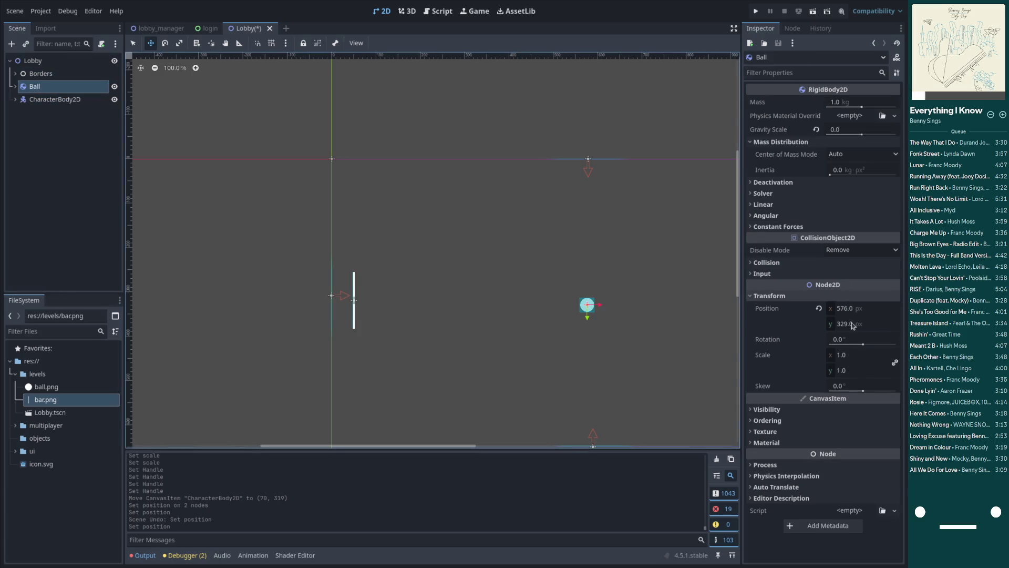
left_click(852, 321)
left_click(54, 99)
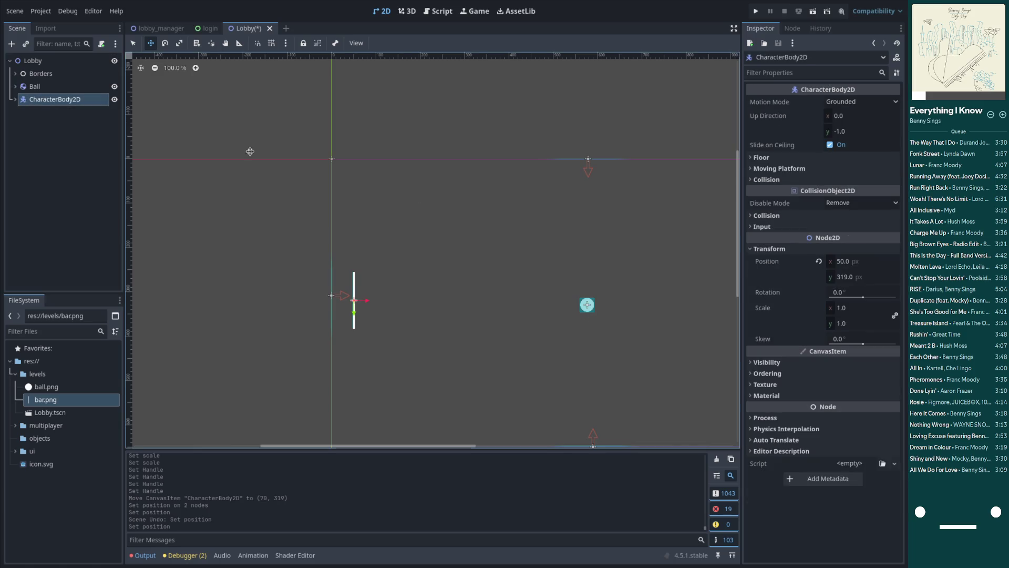
left_click(854, 280)
type("329")
key("Return")
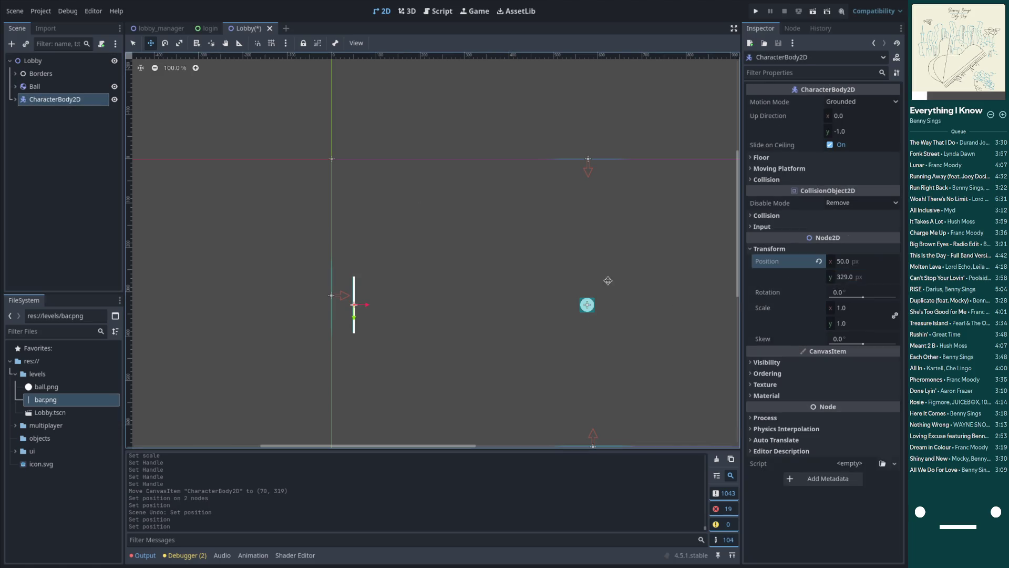
key("ctrl+s")
- Pan the view to show the whole playfield and reselect the paddle
left_click(458, 275)
left_click_drag(459, 275, 283, 250)
left_click(62, 101)
left_click(63, 101)
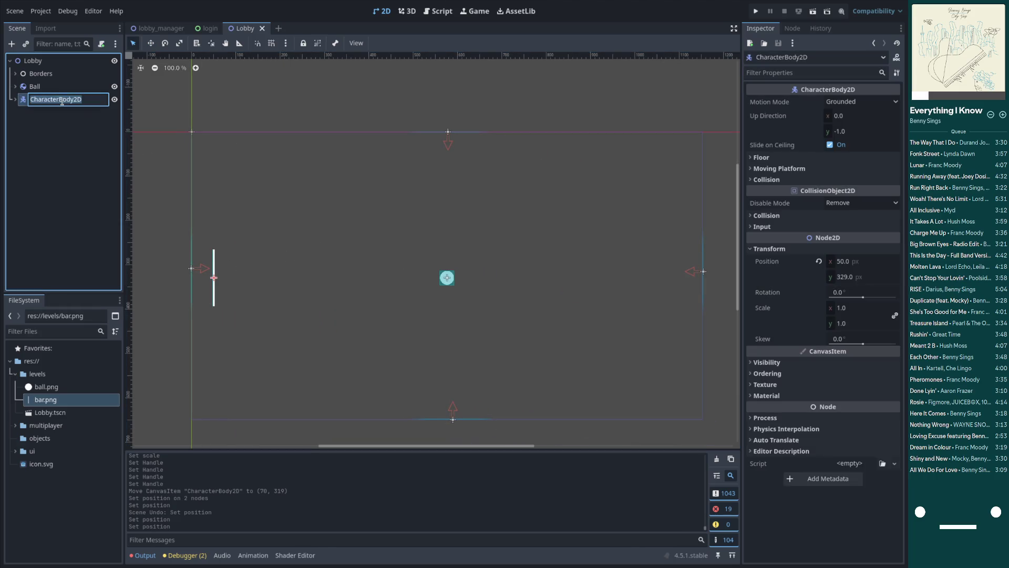
- Rename the paddle Player1 and duplicate it as Player2
type("Player1")
key("Return")
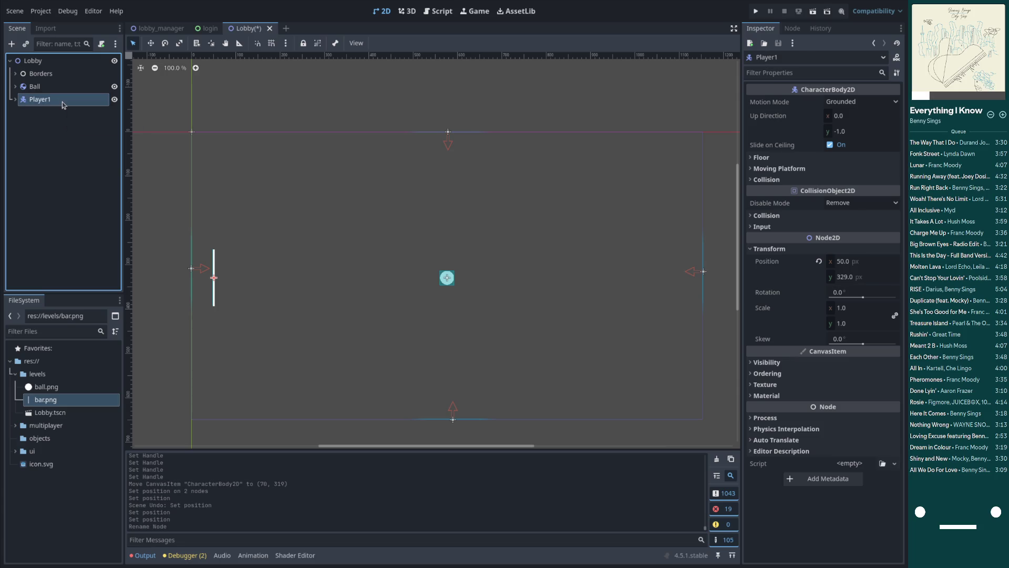
key("ctrl+d")
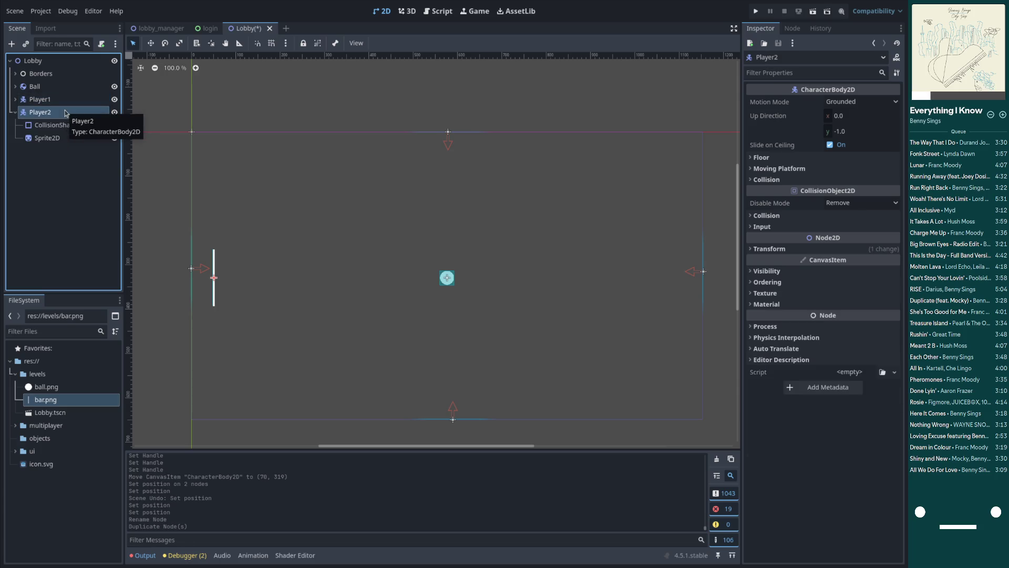
- Move Player2 to the right side of the field at Position x 1103
left_click(13, 114)
key("w")
mouse_move(265, 293)
left_mouse_down()
mouse_move(320, 323)
mouse_move(740, 327)
left_mouse_up()
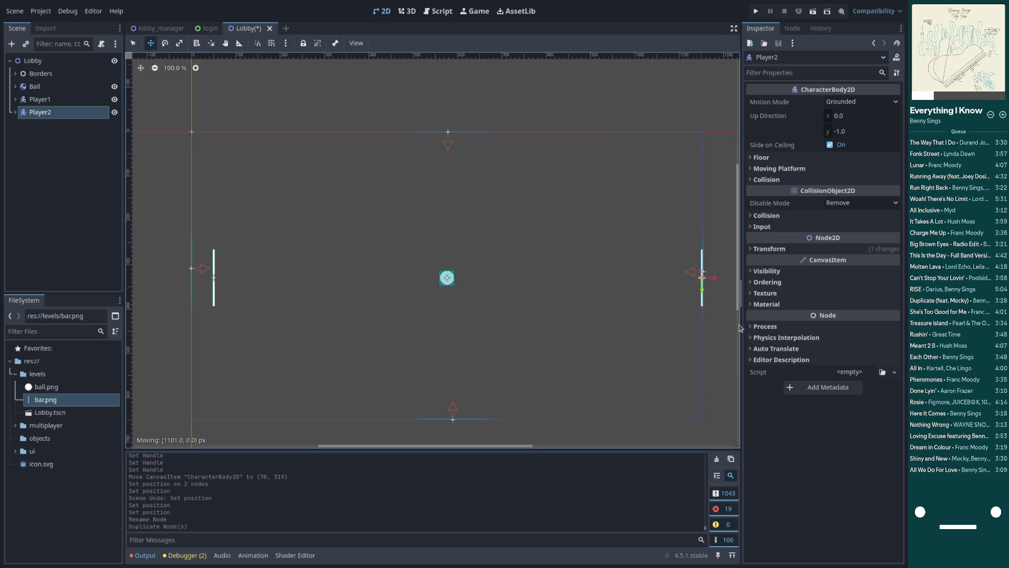
scroll(721, 310, "up", 7)
scroll(636, 248, "up", 4)
scroll(506, 235, "right", 3)
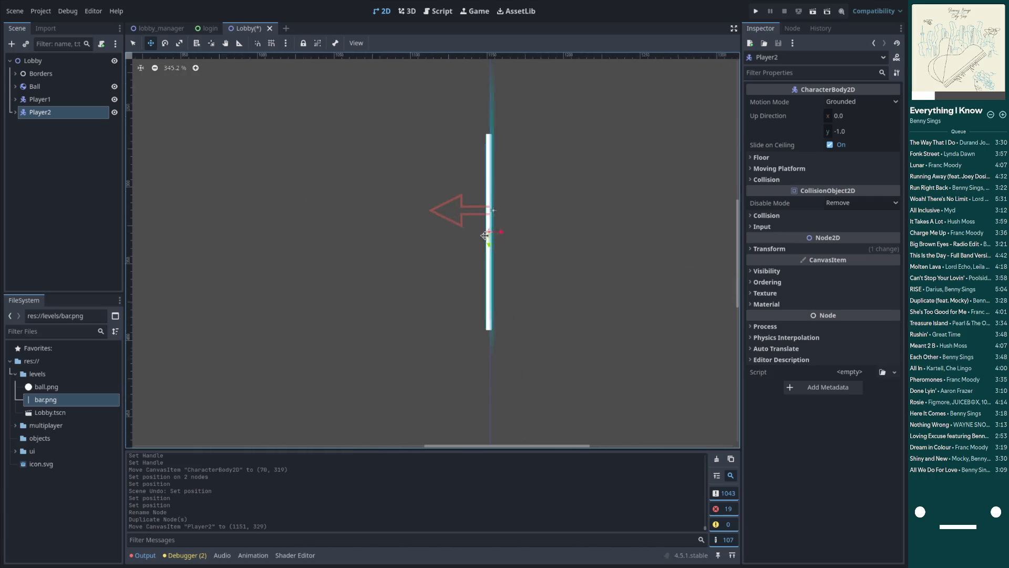
left_click_drag(507, 235, 510, 234)
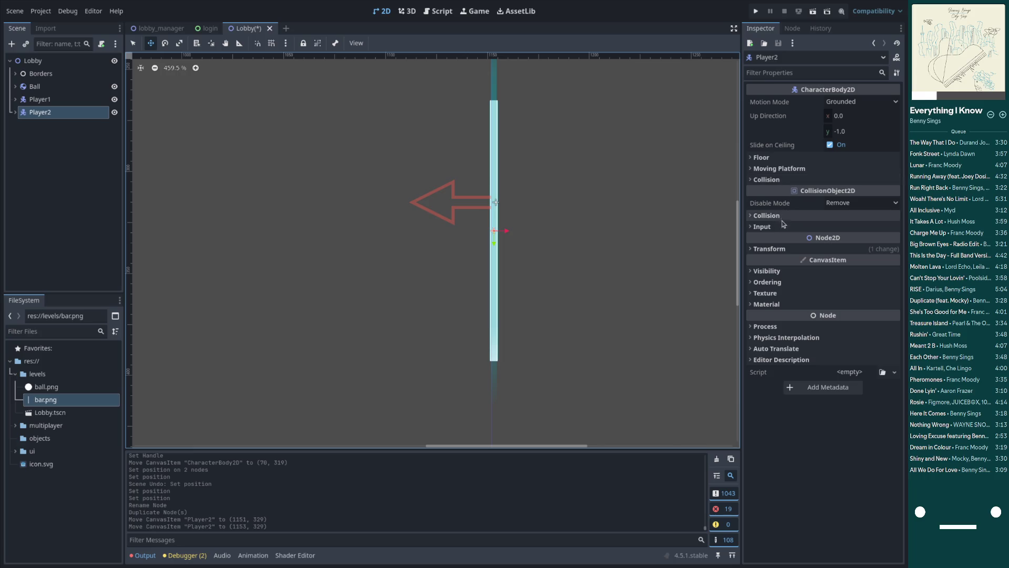
left_click(773, 248)
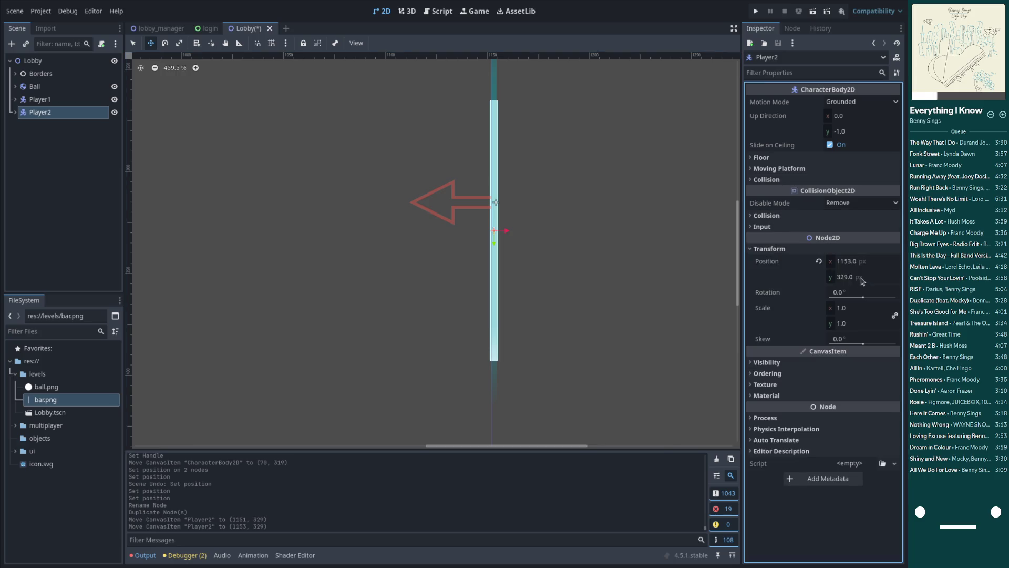
left_click(864, 276)
left_click(872, 259)
type("1103")
key("Return")
- Deselect Player2 and save the Lobby scene
scroll(674, 190, "down", 3)
scroll(674, 189, "down", 10)
key("q")
left_click(477, 287)
scroll(477, 287, "up", 5)
scroll(452, 304, "left", 1)
key("ctrl+s")
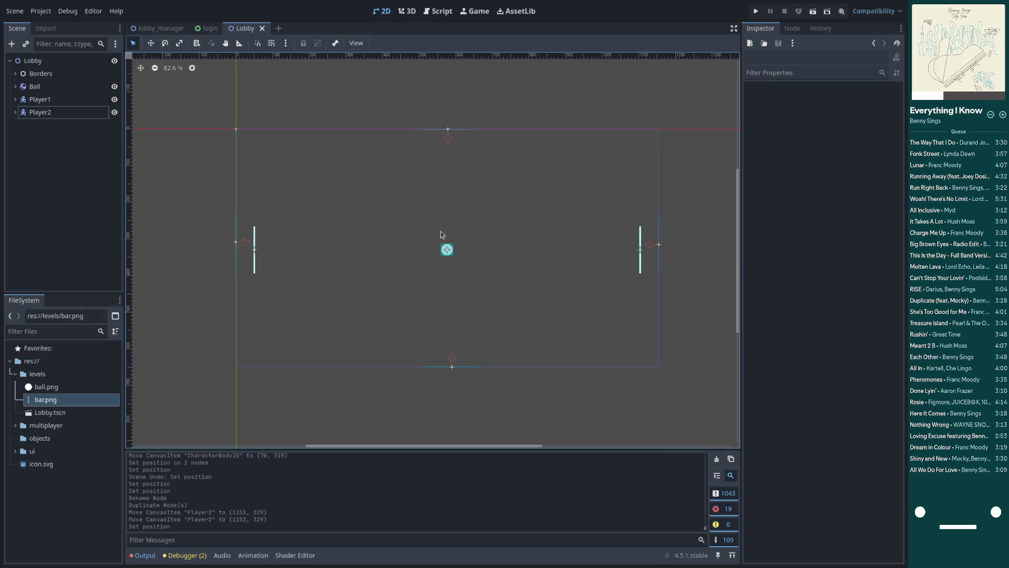
left_click(45, 62)
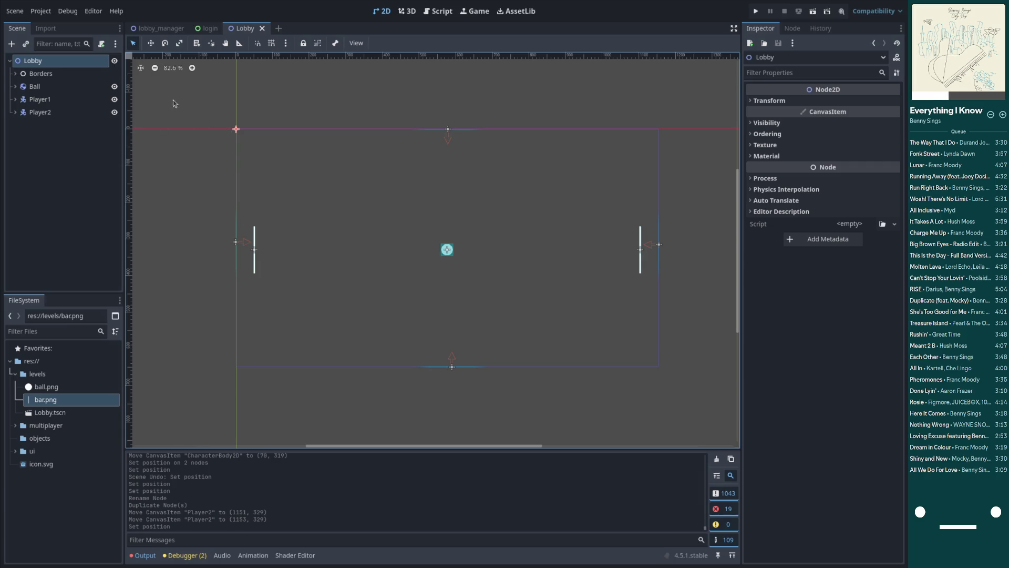
- Add levels/Lobby.tscn to the MultiplayerSpawner's Auto Spawn List in lobby_manager
left_click(157, 30)
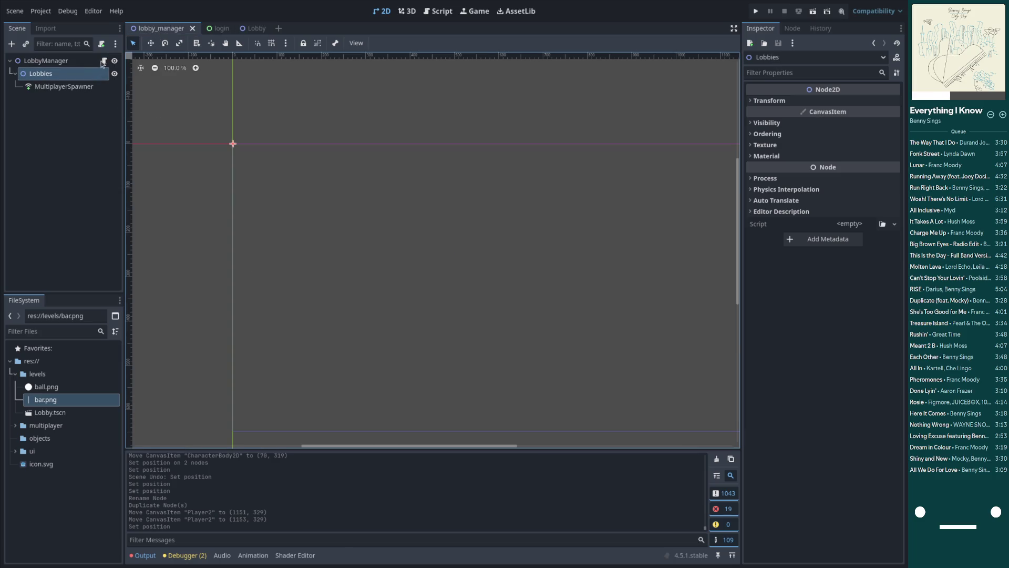
left_click(63, 86)
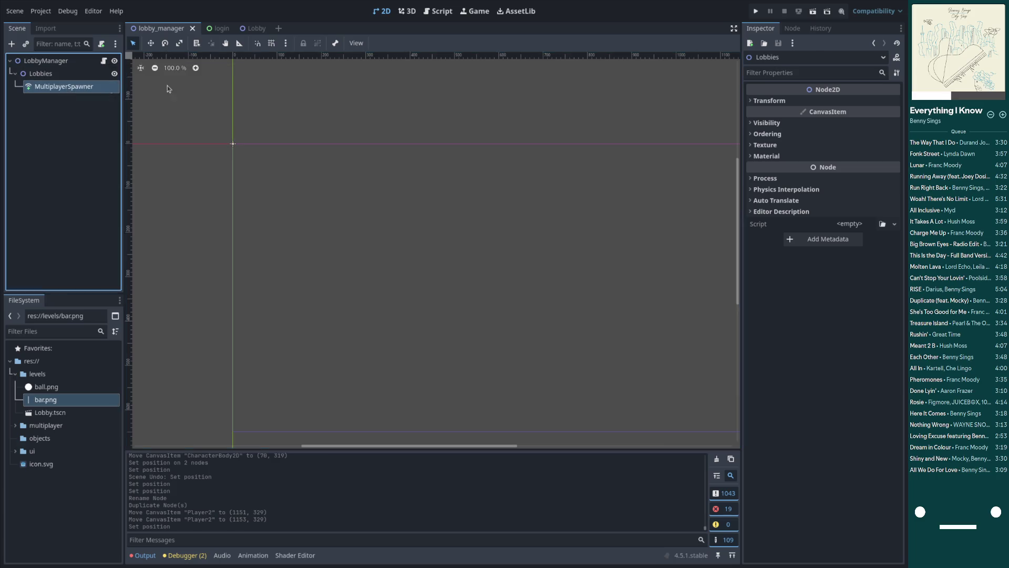
left_click(832, 131)
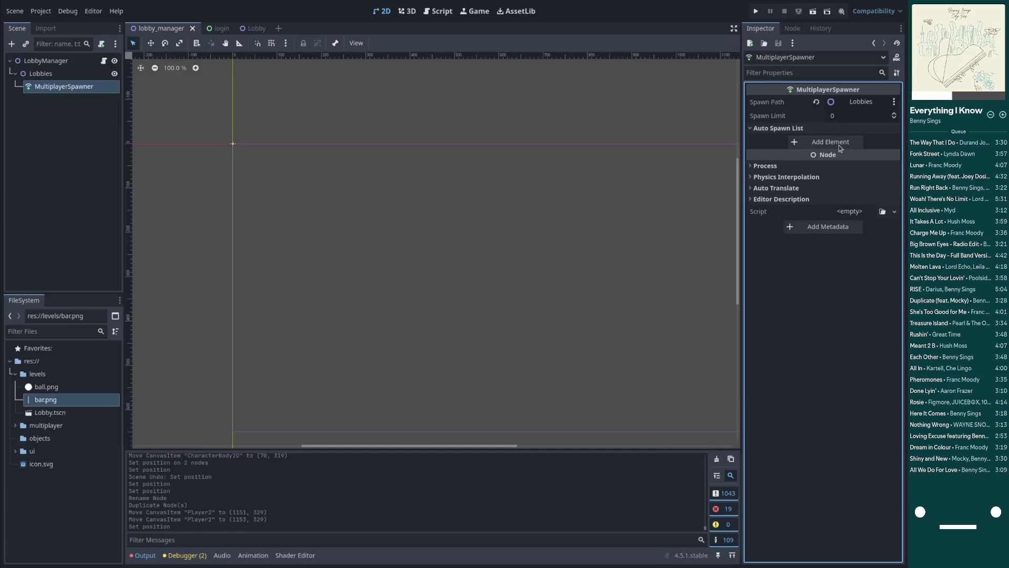
left_click(838, 142)
left_click(877, 143)
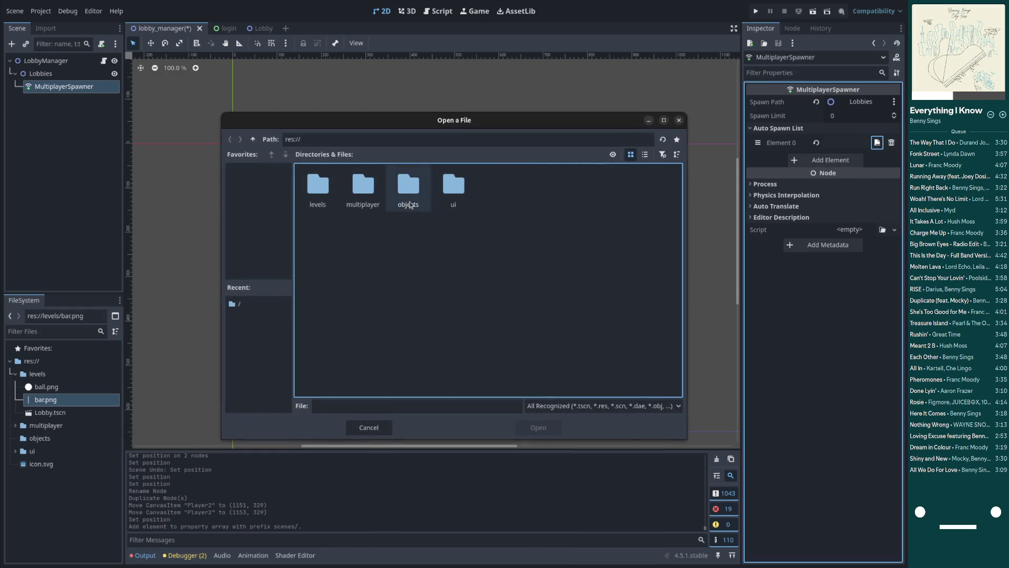
double_click(322, 199)
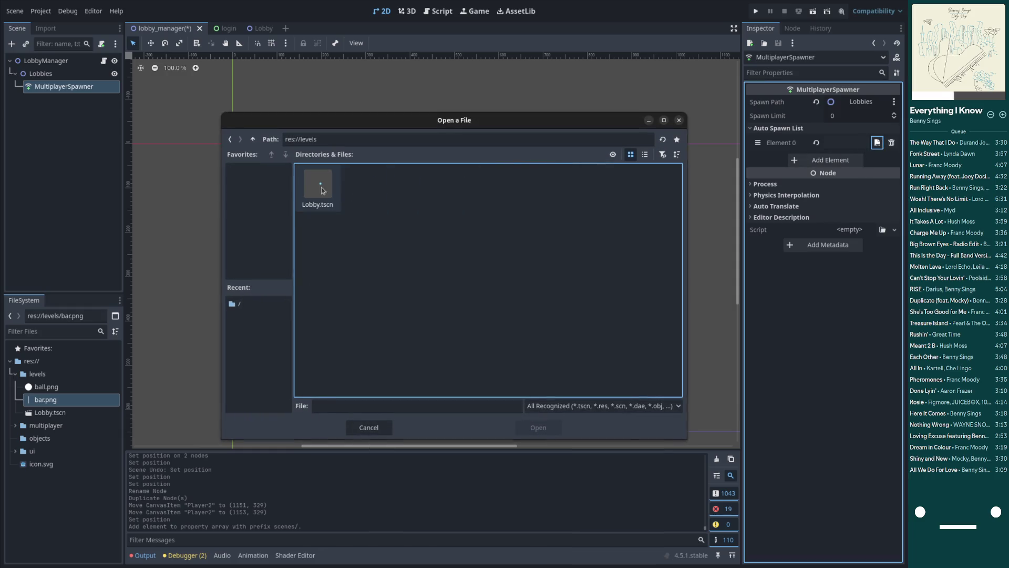
double_click(322, 196)
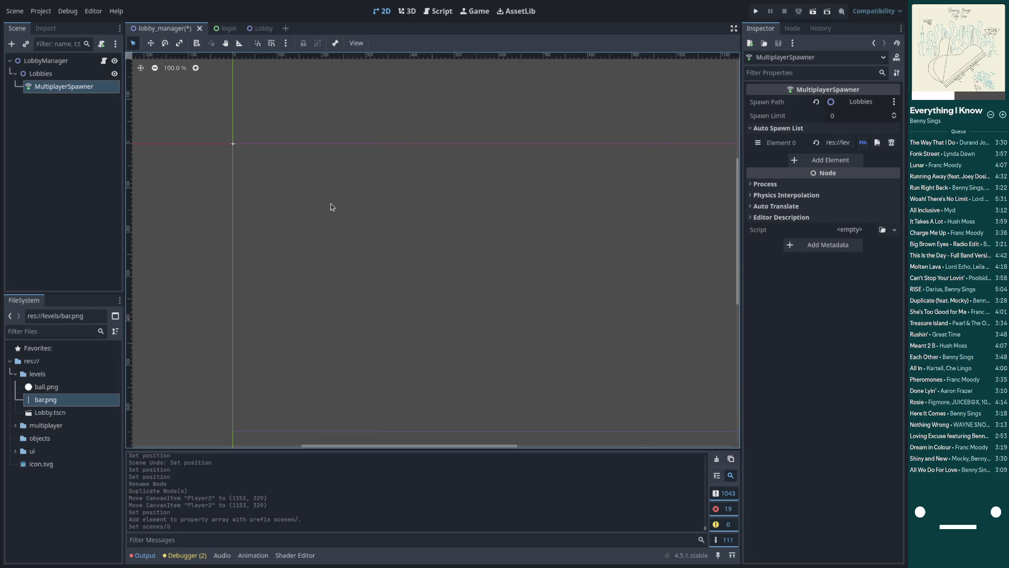
- Save lobby_manager and open LobbyManager's lobby_manager.gd script
key("ctrl+s")
left_click(45, 60)
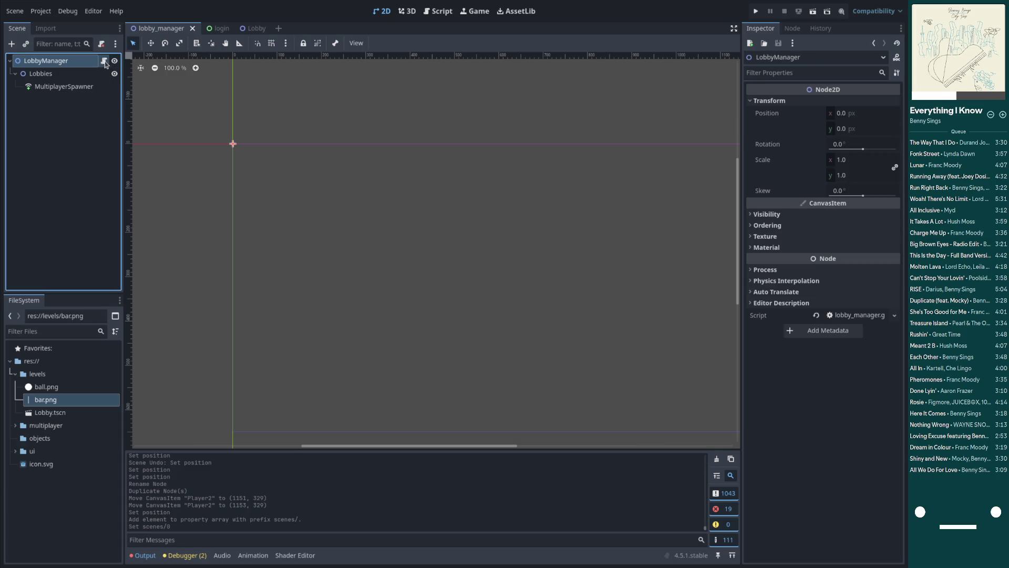
left_click(103, 61)
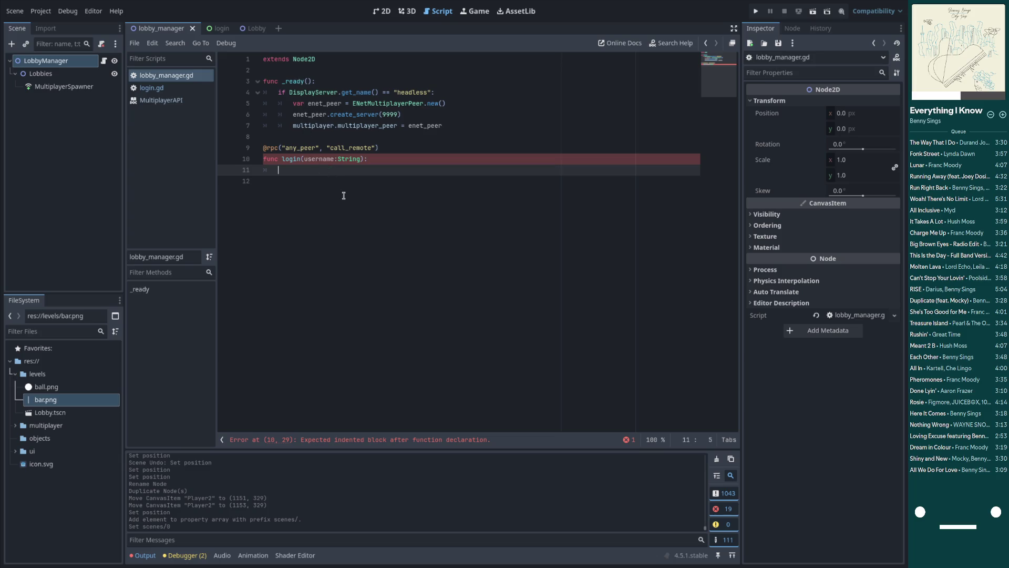
- Try a multiplayer.get_peers() call in login, then delete that line
double_click(315, 127)
left_click(322, 174)
type("multiplayer.")
type("peer")
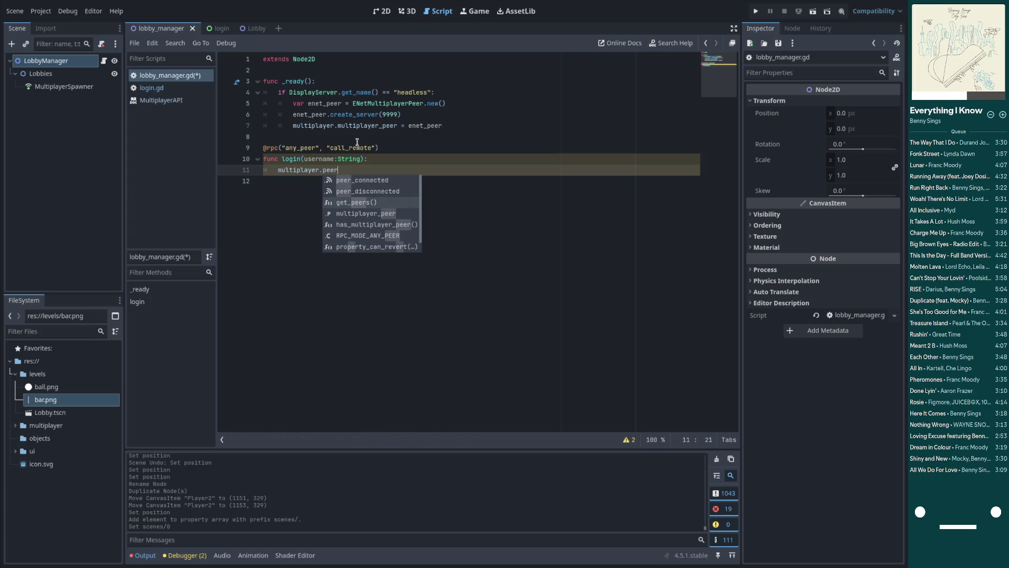
key("Return")
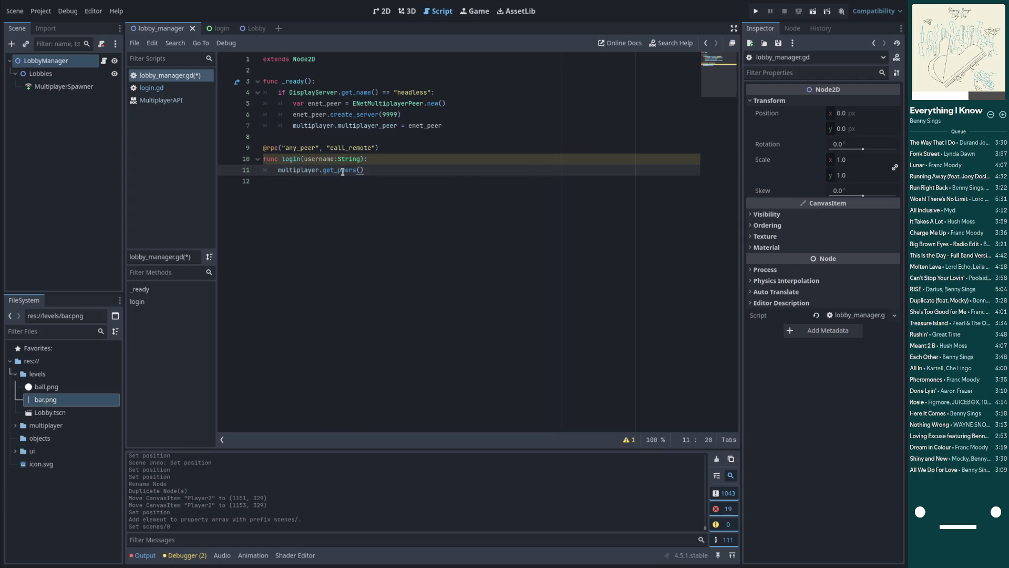
mouse_move(343, 172)
key("ctrl+shift+k")
- Declare var peer_names = {} below extends Node2D and save the script
left_click(351, 135)
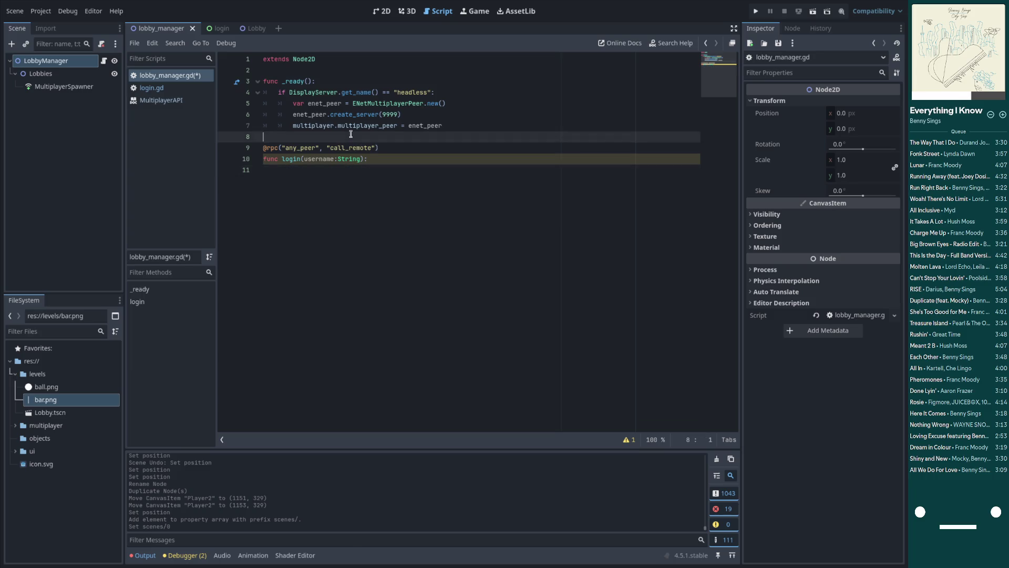
key("Up")
key("Up")
key("Up")
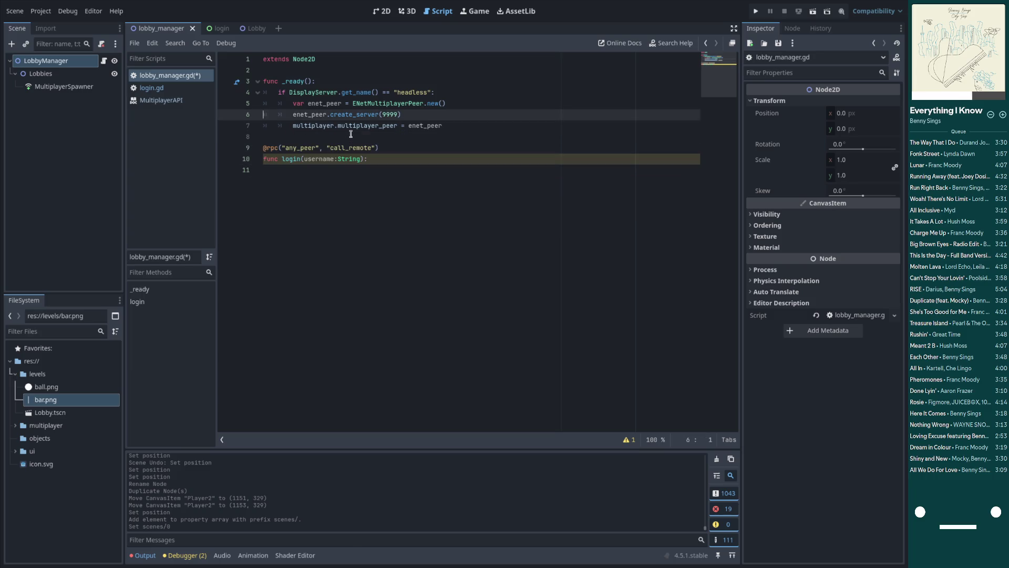
key("Return")
key("Return")
key("Up")
type("var ")
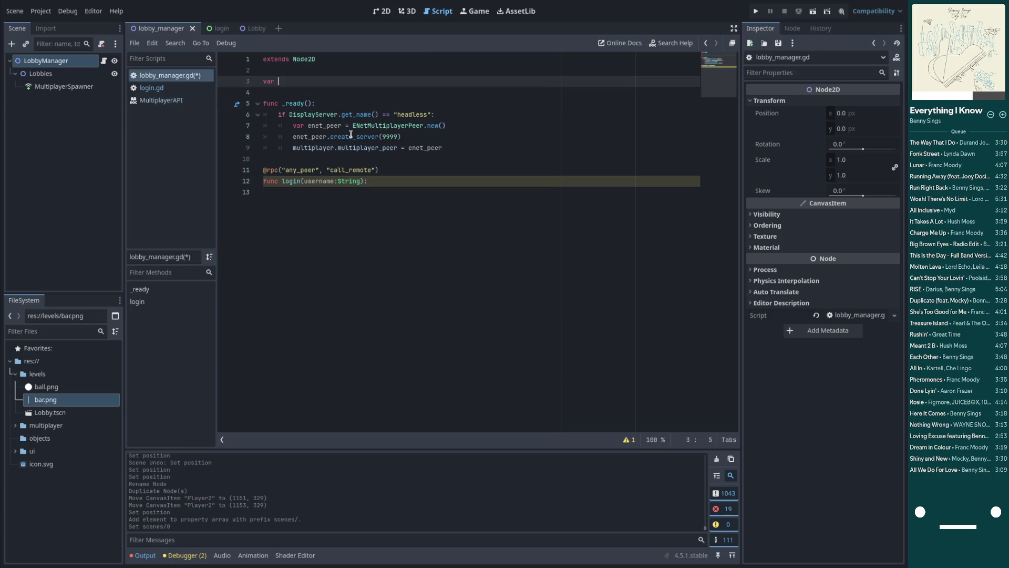
type("peerNames =")
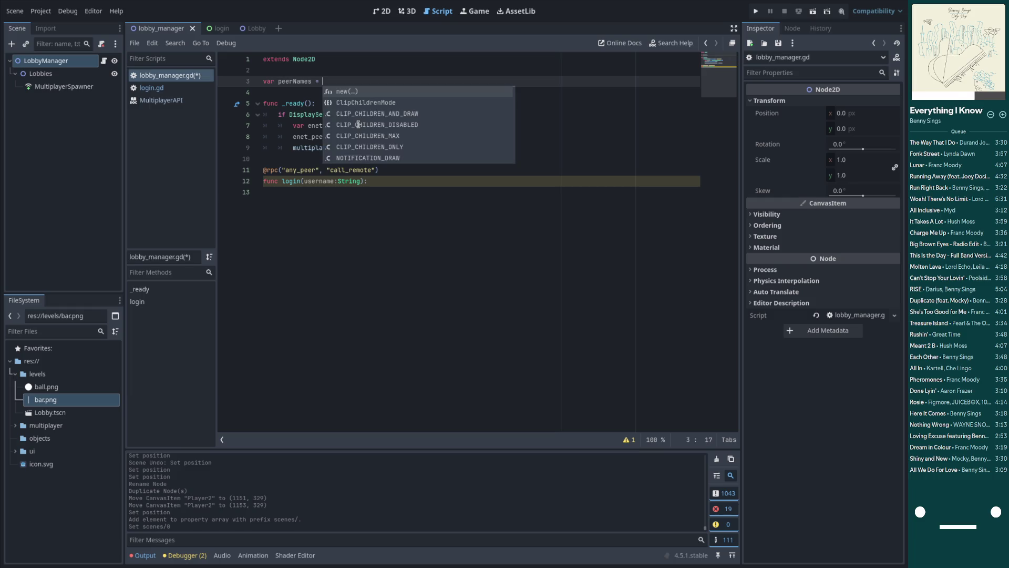
key("BackSpace")
key("BackSpace")
key("BackSpace")
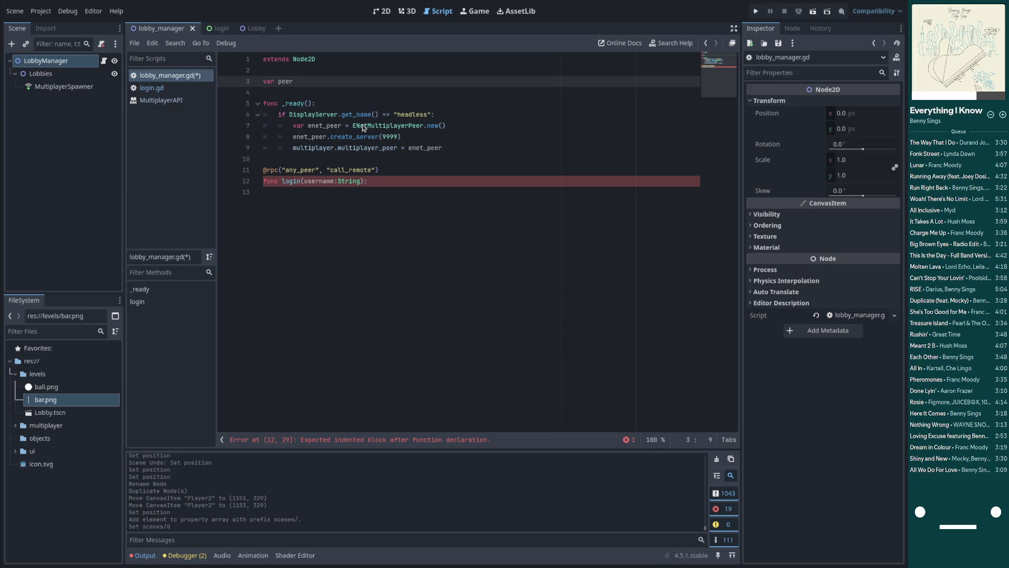
type("_names = ")
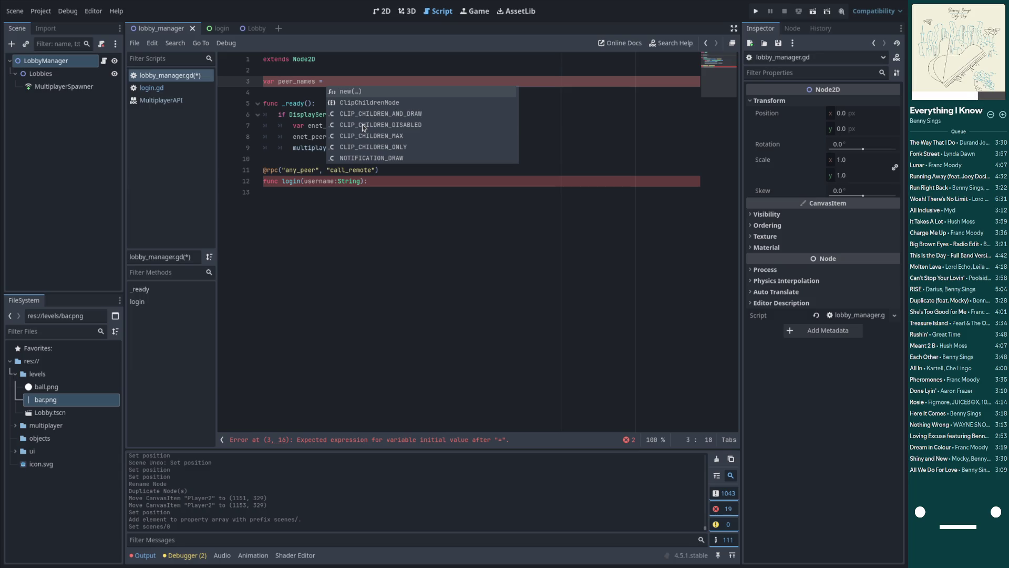
type("[")
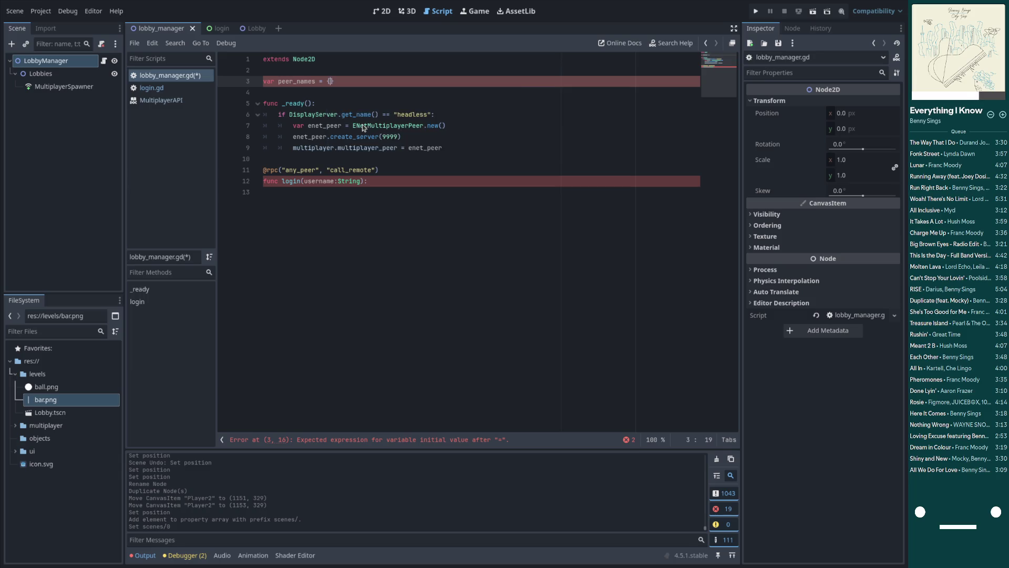
key("ctrl+s")
double_click(315, 82)
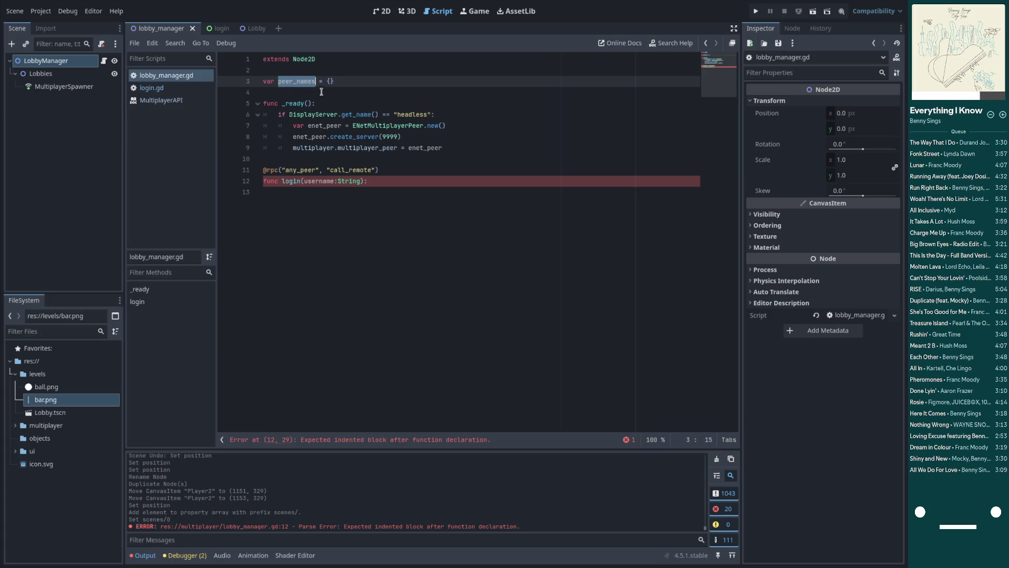
- Change the signature to login(id, username:String) and add peer_names[id] = username in its body
left_click(307, 191)
key("Tab")
type("peer_names.")
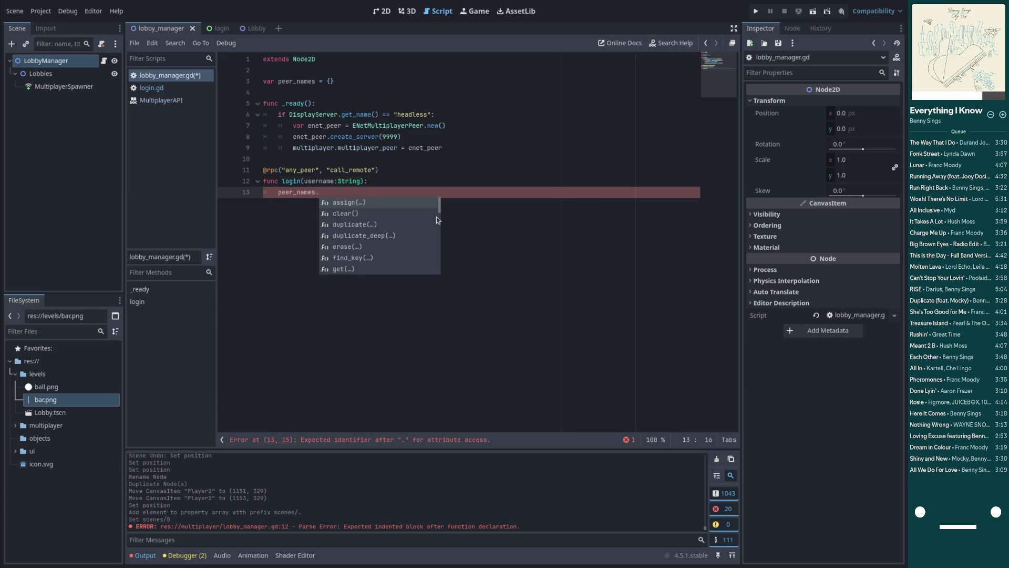
type("peer")
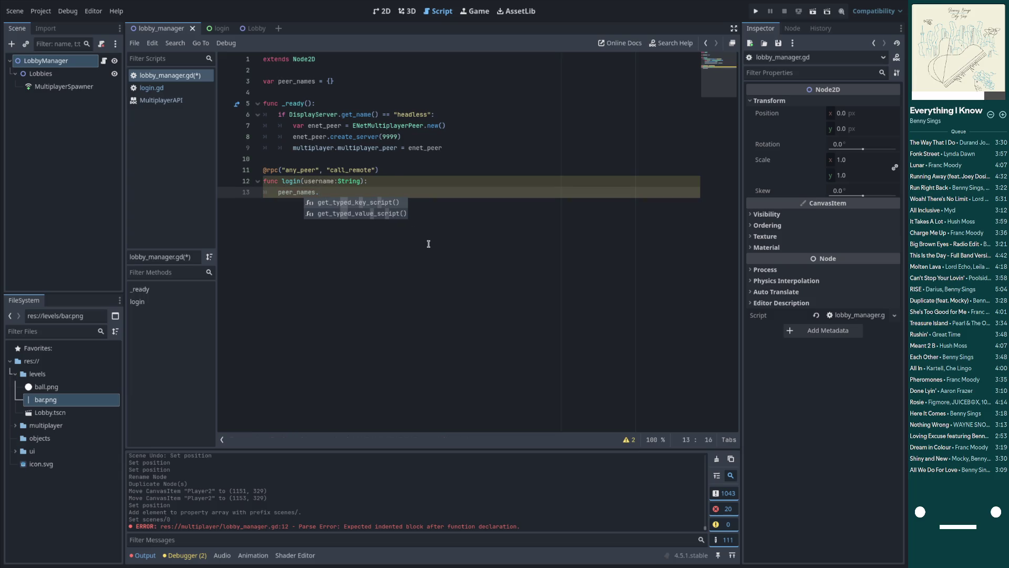
key("BackSpace")
key("BackSpace")
key("BackSpace")
left_click(305, 181)
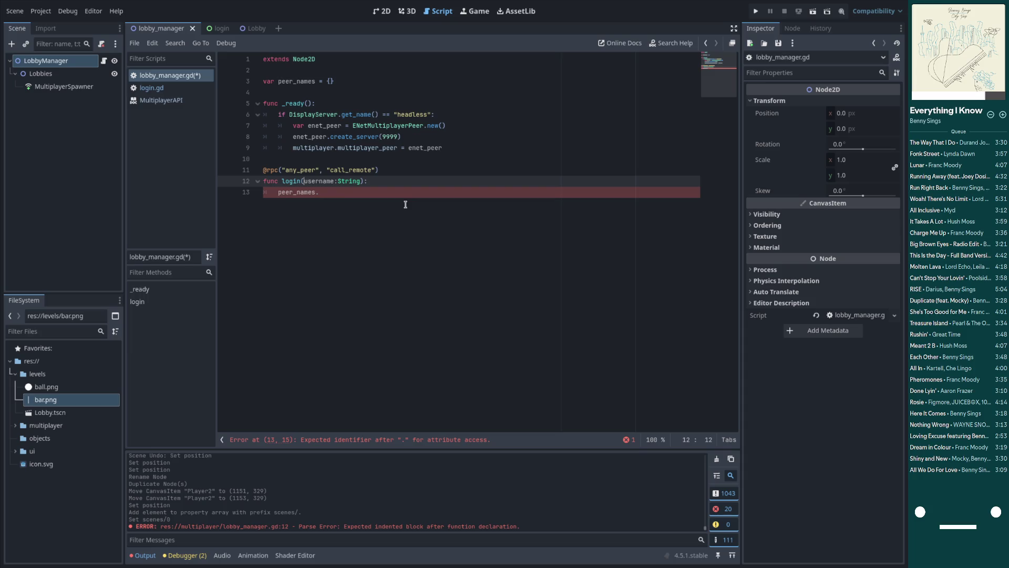
type("peerID")
key("BackSpace")
key("BackSpace")
key("BackSpace")
type("id,")
left_click(410, 208)
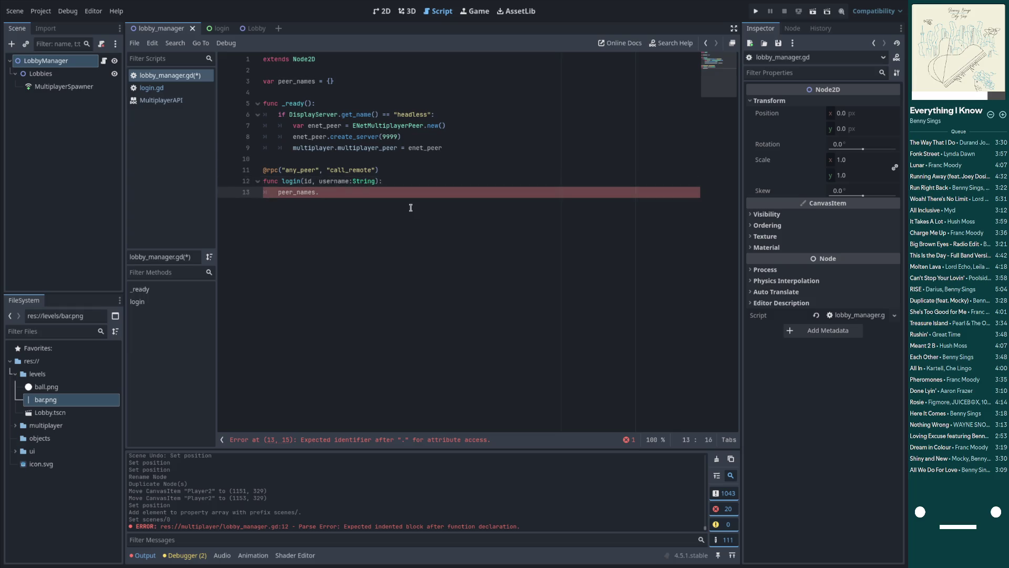
key("BackSpace")
type("[")
type("id]")
type(" = username")
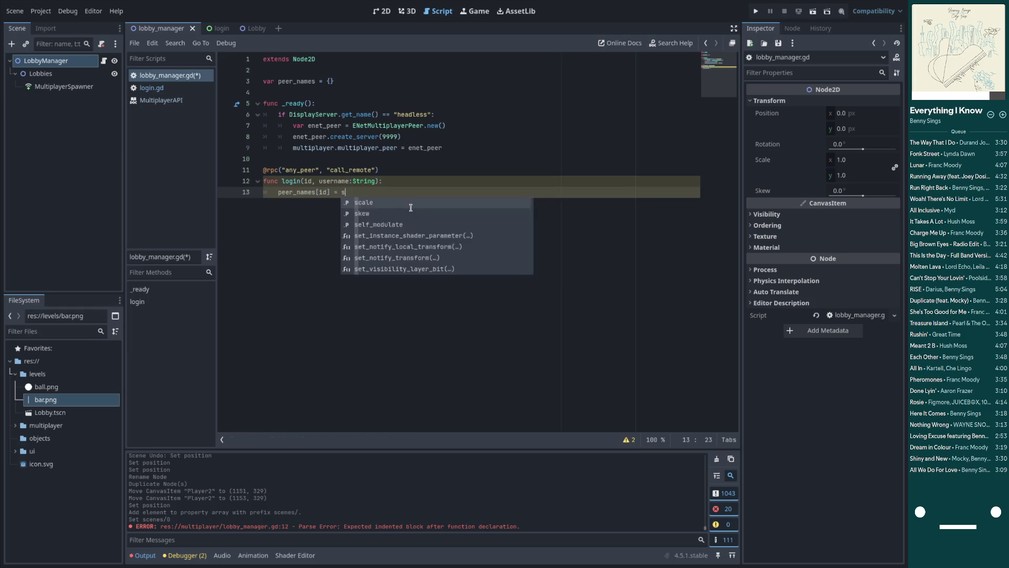
key("Escape")
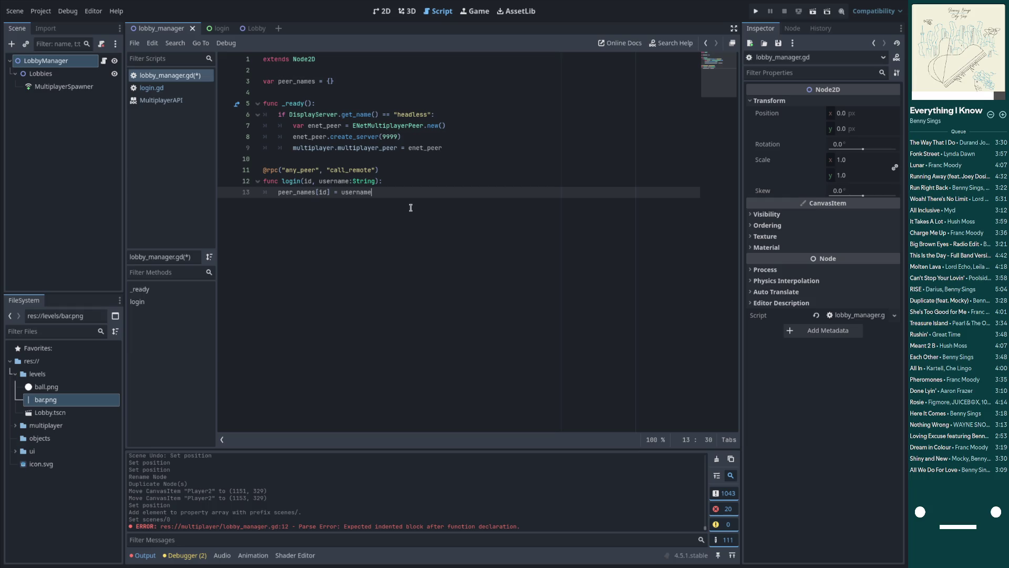
- Insert a line above the assignment and begin an unfinished 'if peer_names' condition
key("Up")
key("End")
key("Return")
type("if peer_names.has")
key("BackSpace")
key("BackSpace")
key("BackSpace")
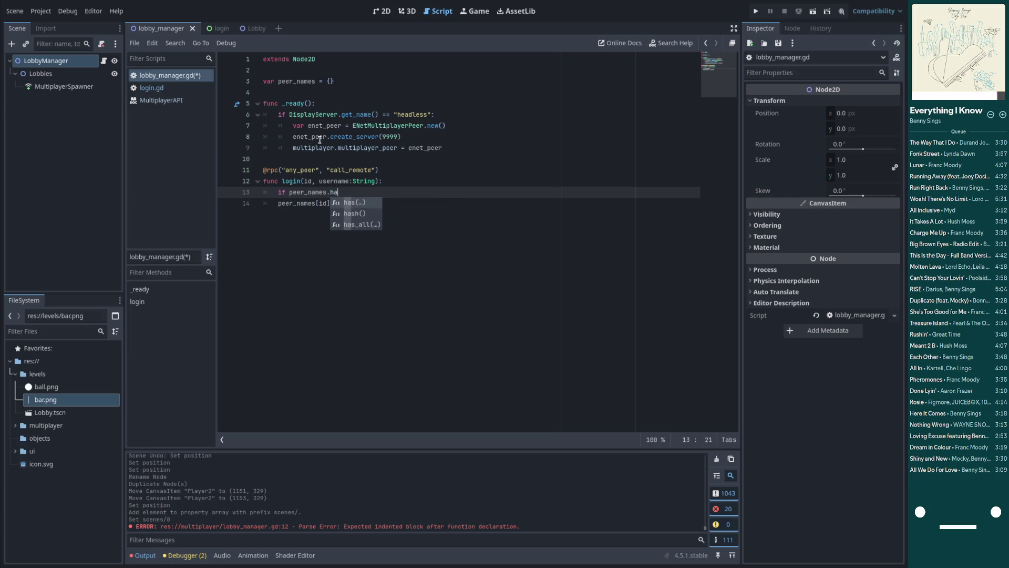
type("value")
key("Down")
key("Down")
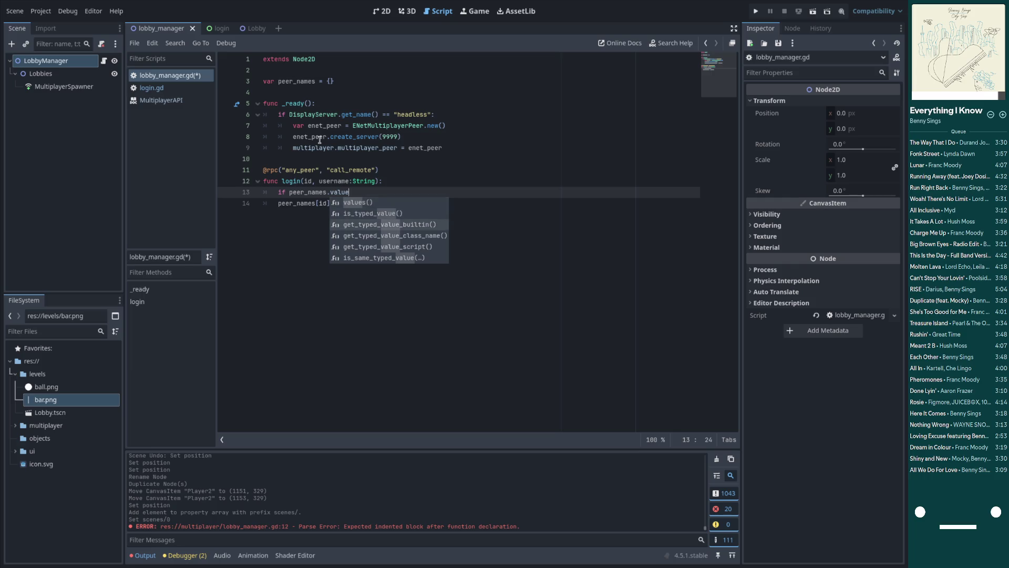
key("Up")
key("Up")
key("Up")
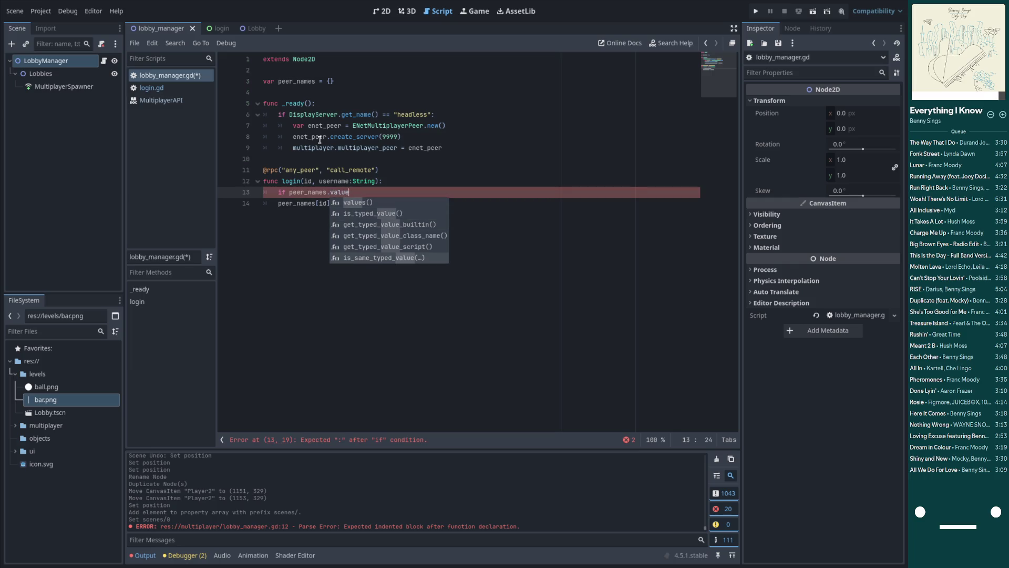
key("Up")
key("Up")
key("Up")
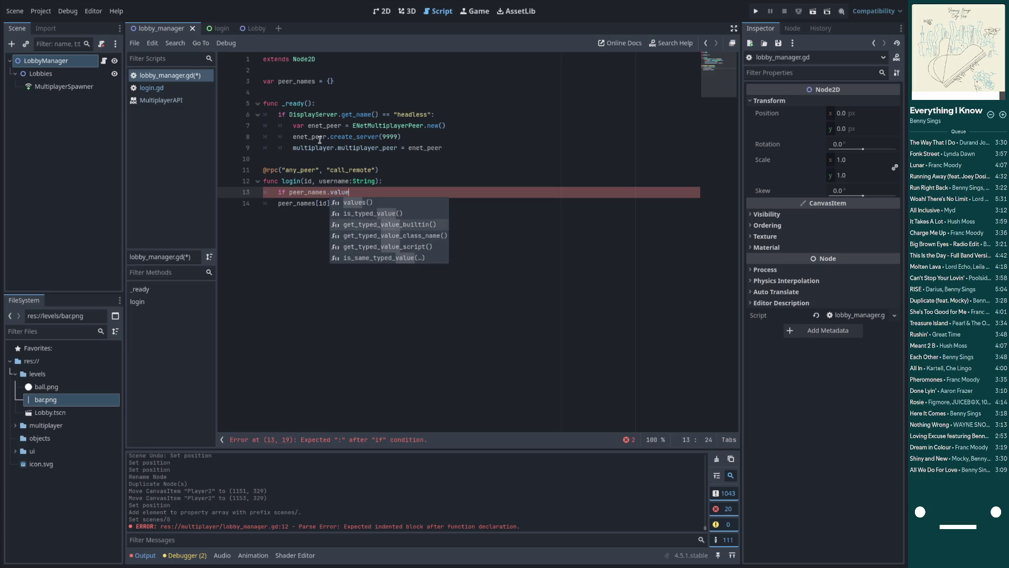
key("Down")
key("Down")
key("Up")
key("Up")
key("ctrl+BackSpace")
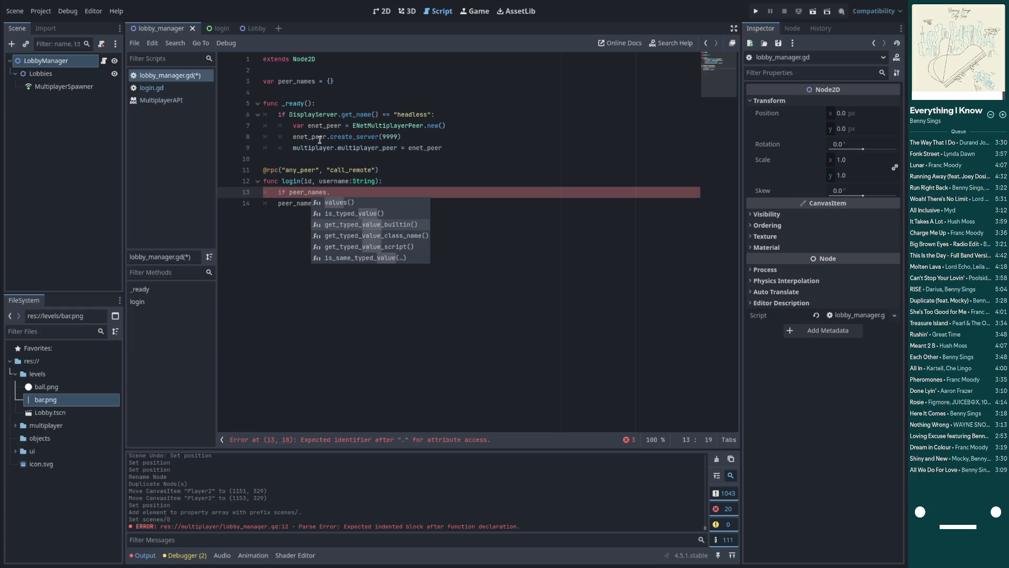
key("ctrl+BackSpace")
key("ctrl+BackSpace")
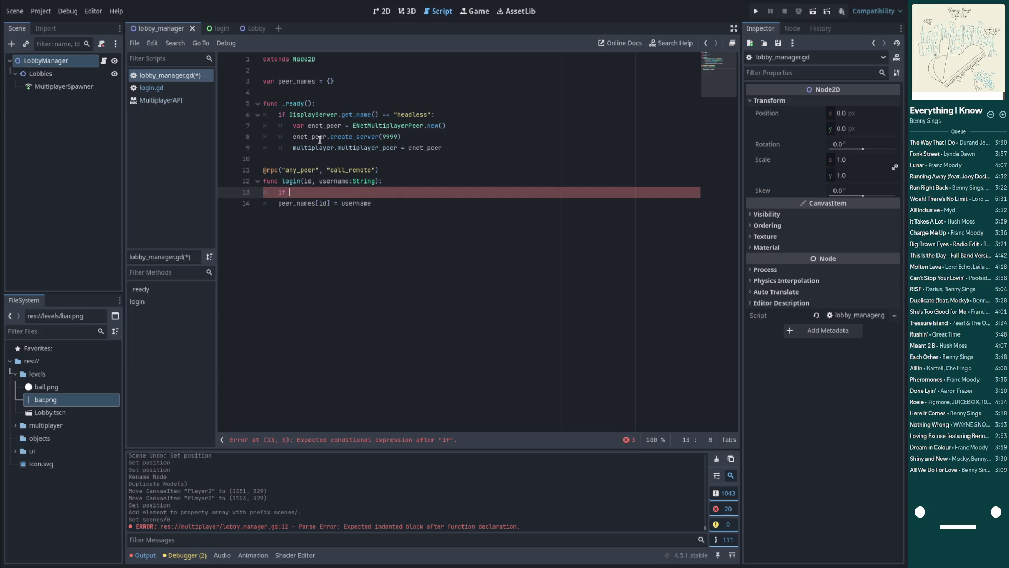
type("peer_names[id] = username")
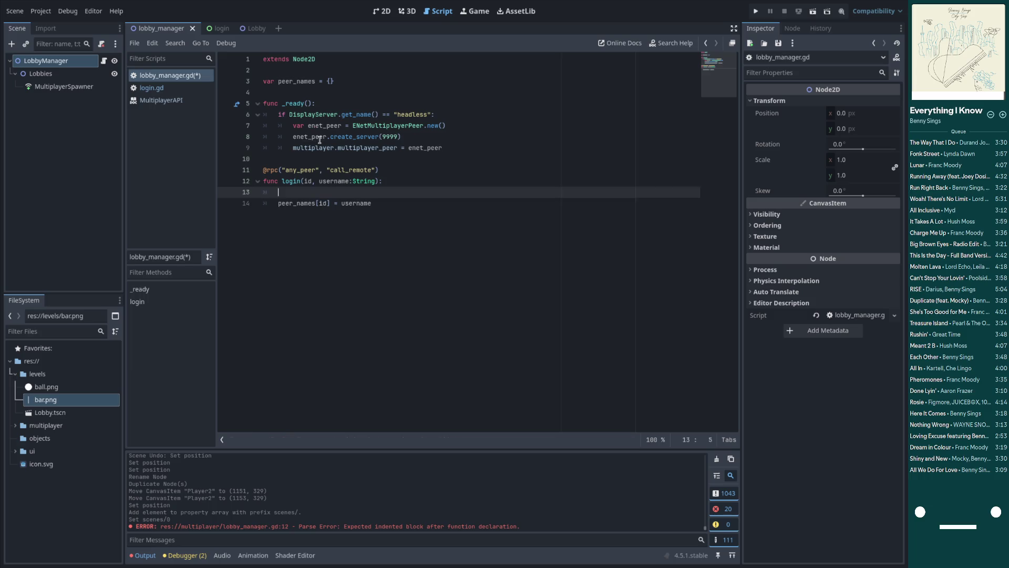
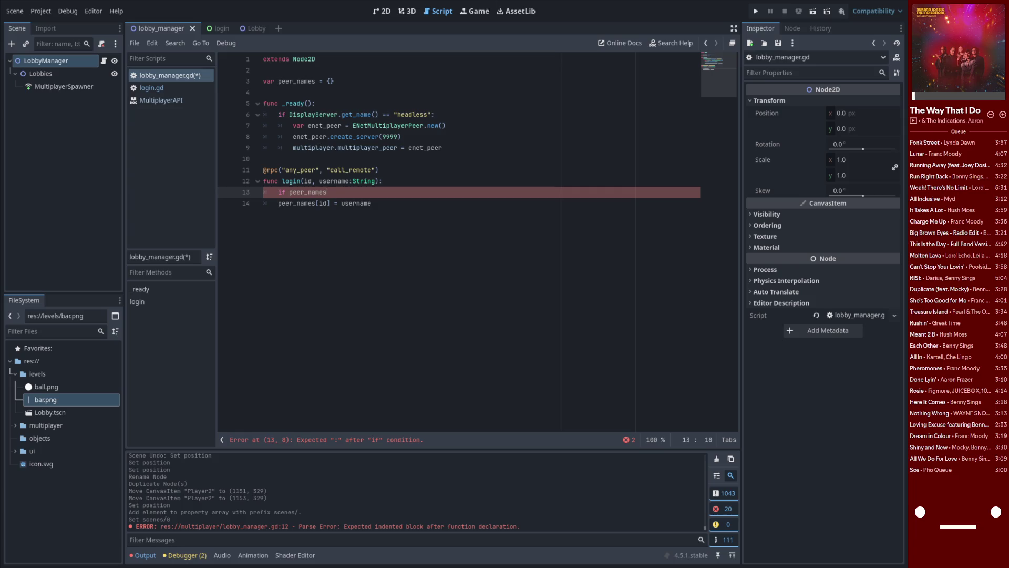
- Delete the unfinished 'if peer_names' line from lobby_manager.gd and save the script
key("ctrl+shift+k")
left_click(371, 191)
key("ctrl+s")
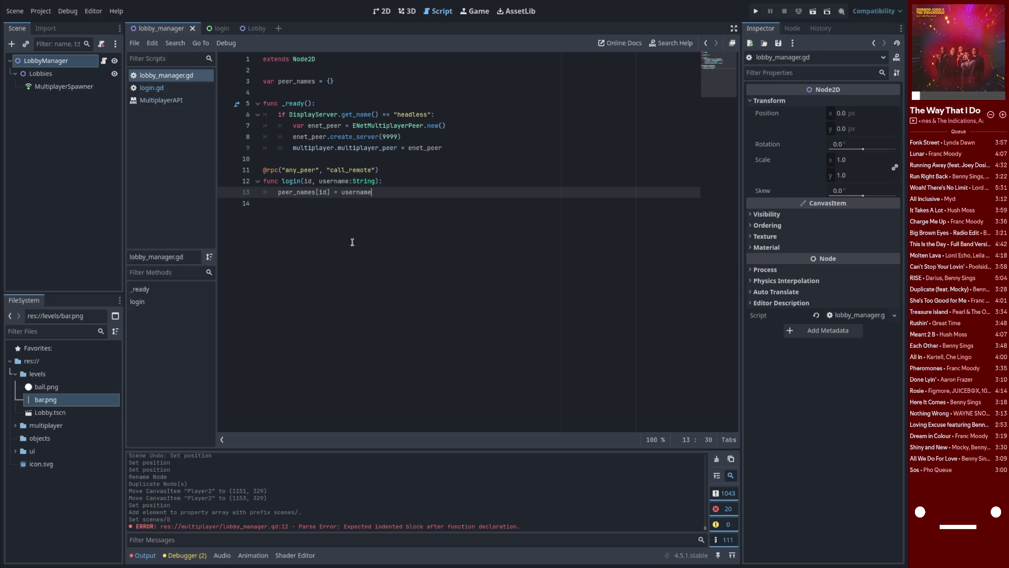
key("Return")
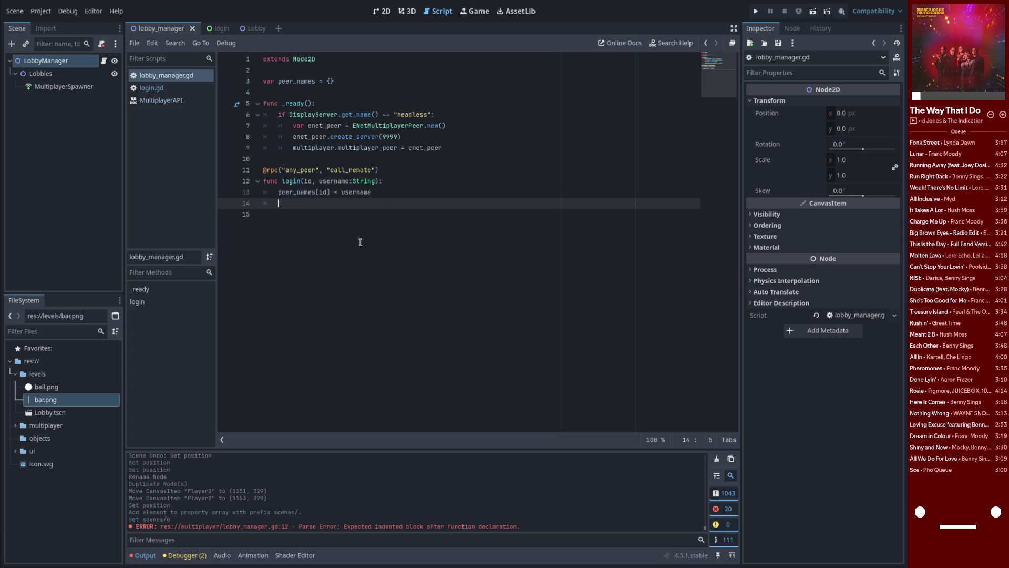
key("ctrl+z")
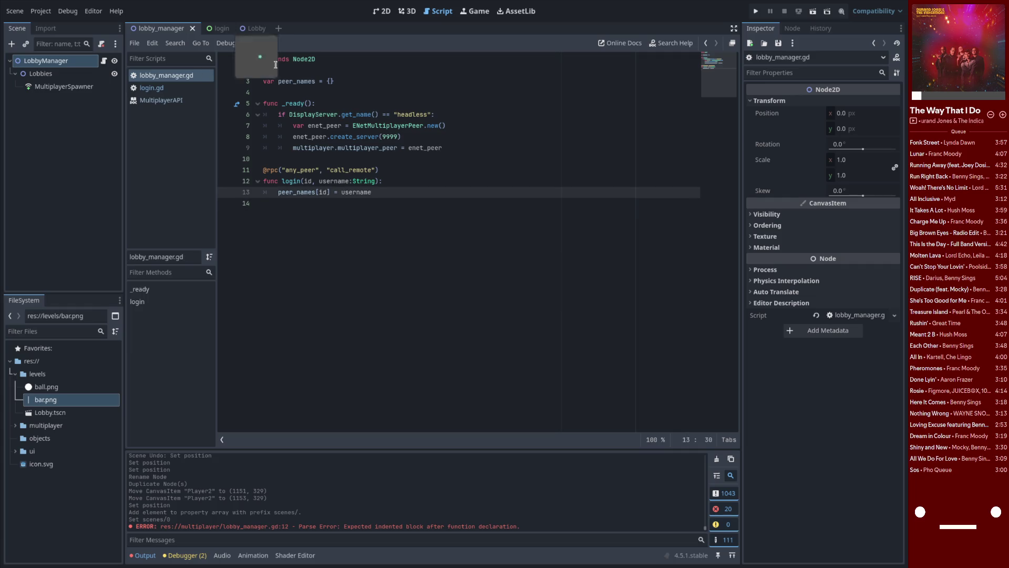
- Review login.gd in the login scene, then reopen lobby_manager.gd in the LobbyManager scene
left_click(155, 29)
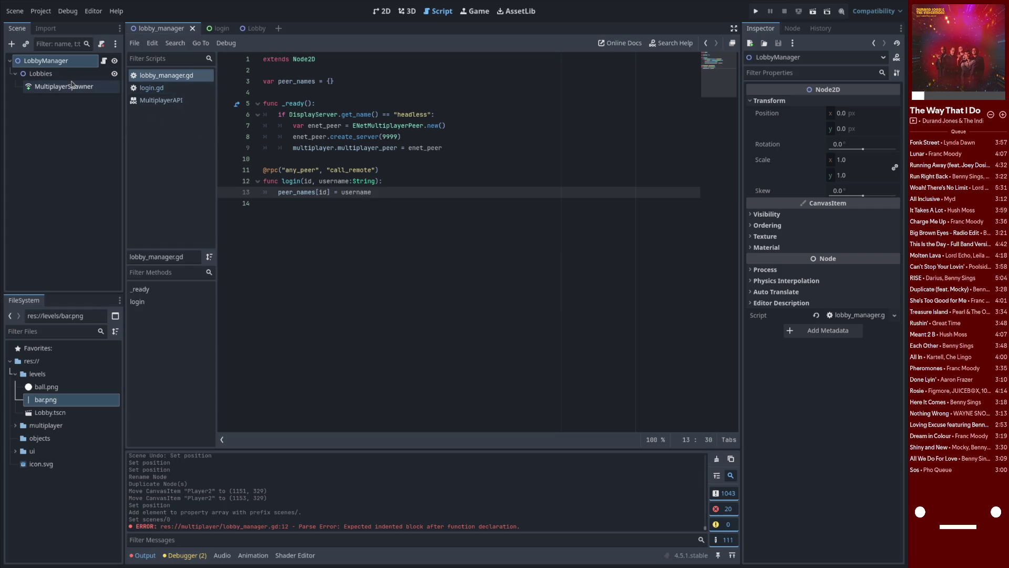
left_click(213, 31)
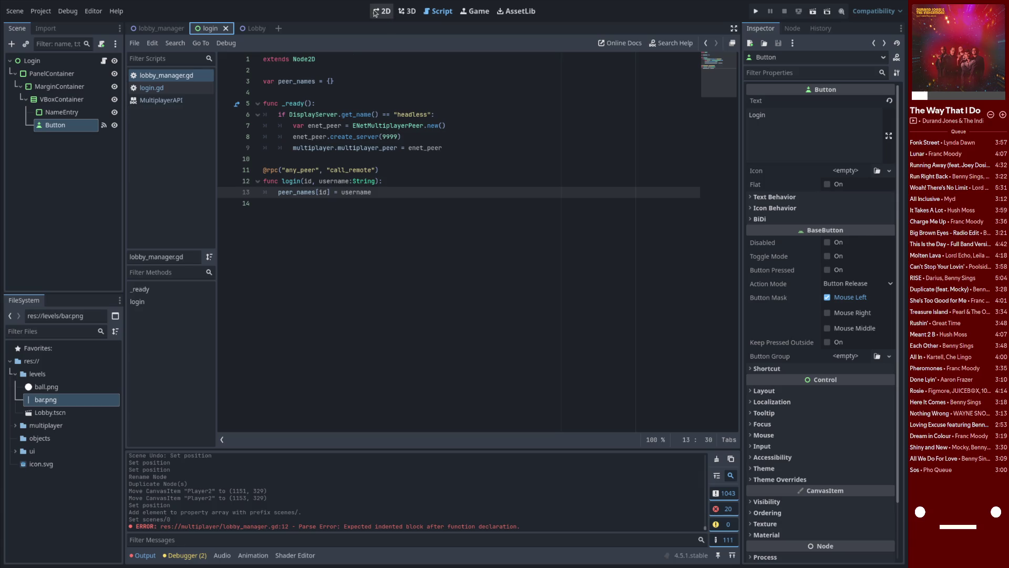
left_click(104, 61)
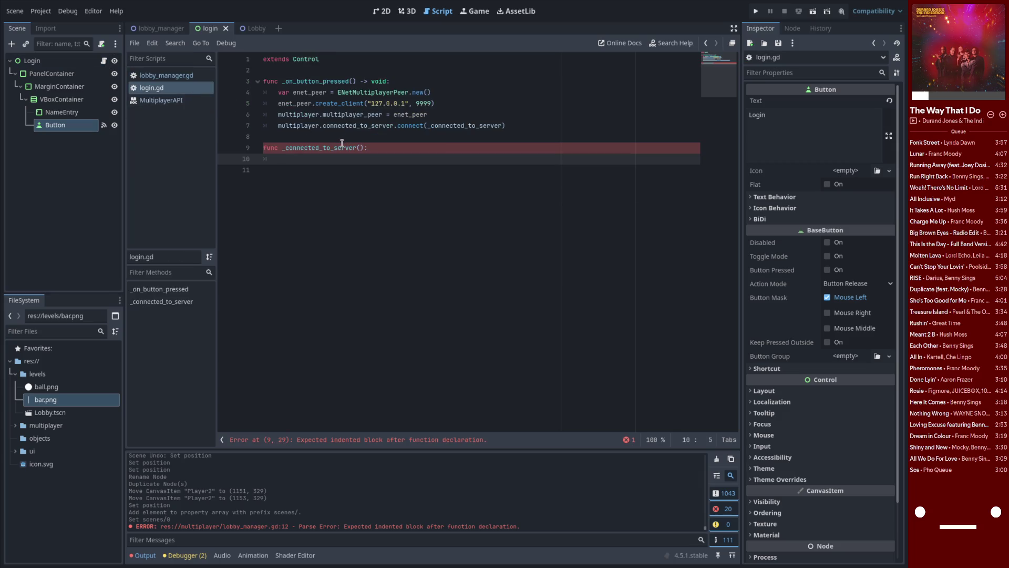
left_click(157, 29)
left_click(216, 33)
left_click(148, 30)
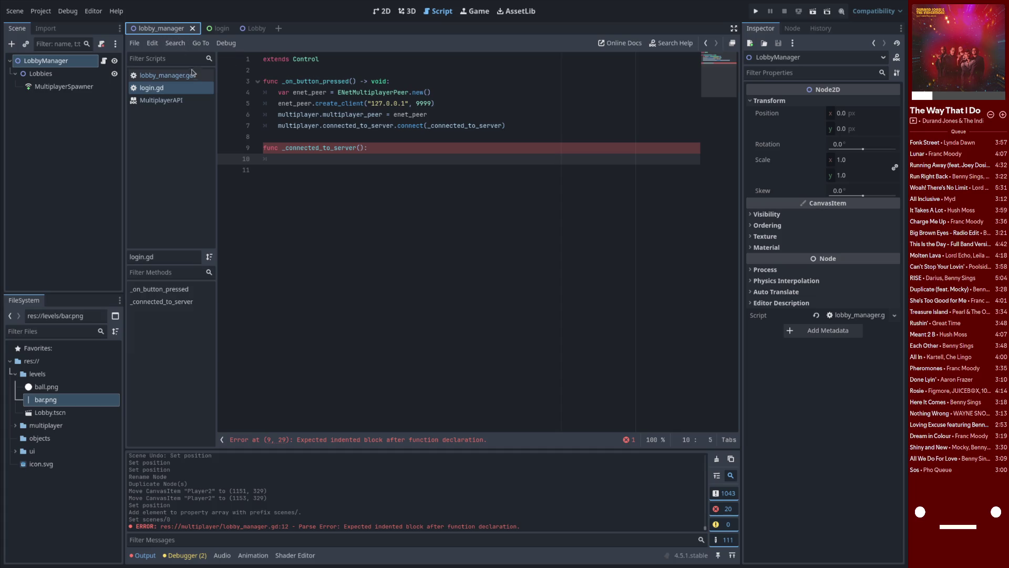
left_click(168, 75)
left_click(287, 69)
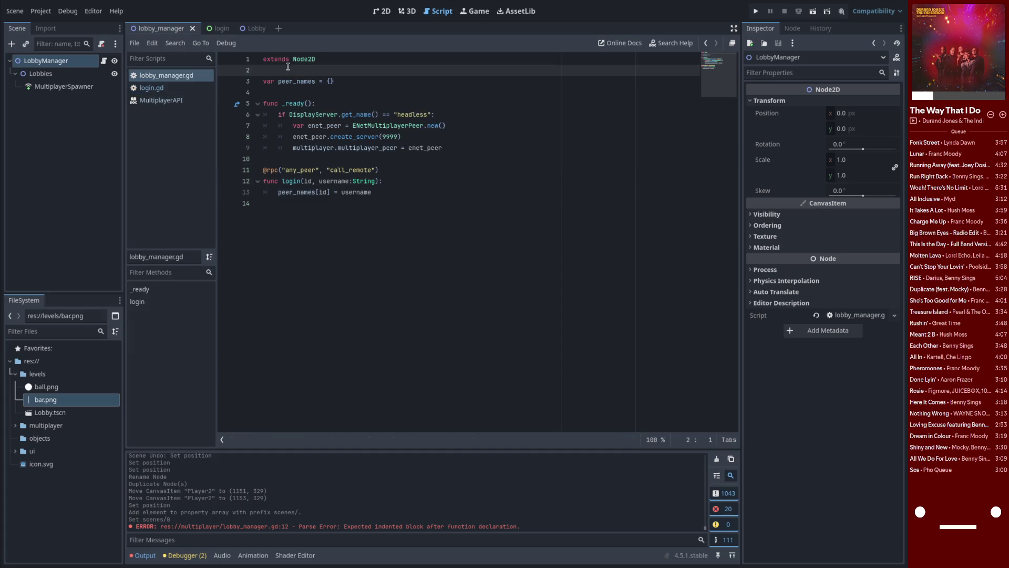
- Start a 'class_multipl' class declaration on a new line 2 of lobby_manager.gd
key("Return")
key("Up")
type("class_")
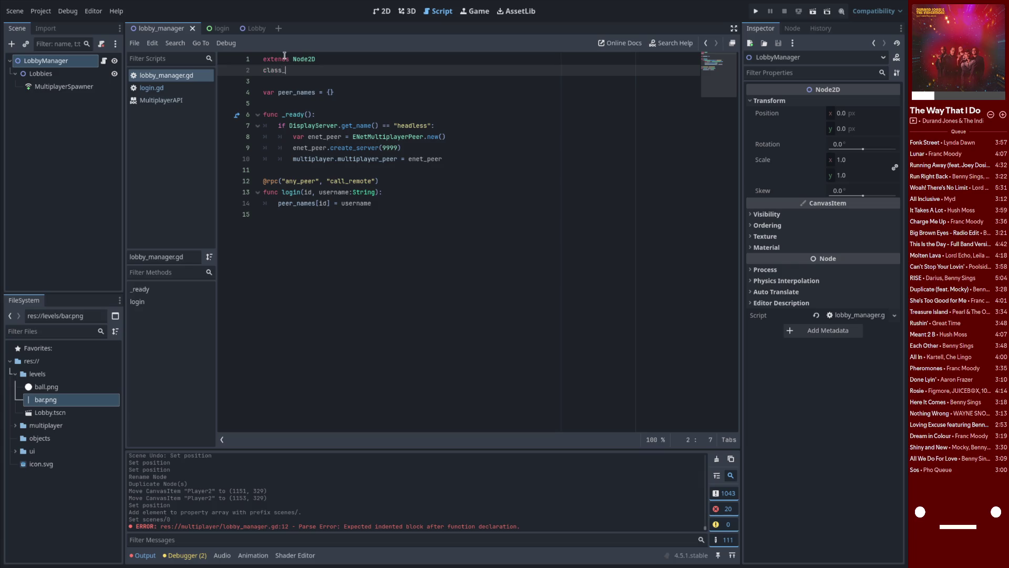
type("multipla")
- Rename lobby_manager.gd and lobby_manager.tscn to multiplayer_manager in the FileSystem dock
left_click(15, 425)
left_click(66, 456)
key("F2")
type("multiplayer_manag")
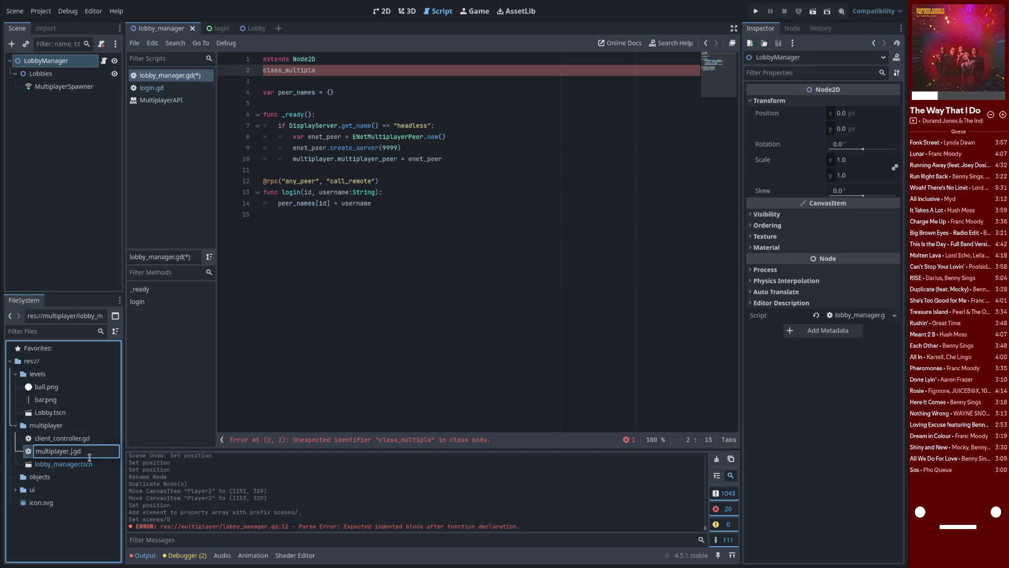
type("er")
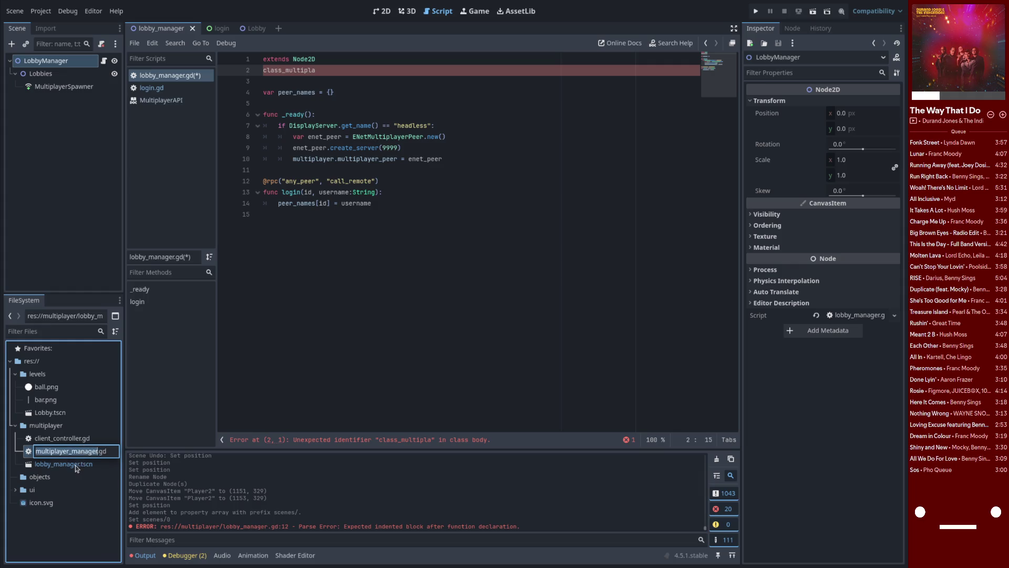
key("Return")
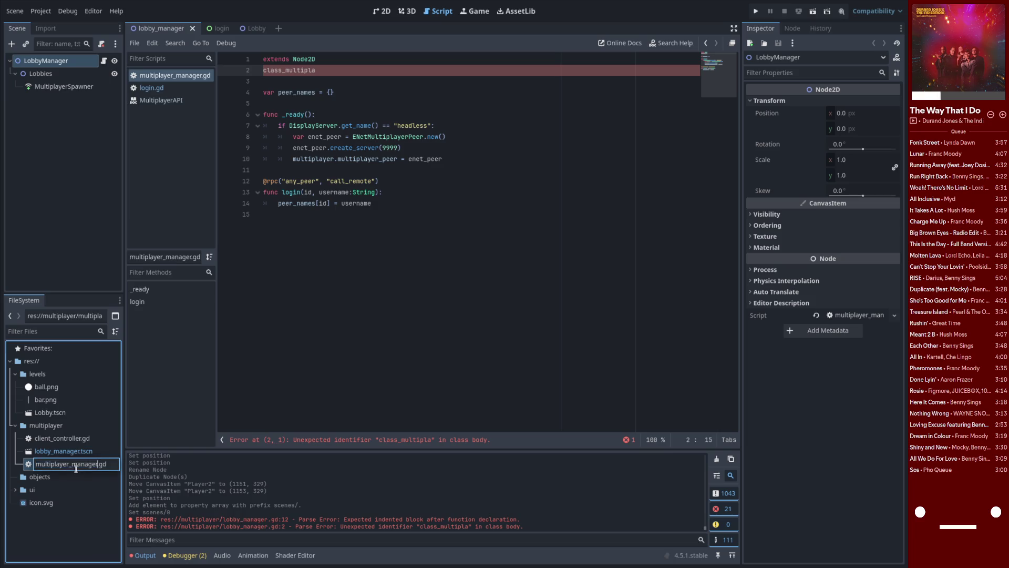
left_click(74, 452)
key("F2")
type("multiplayer_manager")
key("Return")
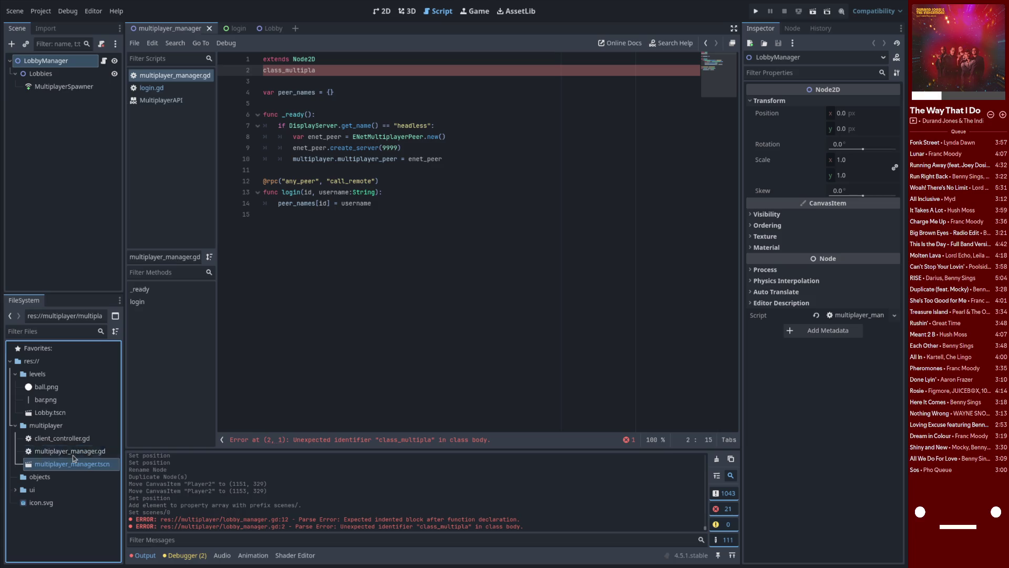
- Rename the LobbyManager root node to multiplayer_manager
left_click(50, 61)
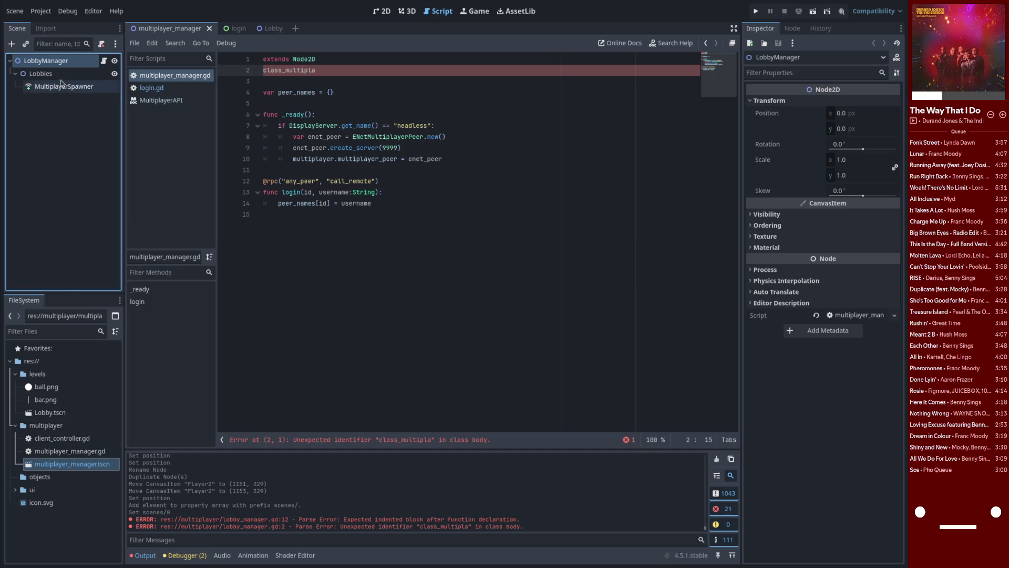
key("F2")
type("multiplayer_manager")
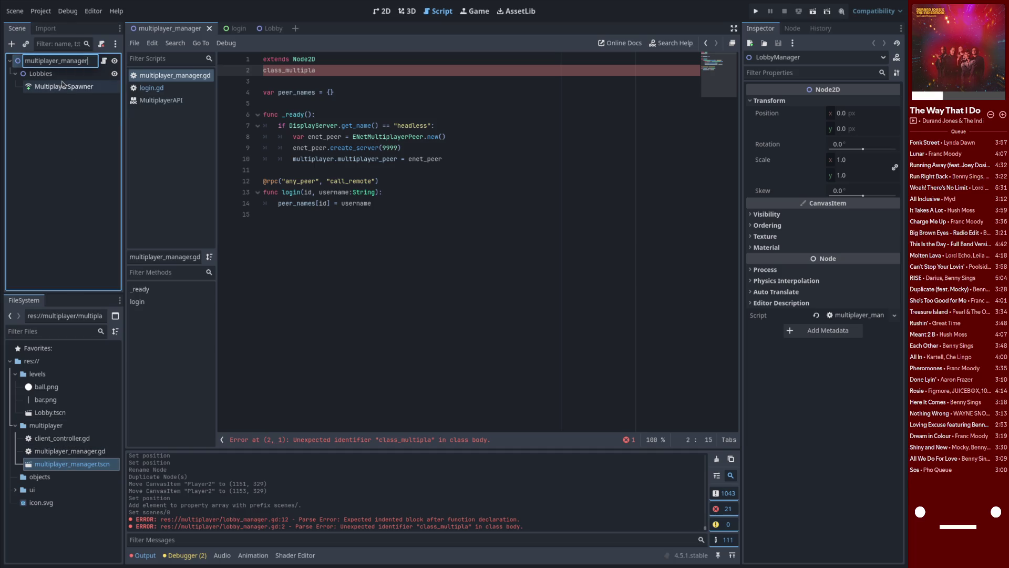
key("Return")
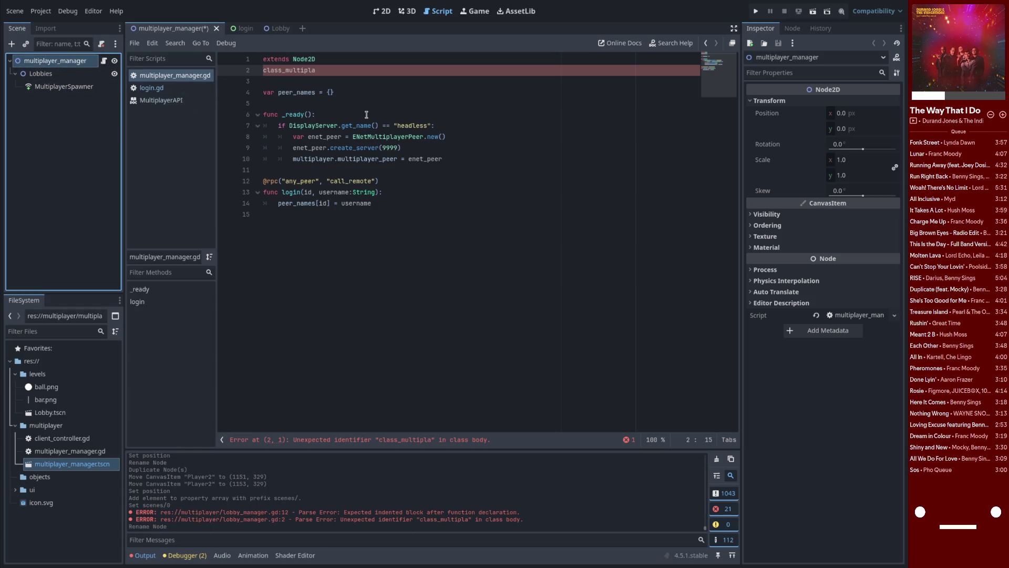
- Change line 2 to 'class_name MM' and save multiplayer_manager.gd
left_click(303, 71)
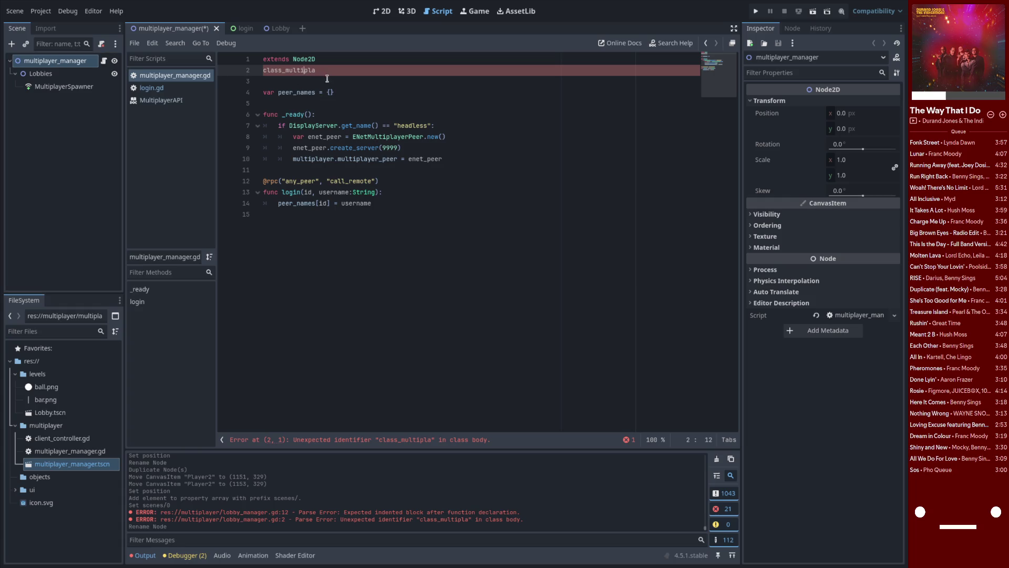
double_click(324, 70)
left_click(324, 70)
key("BackSpace")
key("BackSpace")
key("BackSpace")
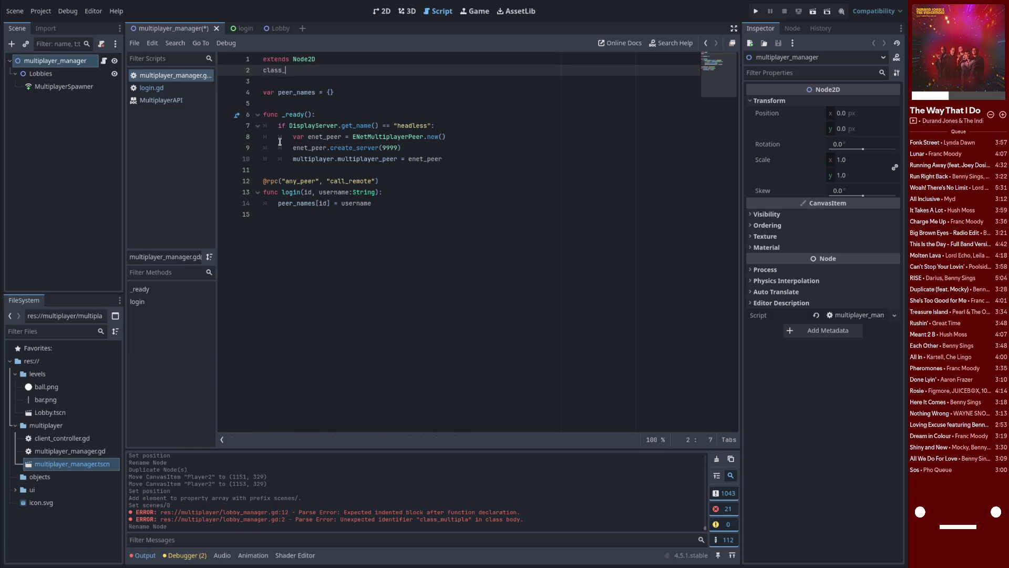
type("me multiplayer_manager")
key("ctrl+Left")
key("Delete")
type("M")
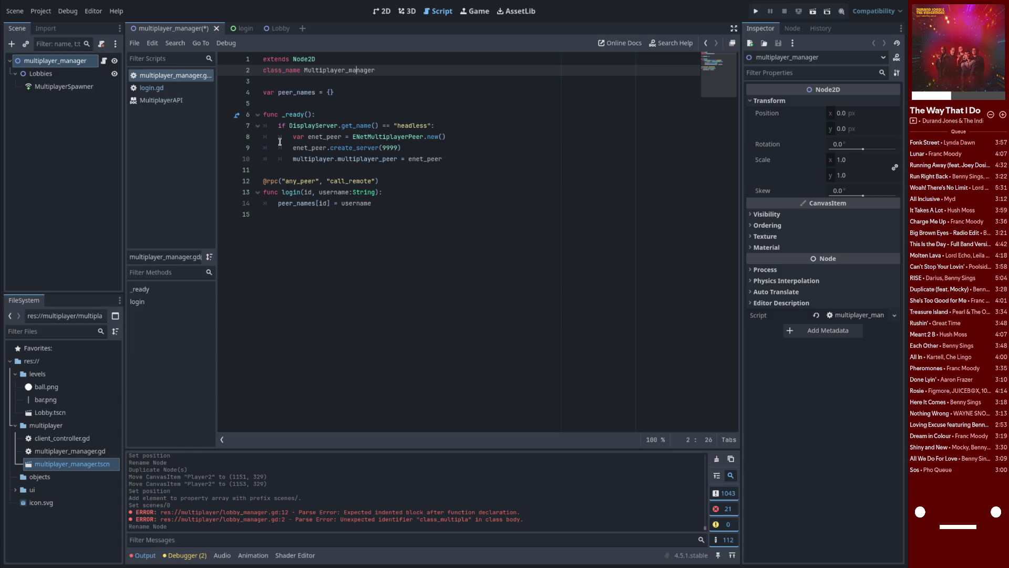
key("ctrl+BackSpace")
key("ctrl+BackSpace")
key("ctrl+Delete")
type("class_name M")
key("ctrl+s")
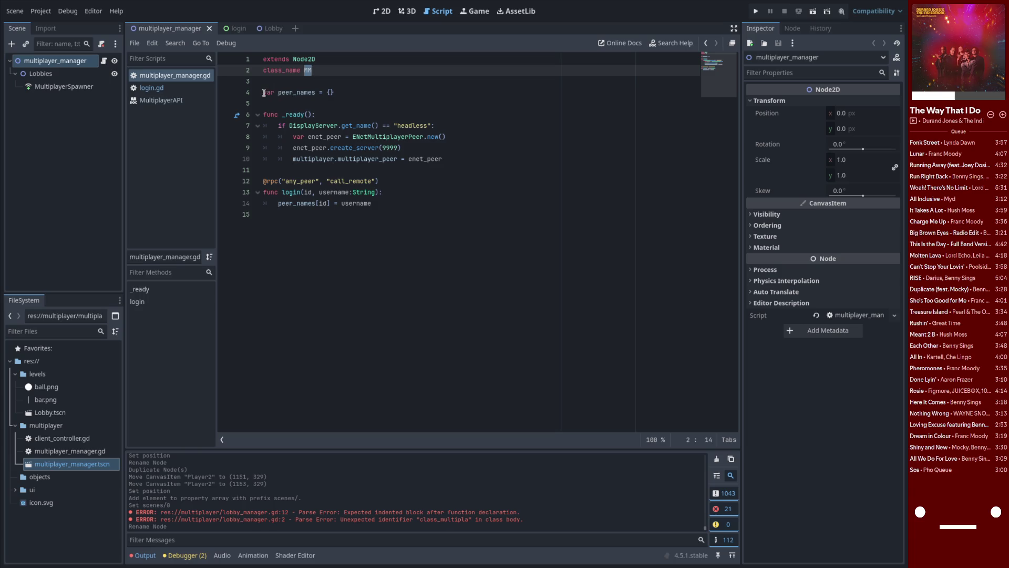
- Prefix 'var peer_names' with static, then select the _ready function on lines 6–10
left_click(264, 93)
type("stati")
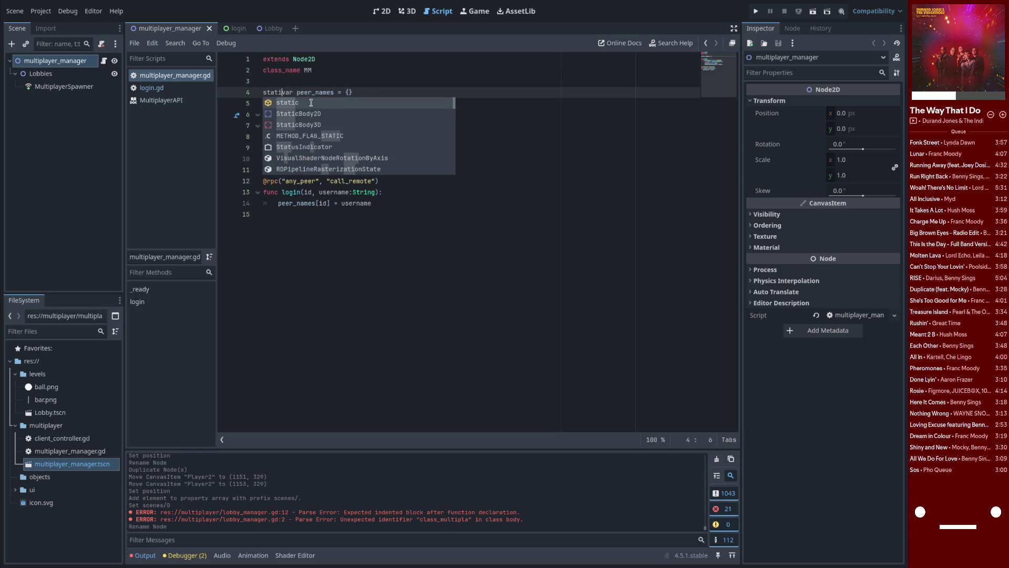
type("c")
left_click(324, 80)
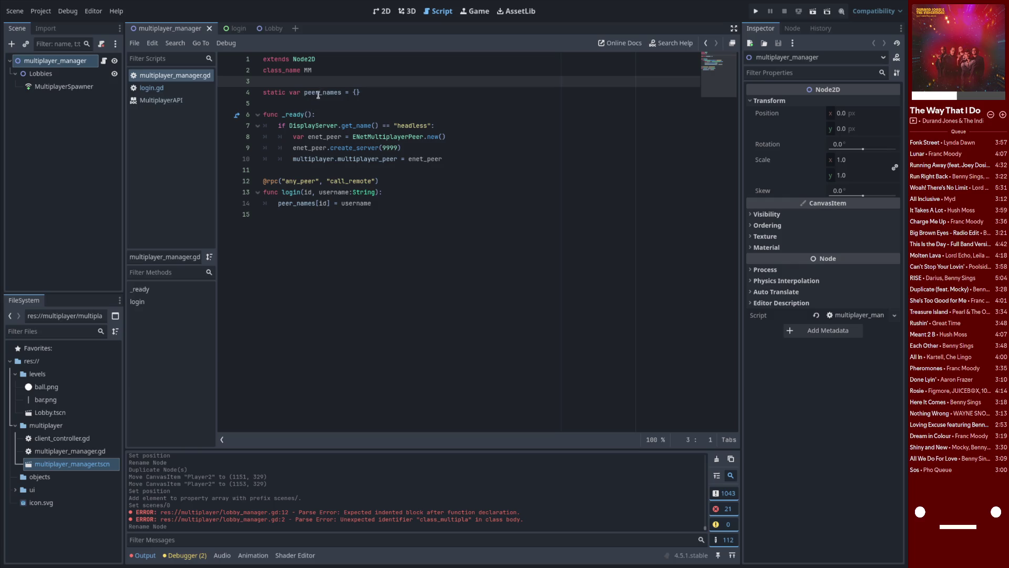
double_click(275, 94)
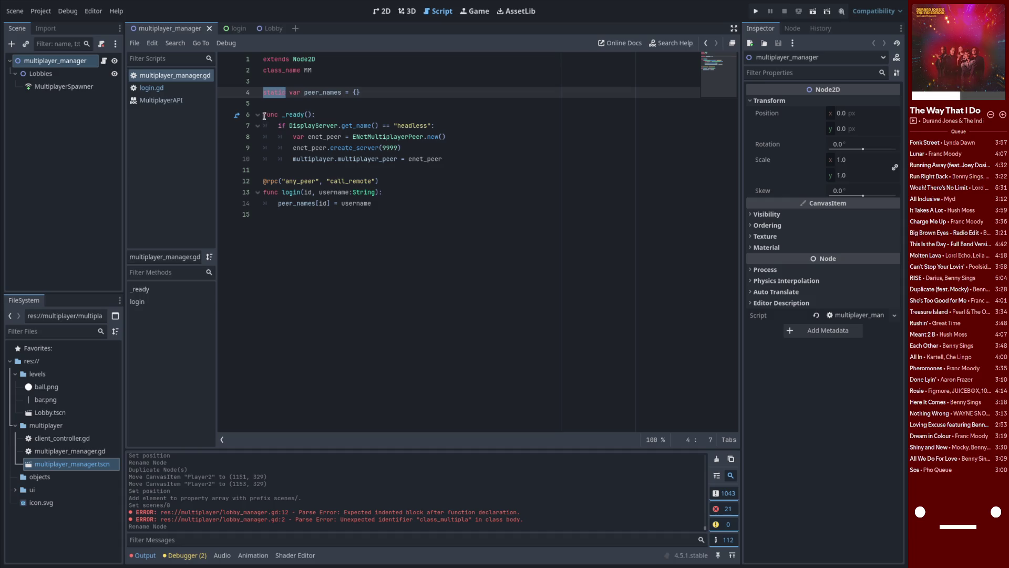
double_click(308, 71)
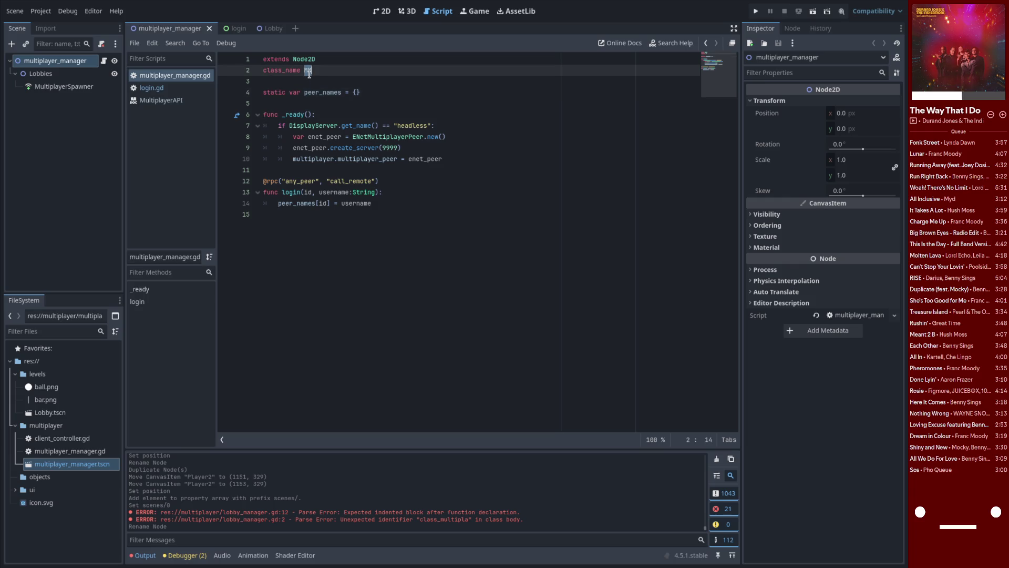
mouse_move(450, 159)
left_mouse_down()
mouse_move(333, 148)
mouse_move(260, 117)
left_mouse_up()
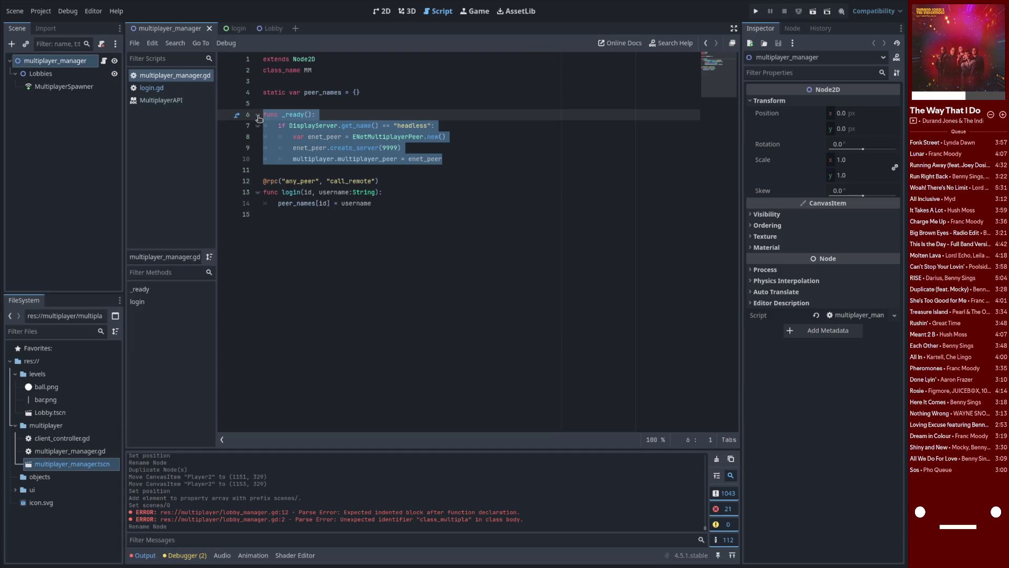
- Attach a new script multiplayer_manager_scene.gd to the multiplayer_manager node
left_click(303, 100)
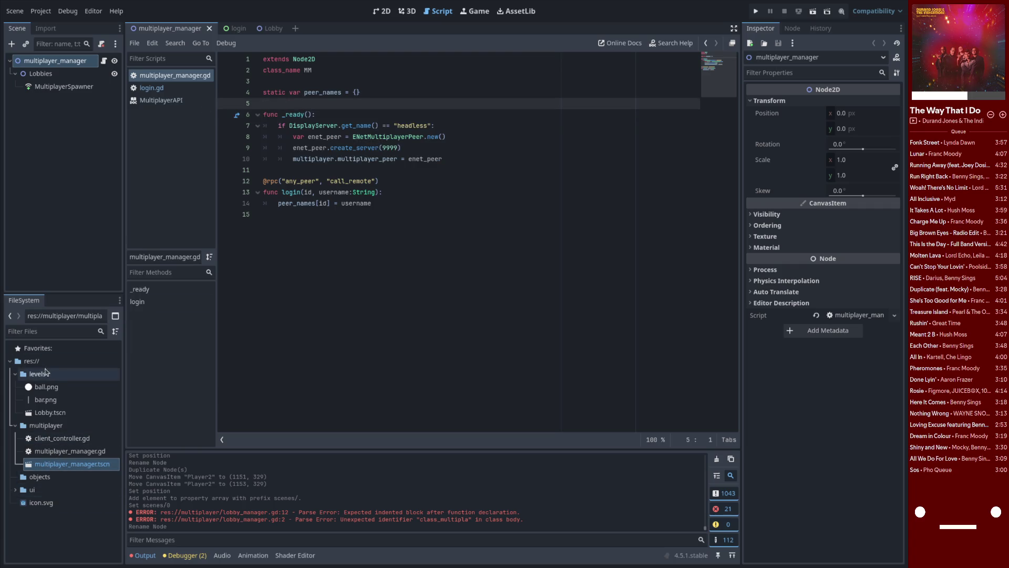
left_click(40, 424)
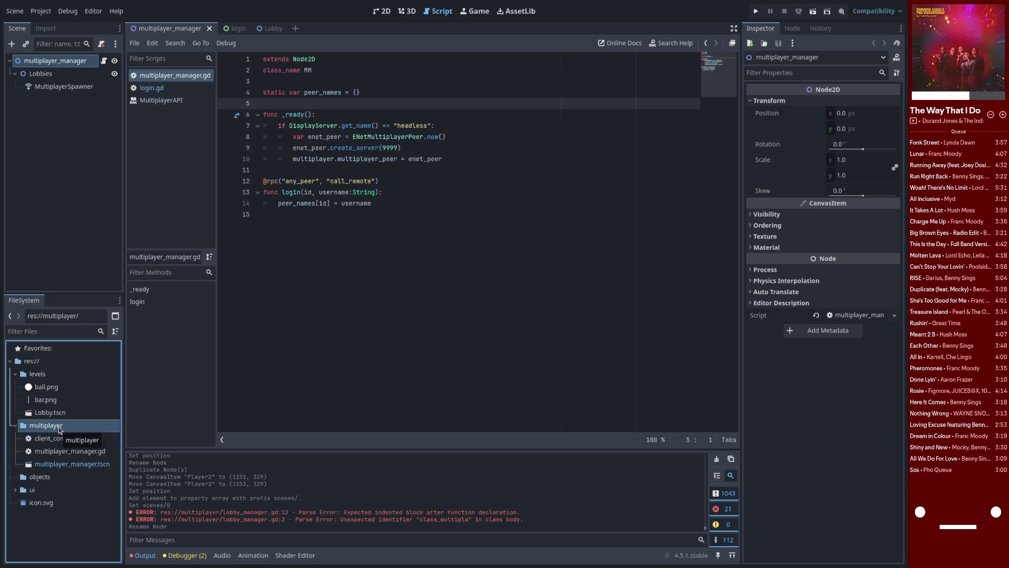
left_click(101, 44)
left_click(102, 44)
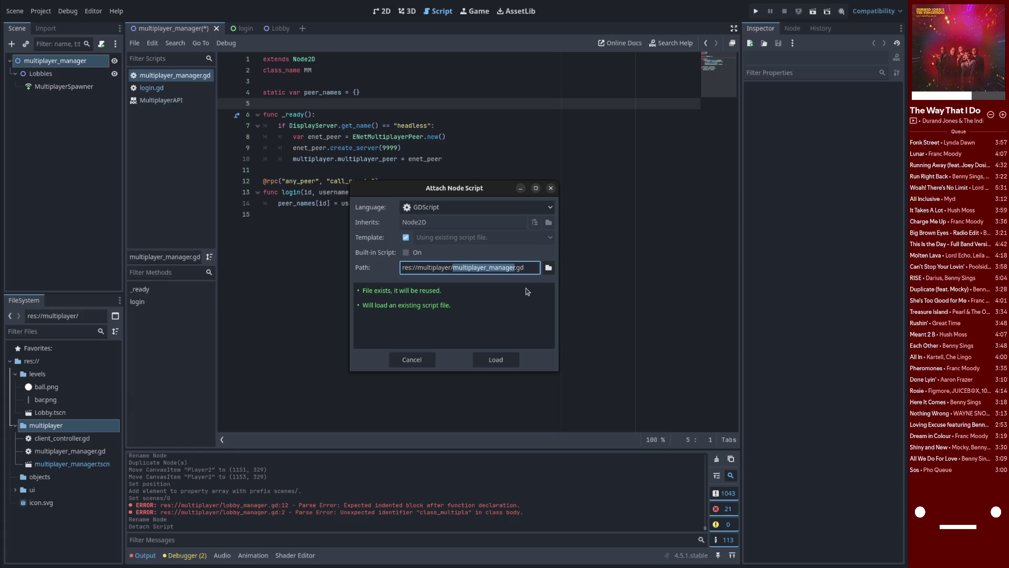
key("Right")
type("_scene")
key("Return")
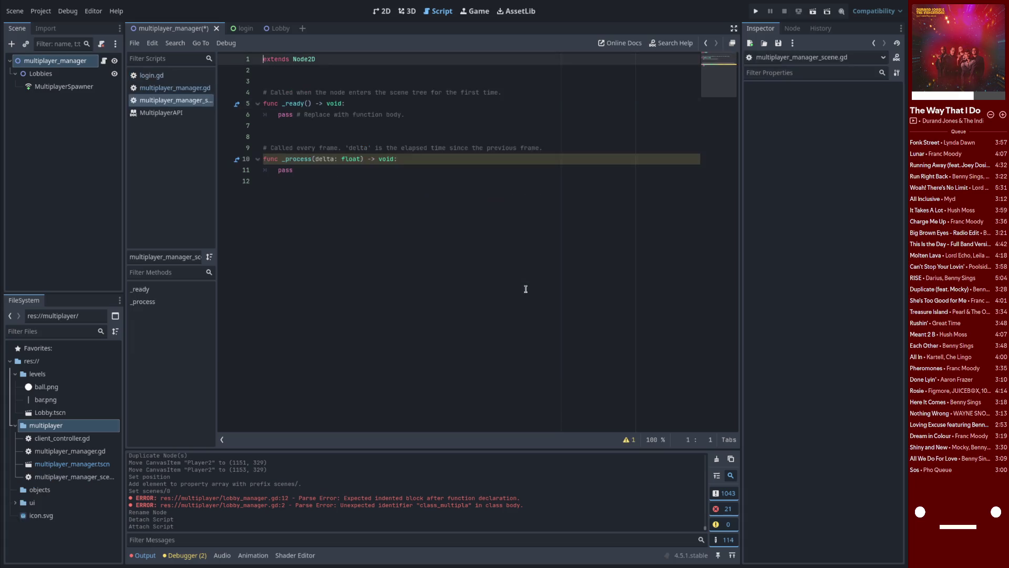
- Cut the _ready function from multiplayer_manager.gd, paste it over the template in multiplayer_manager_scene.gd, and save
left_click(169, 88)
left_click_drag(446, 159, 200, 117)
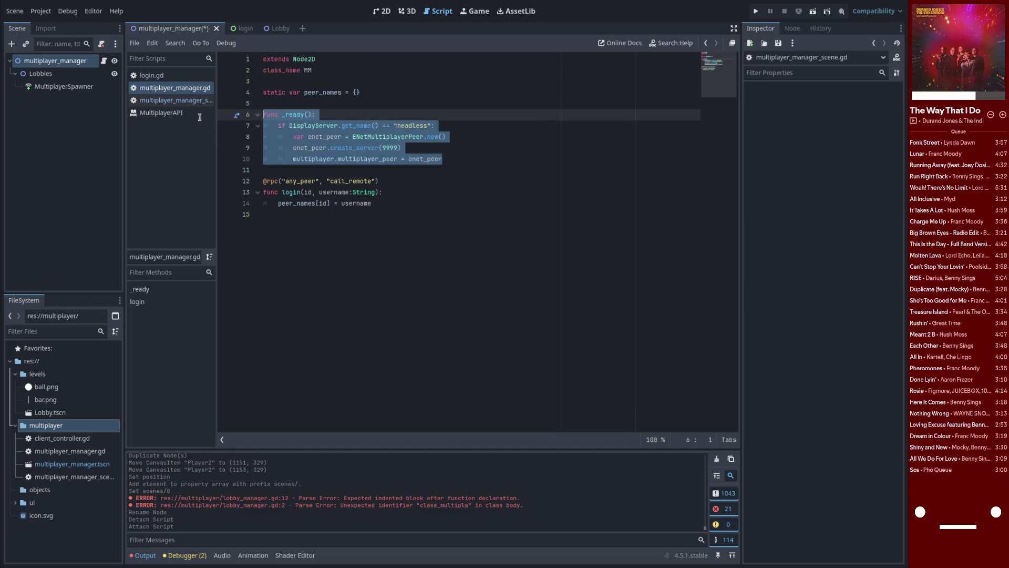
key("ctrl+x")
left_click(174, 100)
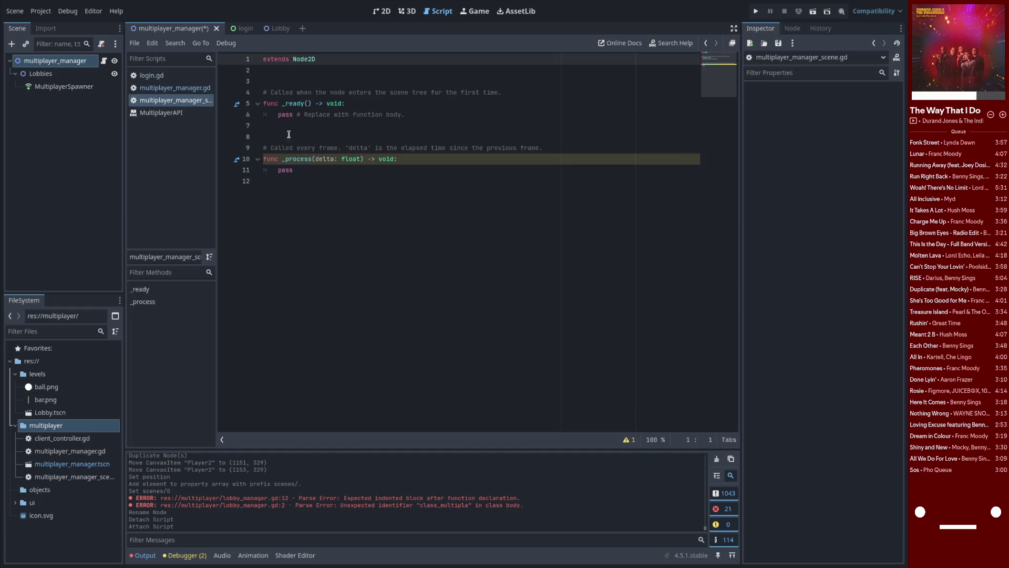
mouse_move(345, 181)
left_mouse_down()
mouse_move(378, 93)
mouse_move(213, 83)
left_mouse_up()
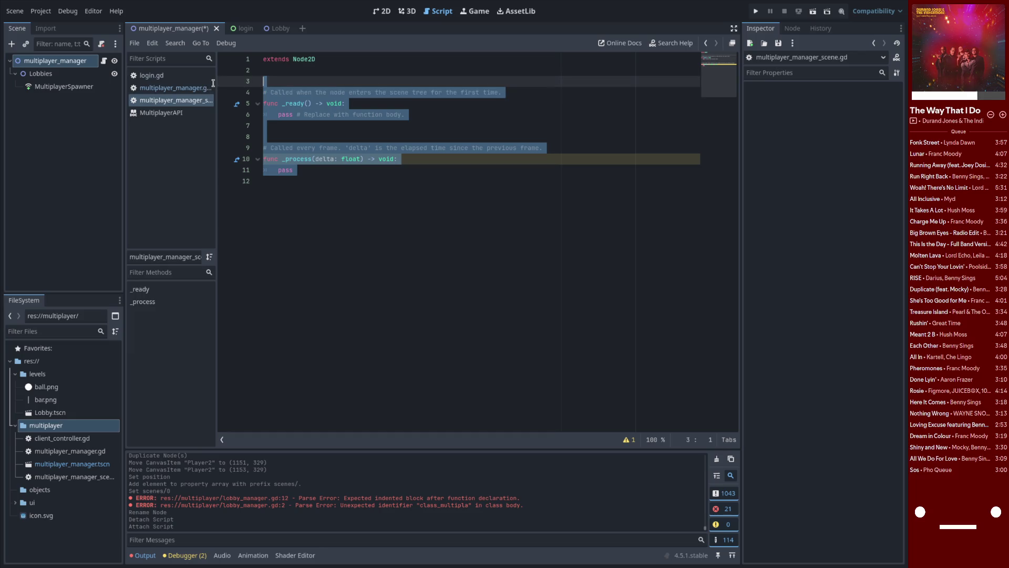
key("ctrl+v")
key("ctrl+s")
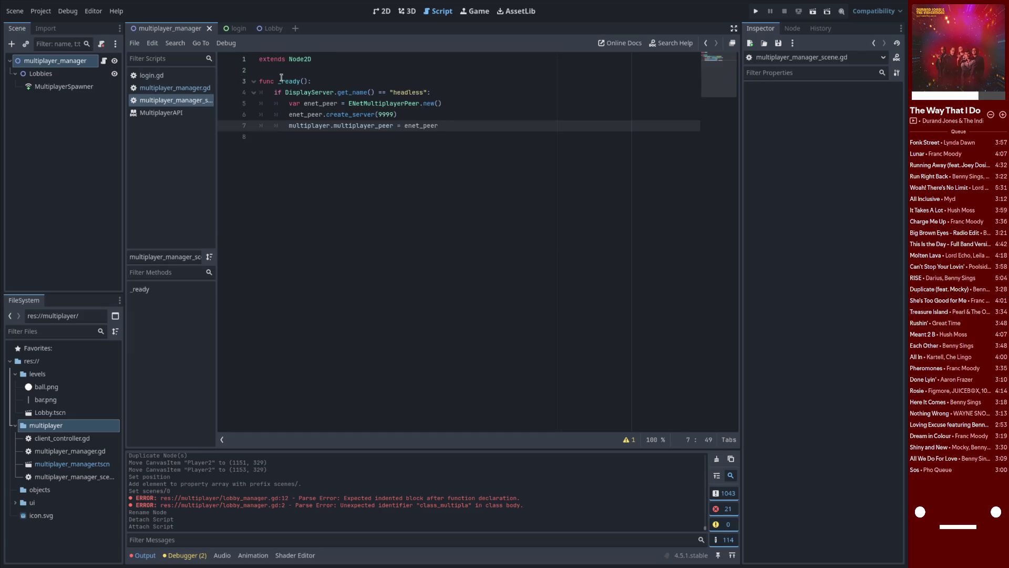
- Delete the leftover blank lines in multiplayer_manager.gd
left_click(184, 88)
left_click(318, 107)
key("Delete")
key("Delete")
double_click(304, 70)
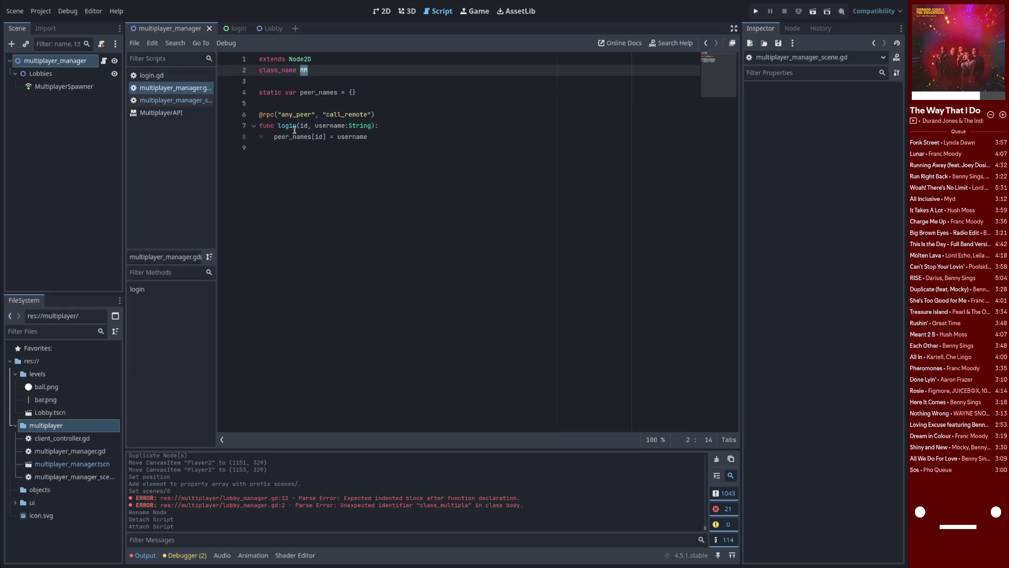
left_click(192, 99)
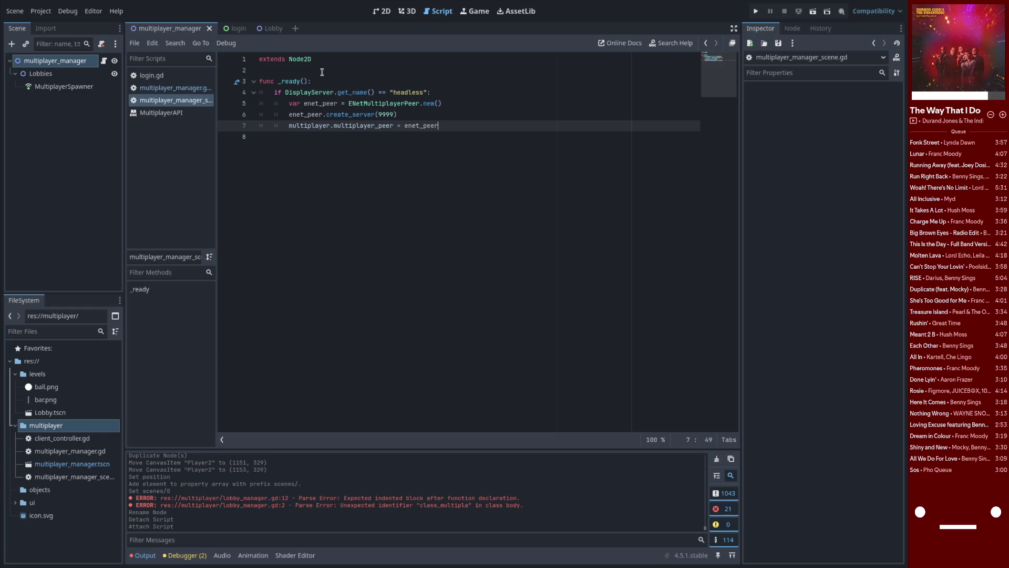
- Add blank lines after login in multiplayer_manager.gd and make the login function static, saving
left_click(168, 88)
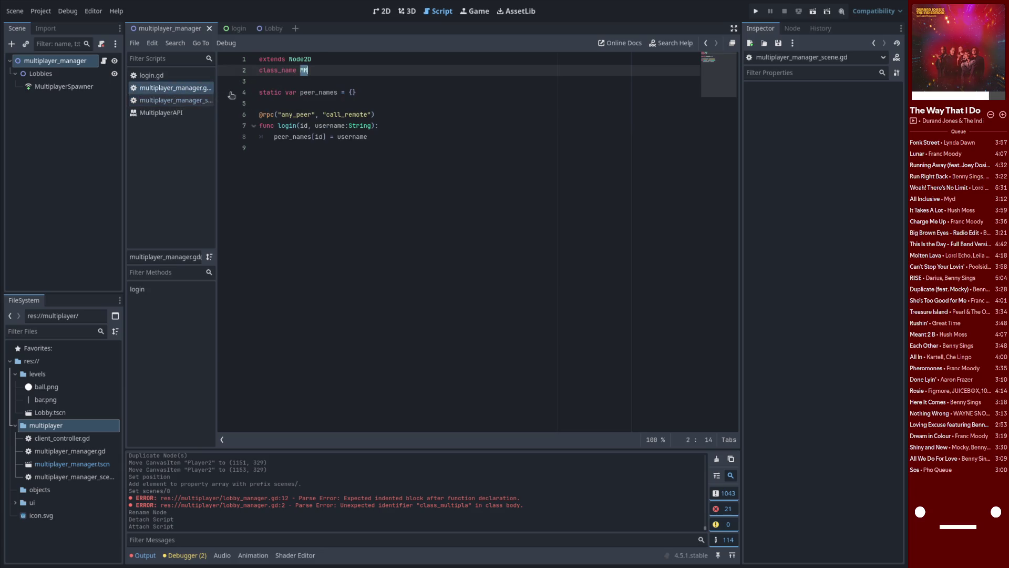
key("ctrl+s")
left_click(385, 135)
key("Return")
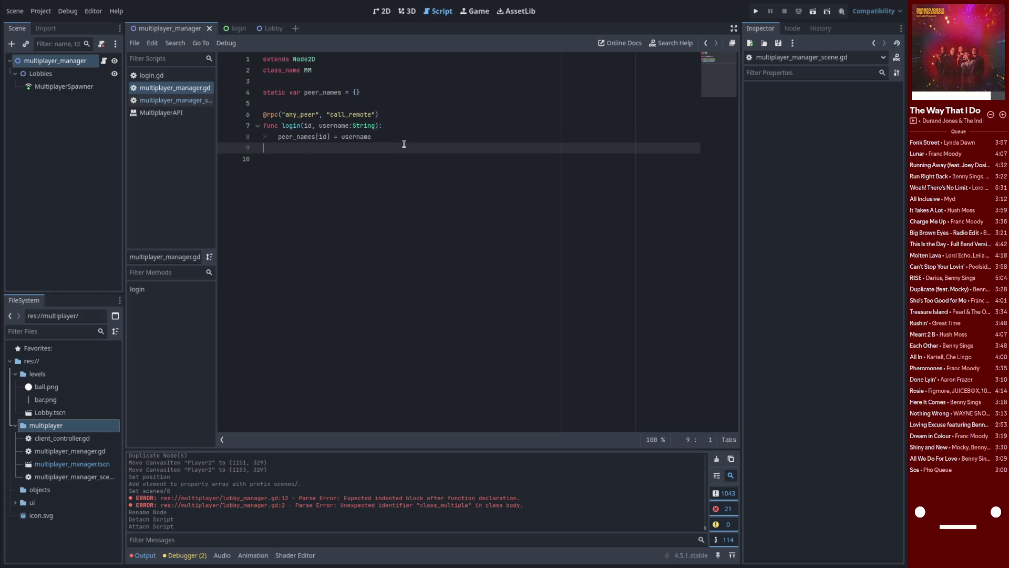
key("Return")
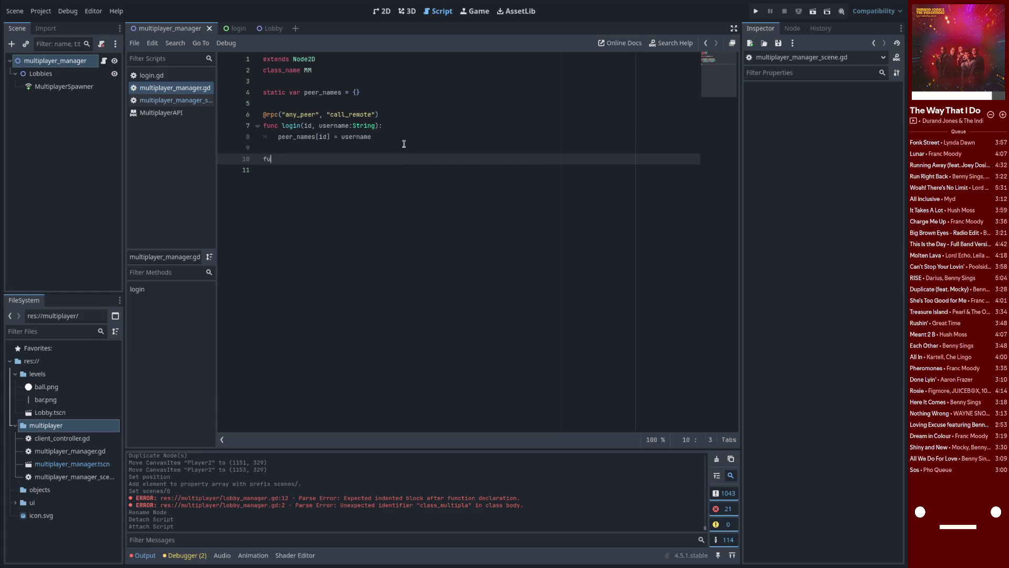
type("nc")
key("Up")
key("Up")
key("Up")
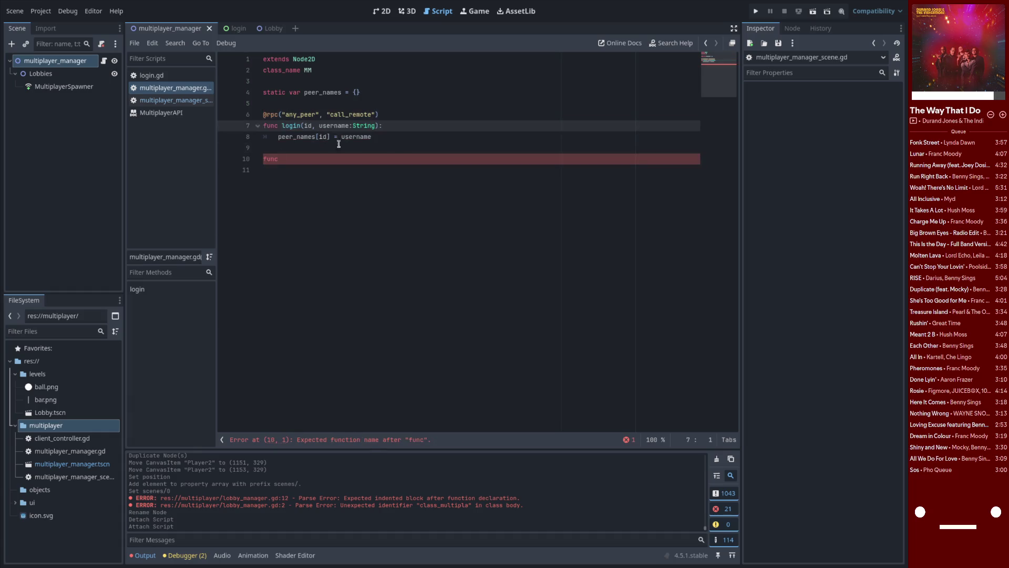
type("static")
key("ctrl+s")
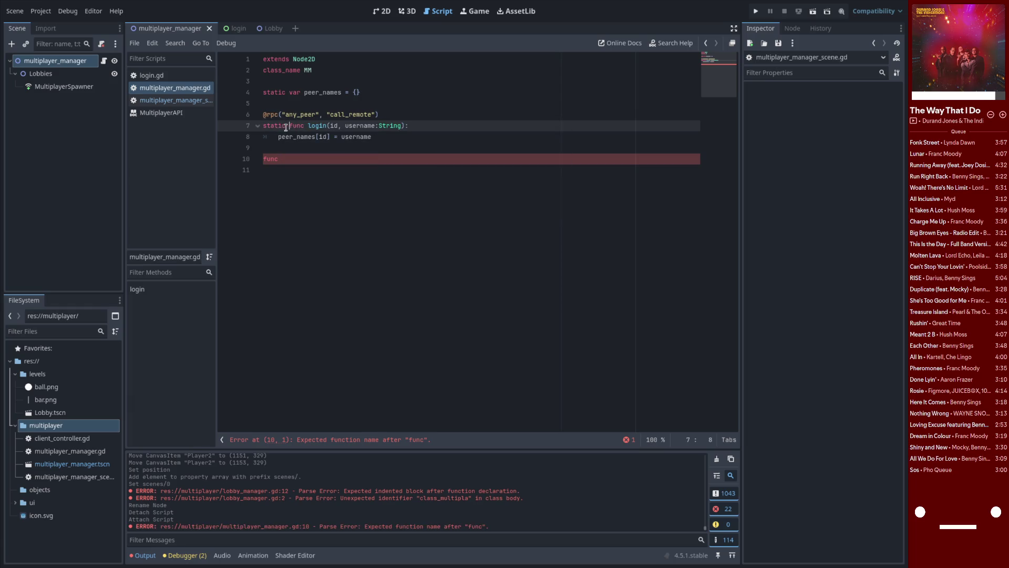
- Remove static from login, delete the unfinished func line, and paste the server _ready code
key("Left")
key("Left")
double_click(273, 125)
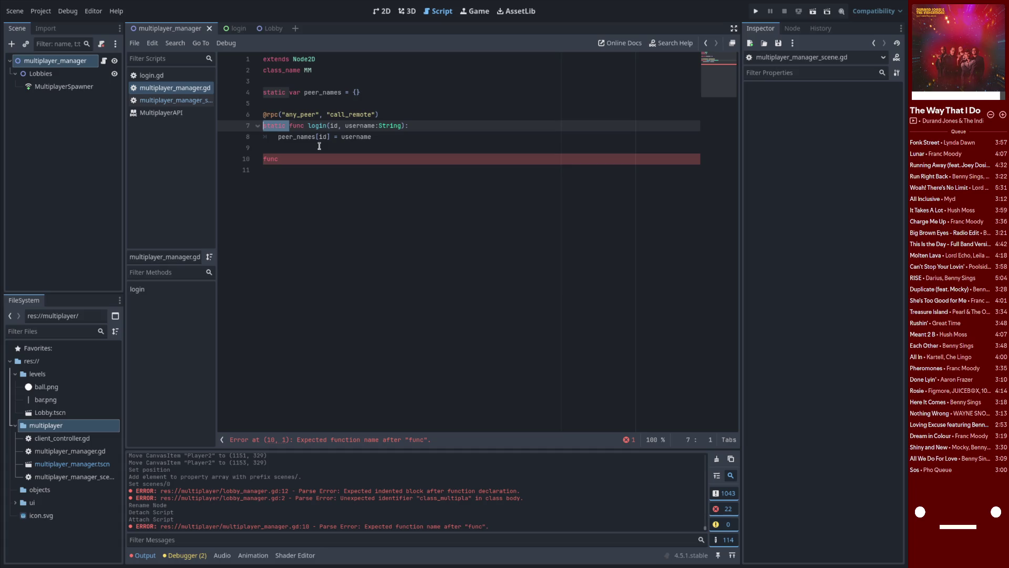
key("BackSpace")
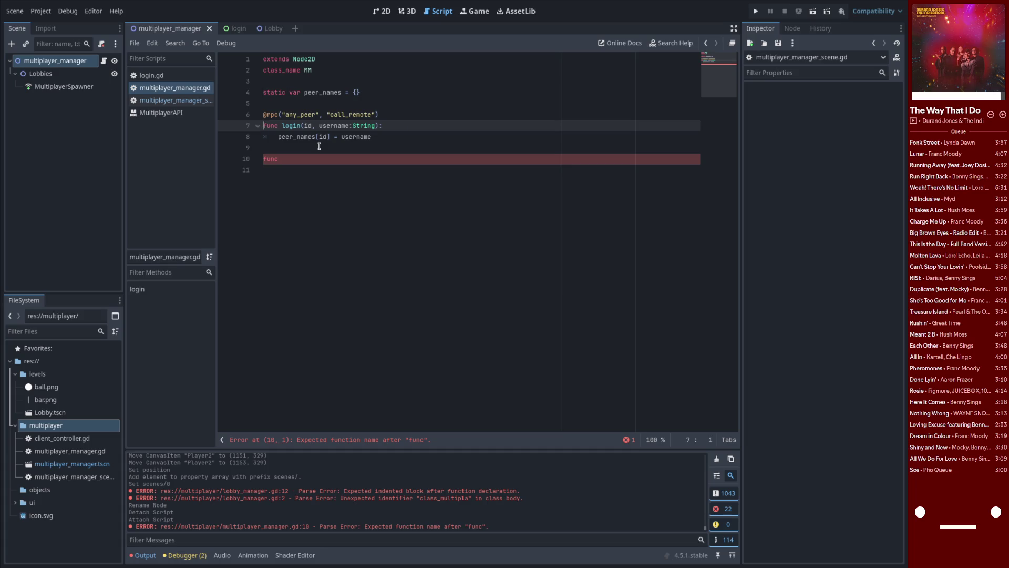
left_click(284, 158)
key("ctrl+shift+k")
key("alt+Up")
key("alt+Up")
key("alt+Up")
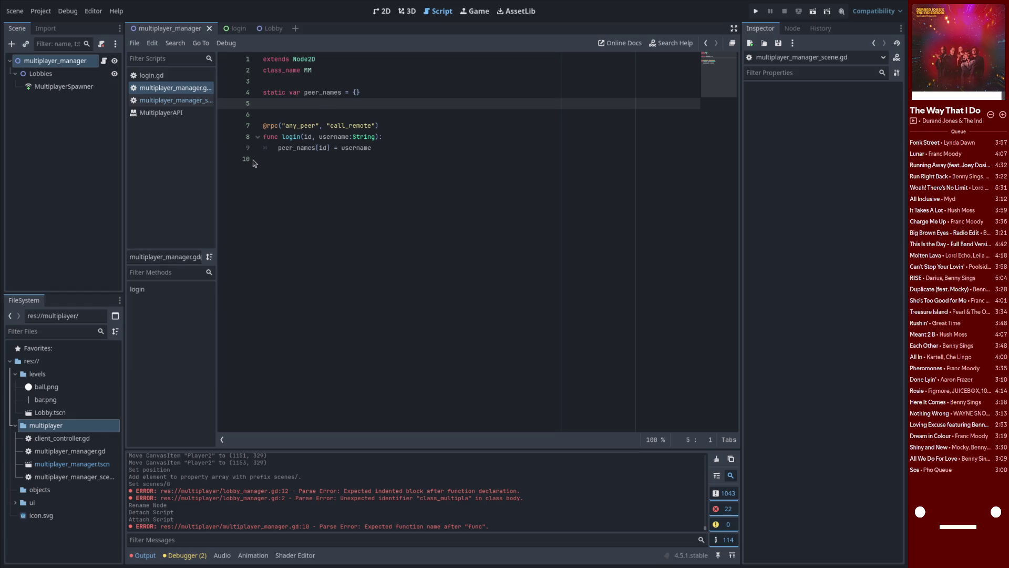
key("ctrl+v")
left_click(176, 100)
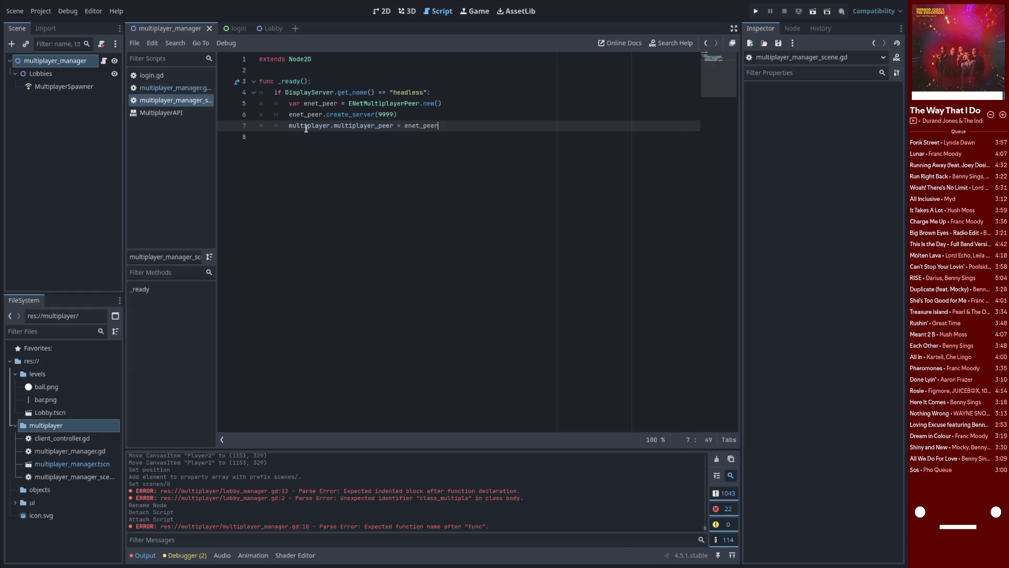
left_click(198, 94)
left_click(399, 207)
left_click_drag(400, 207, 302, 191)
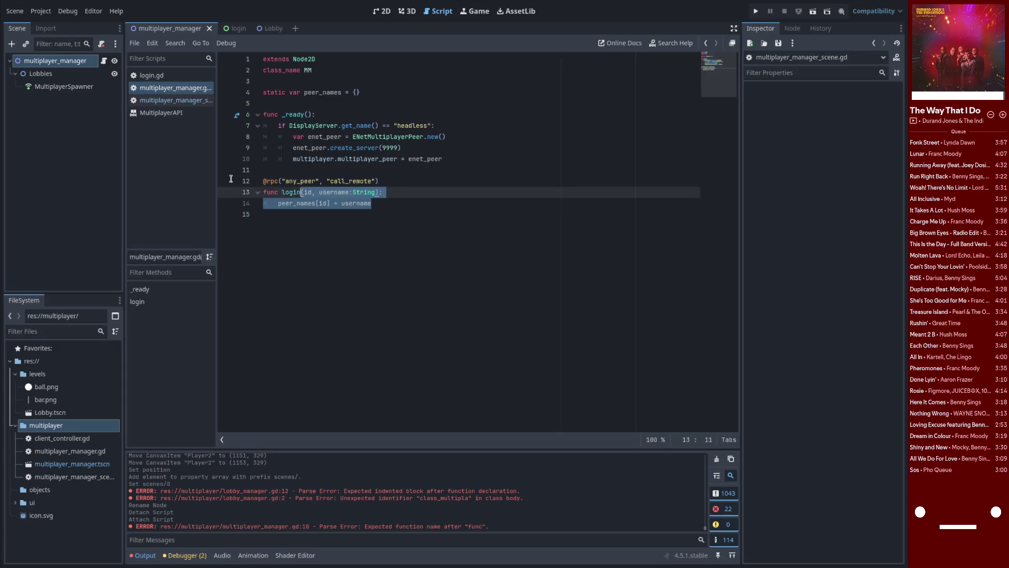
left_click(231, 179, "shift")
key("BackSpace")
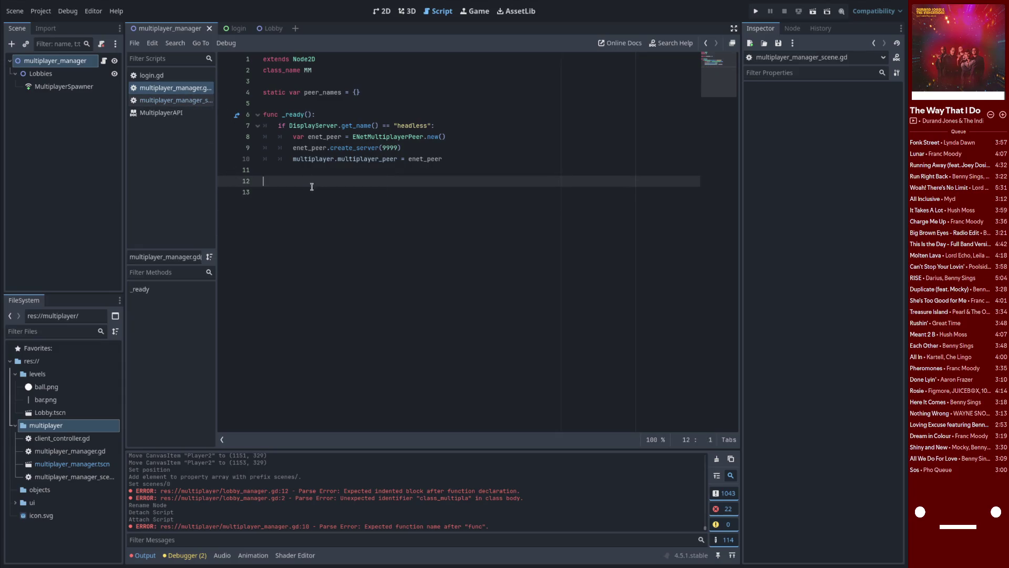
key("ctrl+z")
left_click(176, 100)
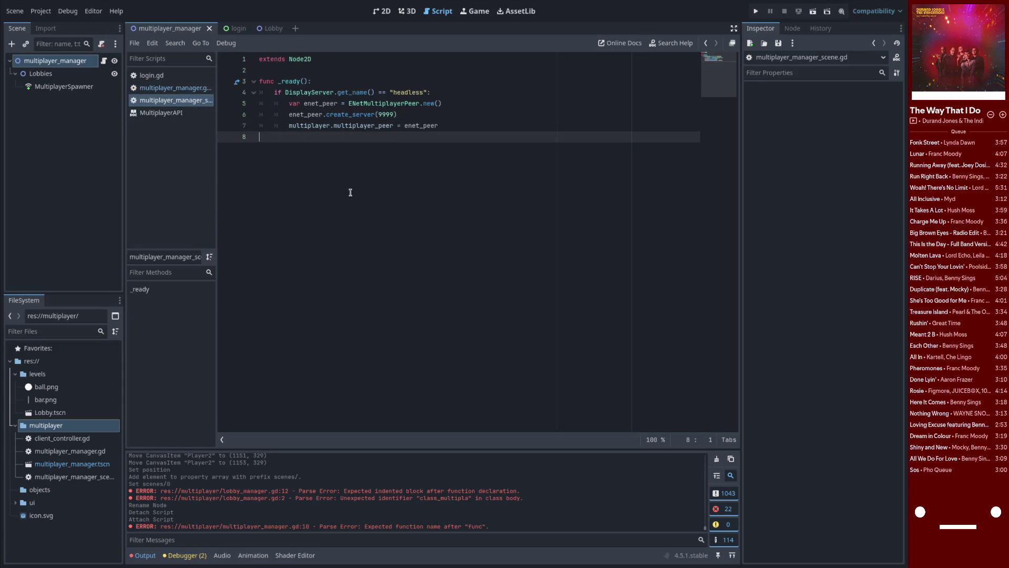
key("alt+Left")
key("ctrl+s")
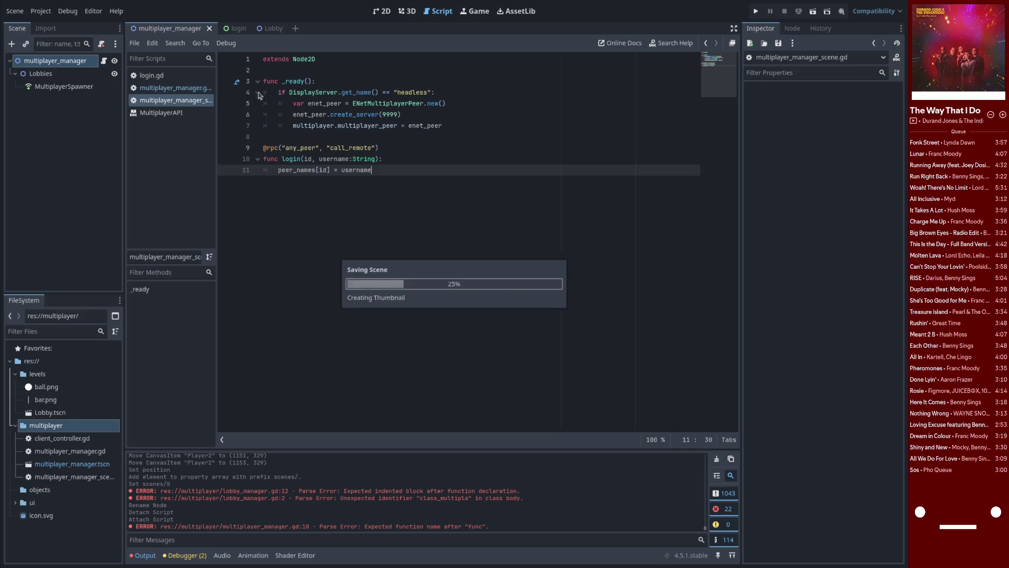
- Strip _ready, login and peer_names from multiplayer_manager.gd, pasting peer_names below extends Node2D in the scene script
left_click(380, 114)
key("ctrl+shift+k")
key("ctrl+shift+k")
key("ctrl+shift+k")
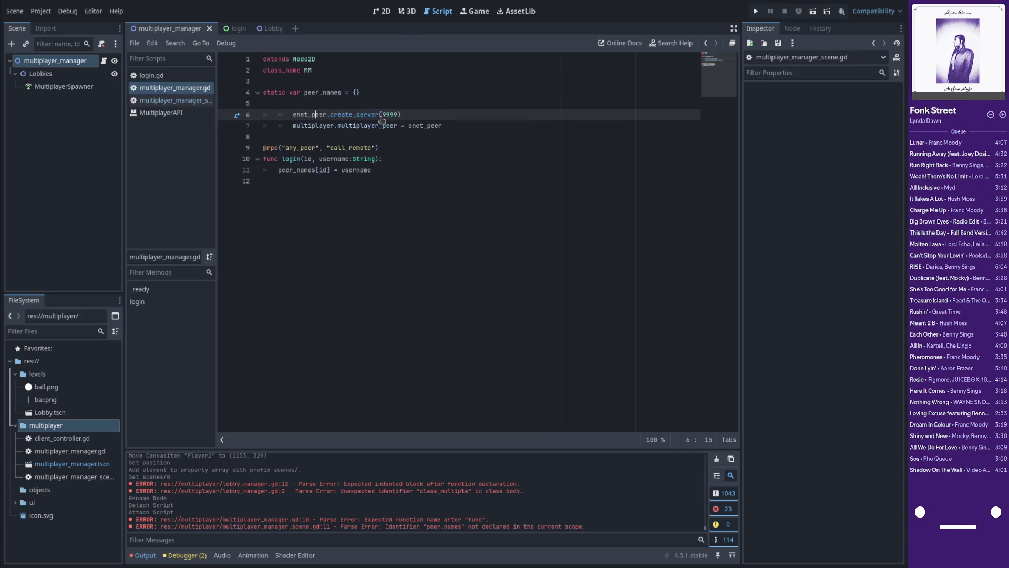
key("ctrl+shift+k")
key("ctrl+shift+k")
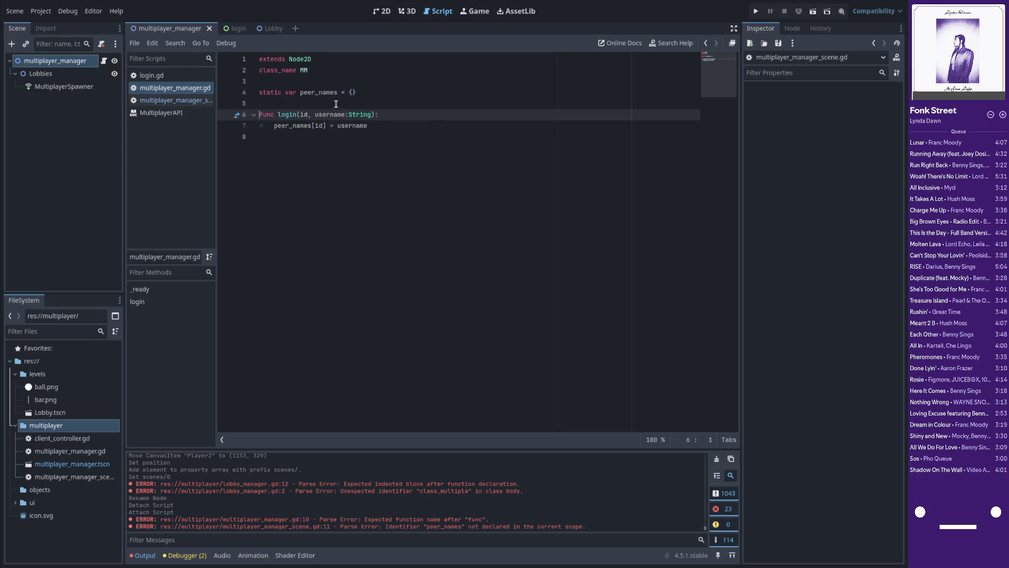
key("ctrl+shift+k")
key("ctrl+shift+k")
key("ctrl+shift+k")
key("ctrl+shift+Left")
key("ctrl+shift+Left")
key("ctrl+shift+Left")
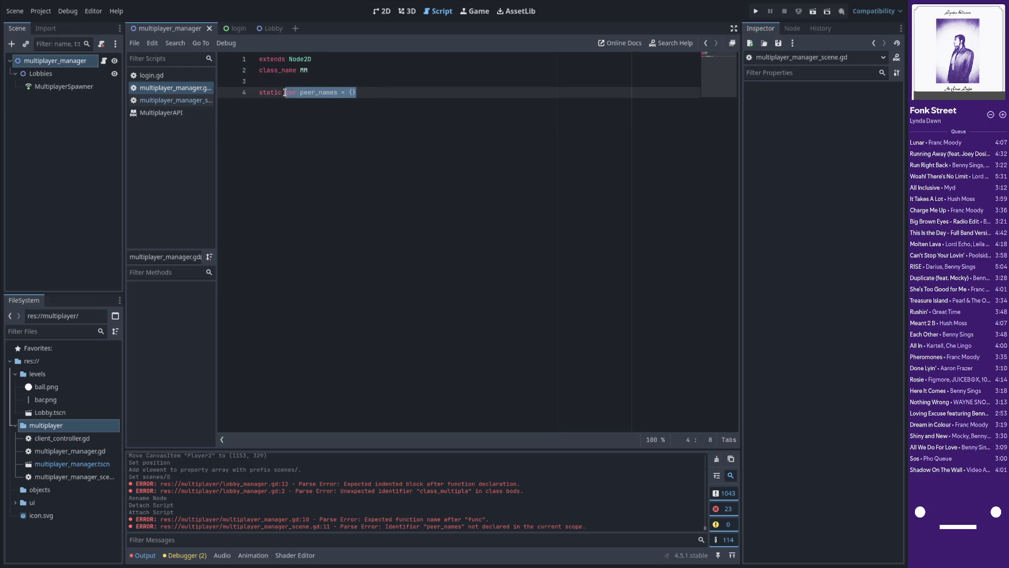
key("BackSpace")
left_click(173, 99)
left_click(317, 73)
key("Return")
key("Return")
left_click(318, 73)
type("var peer_names = {}")
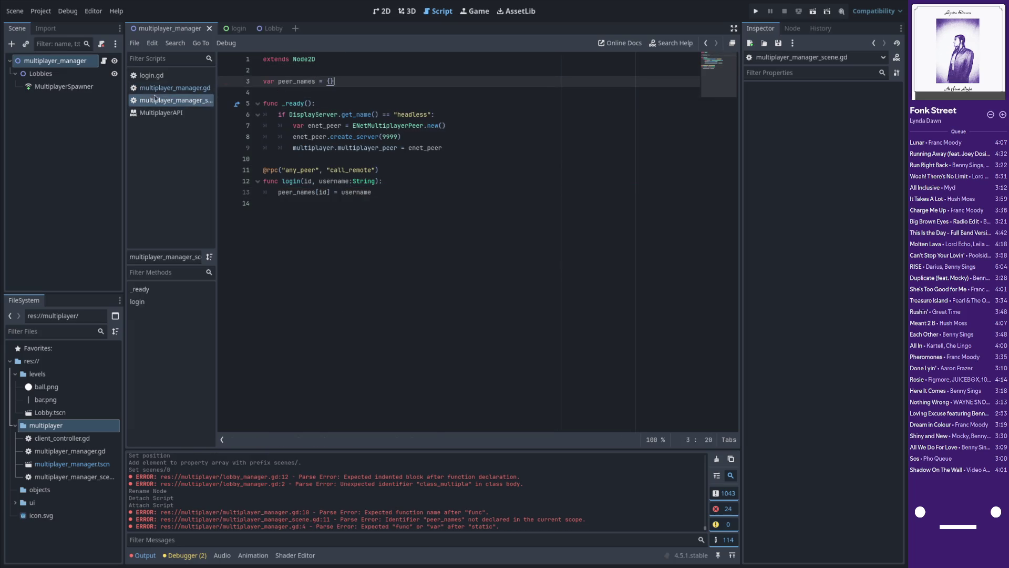
- Compare both manager scripts and the MultiplayerAPI signal reference, ending in login.gd
left_click(164, 88)
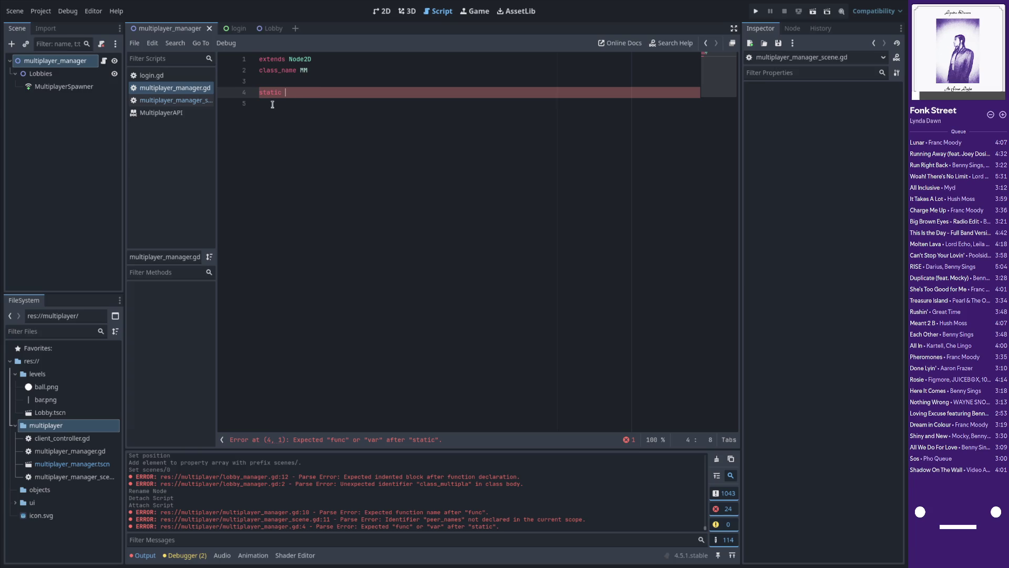
left_click(166, 100)
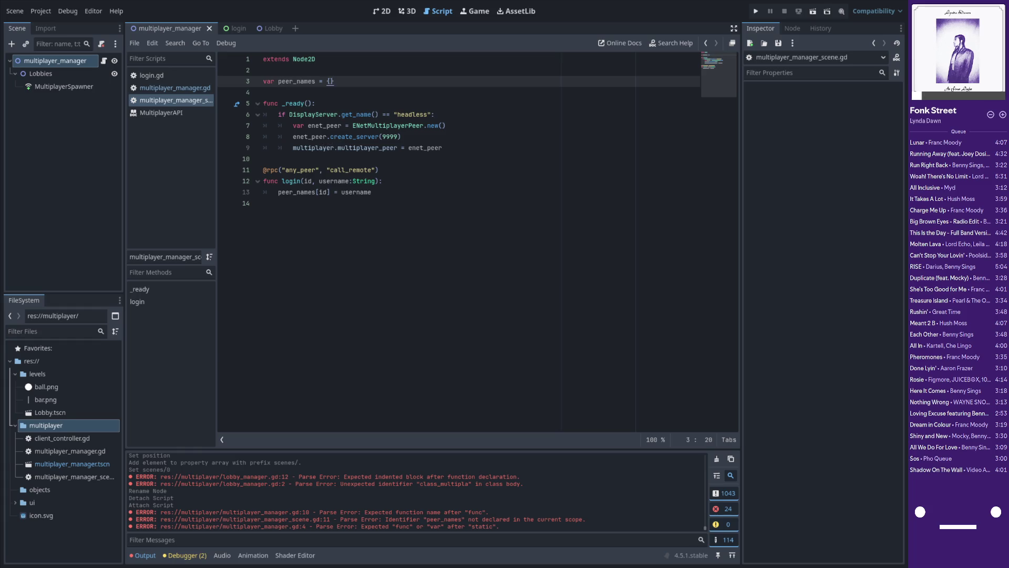
left_click(384, 168)
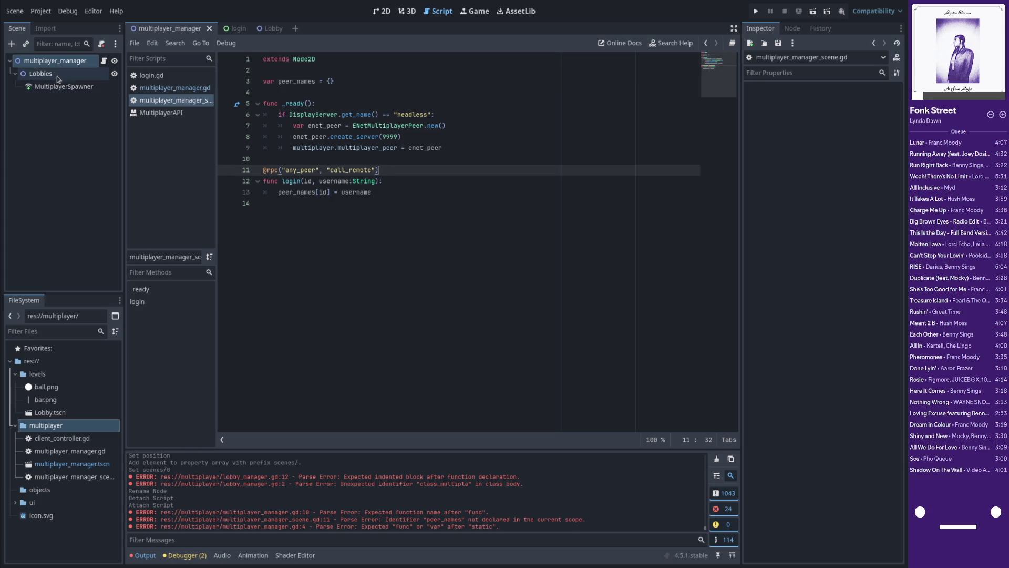
left_click(169, 112)
left_click(179, 101)
left_click(180, 88)
left_click(178, 112)
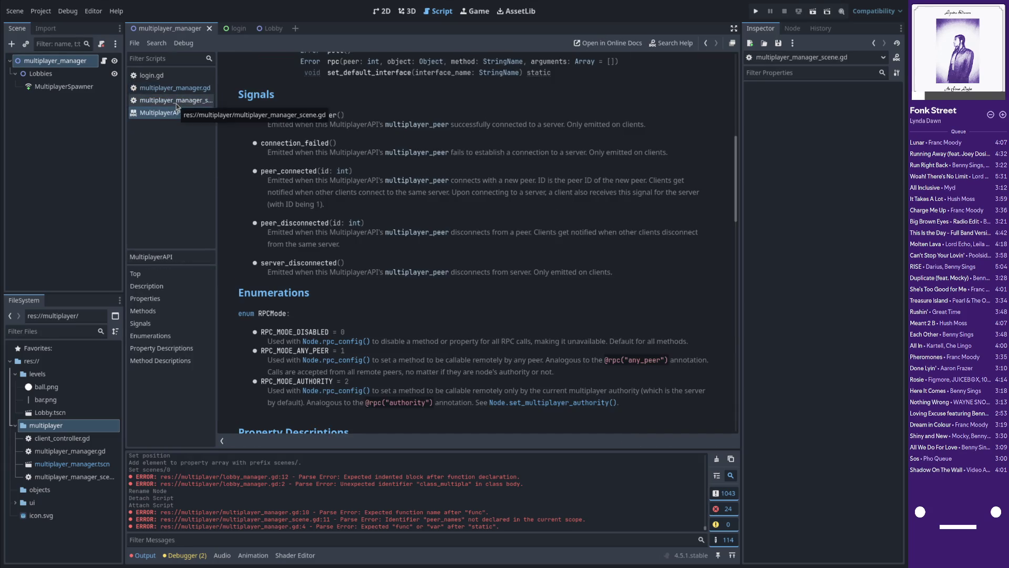
left_click(175, 102)
left_click(178, 90)
left_click(168, 75)
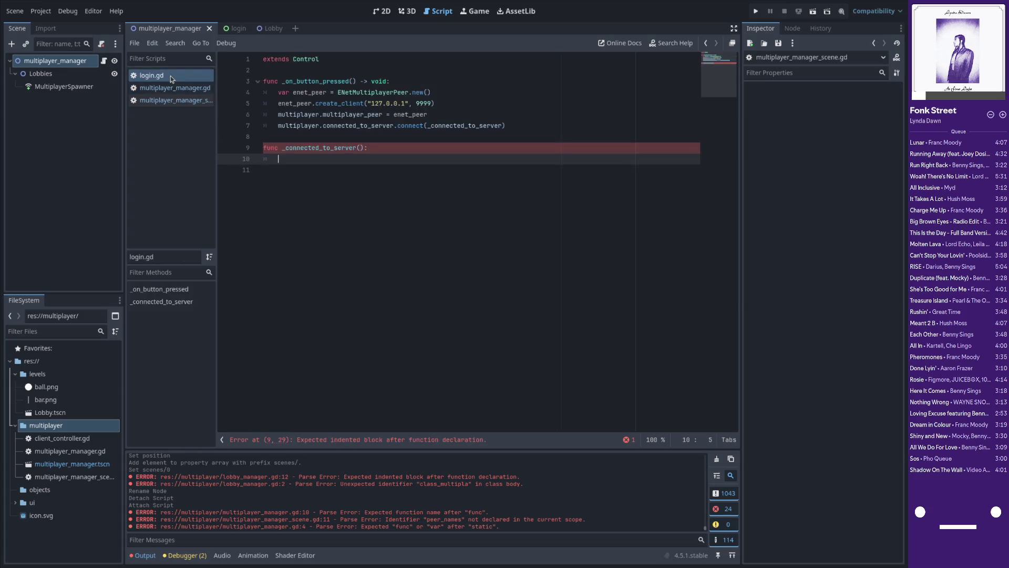
left_click(169, 88)
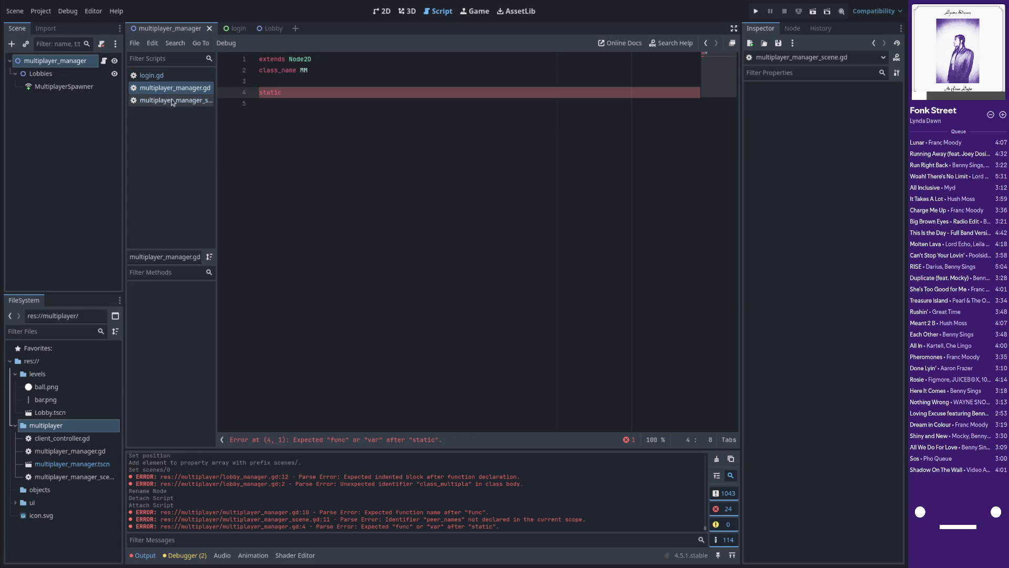
left_click(173, 102)
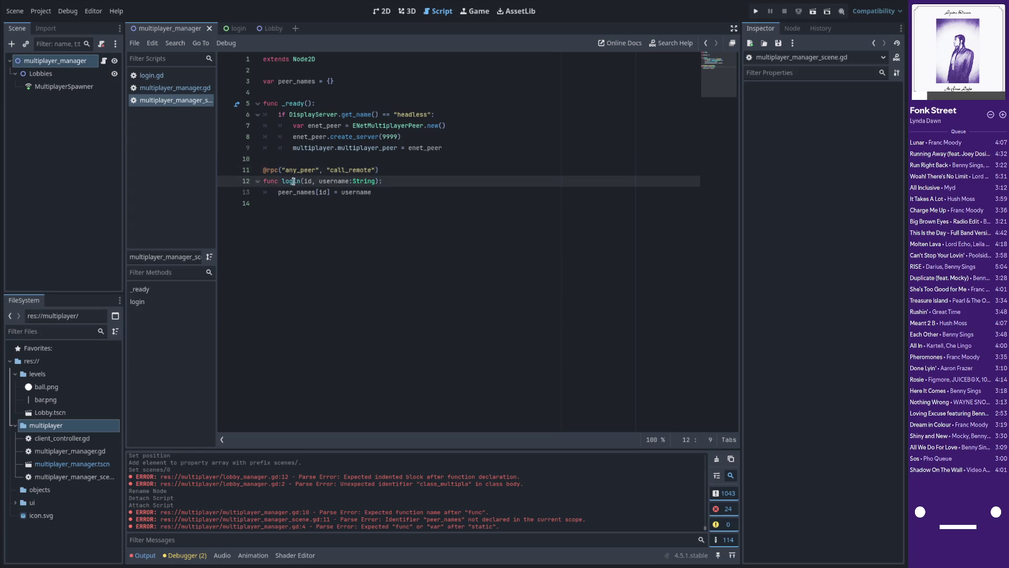
left_click(176, 87)
left_click(178, 76)
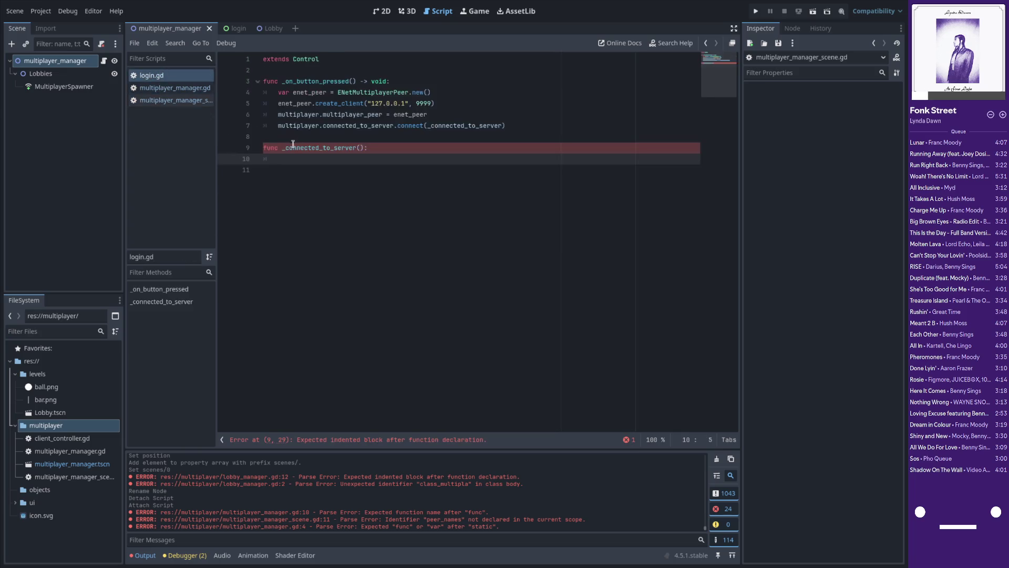
- Write login(multiplayer.multiplayer_peer.get_unique_id() on line 10 of login.gd using autocomplete
type("login()")
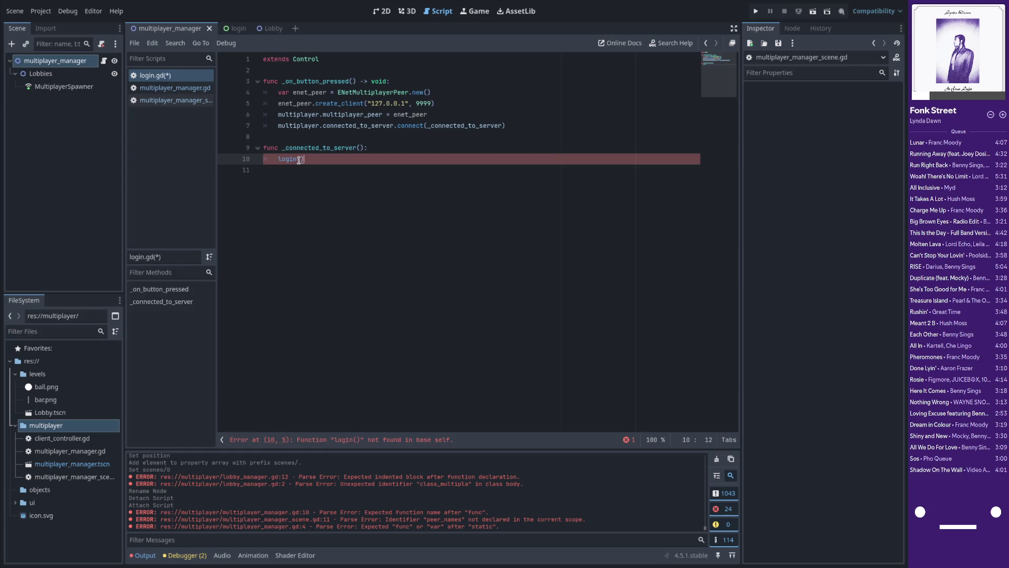
key("BackSpace")
type("multiplayer.get_")
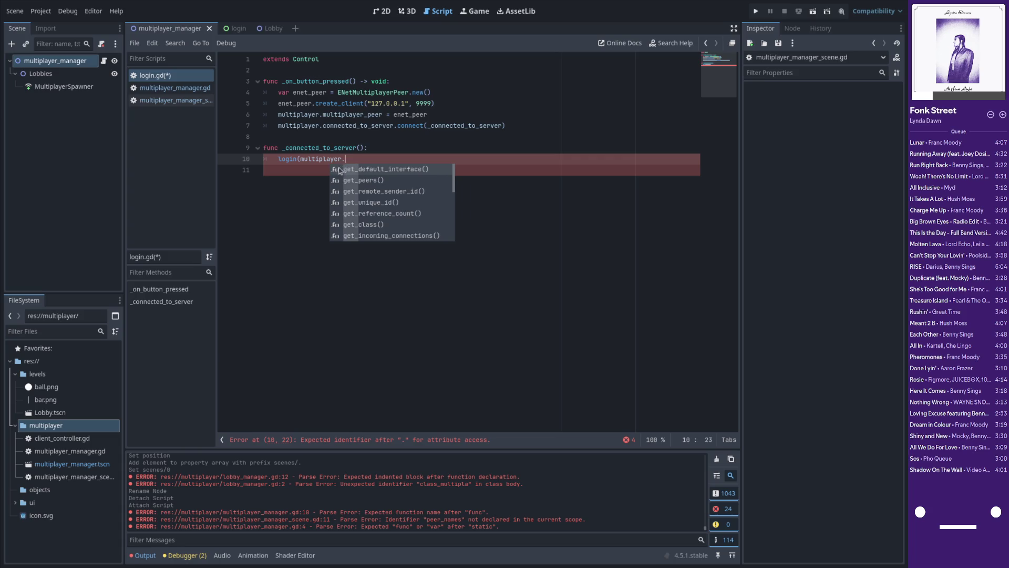
key("BackSpace")
key("BackSpace")
key("BackSpace")
type("peer")
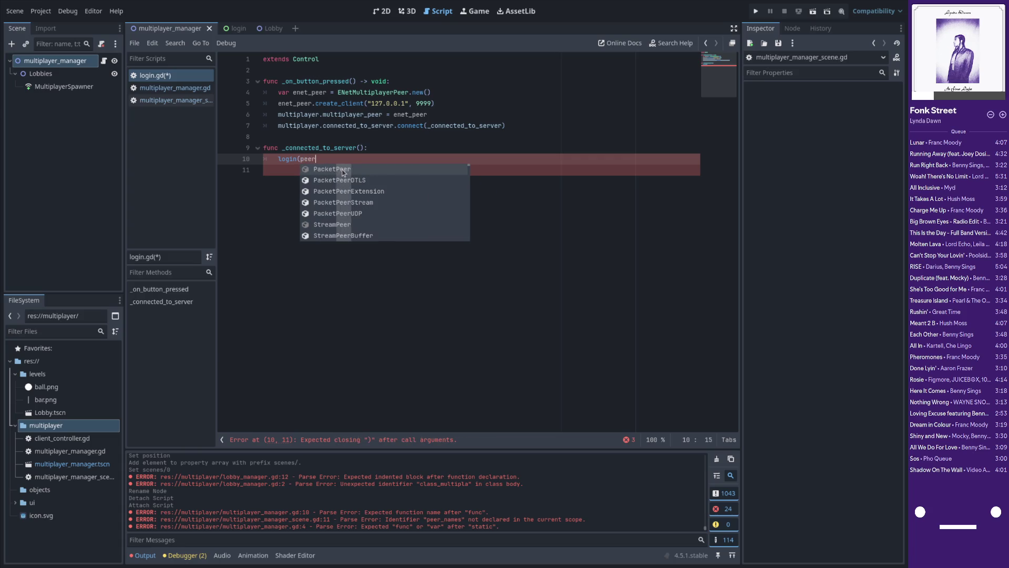
key("BackSpace")
key("BackSpace")
key("BackSpace")
type("multi")
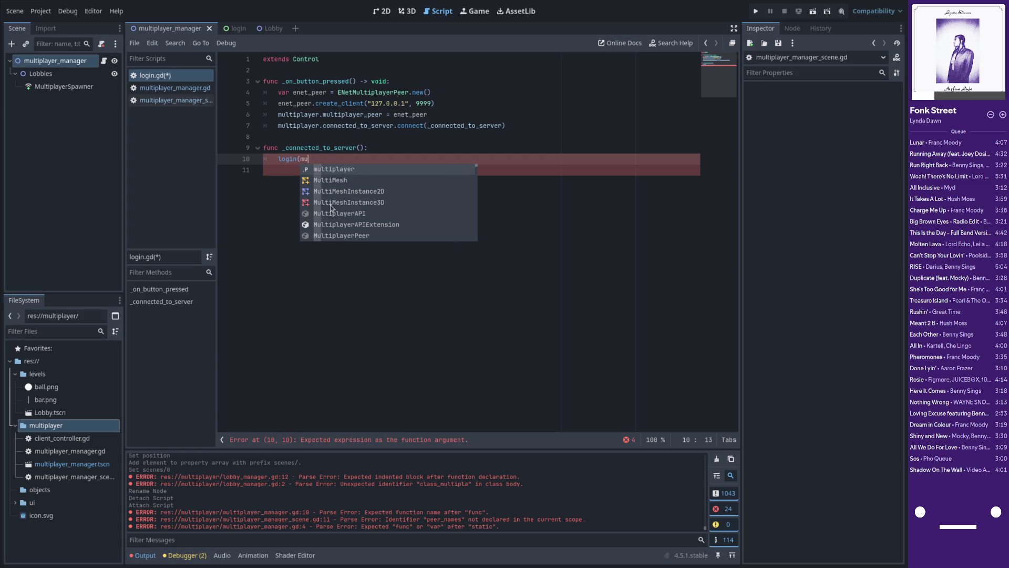
type("player.mul")
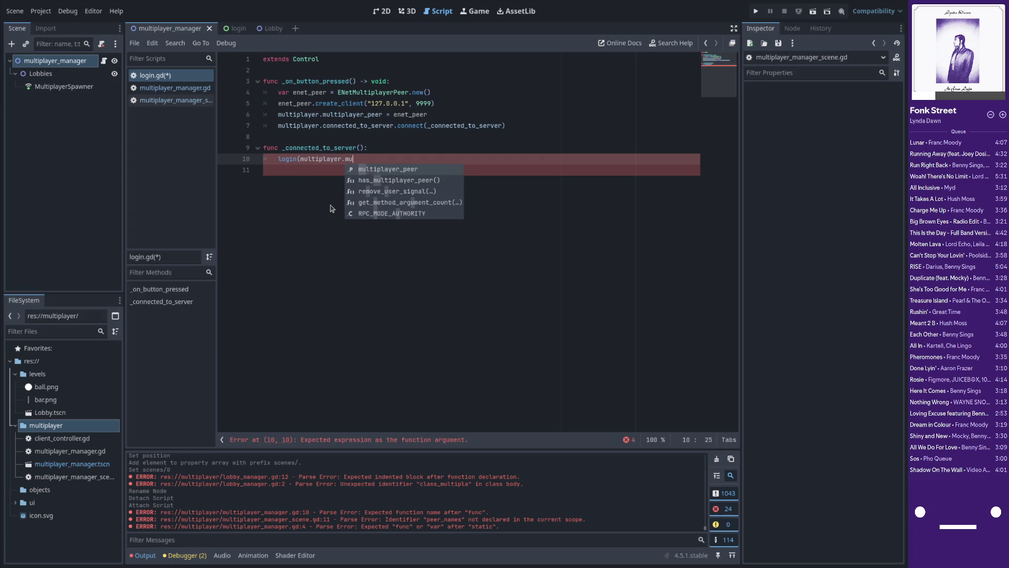
key("Return")
type(".get_")
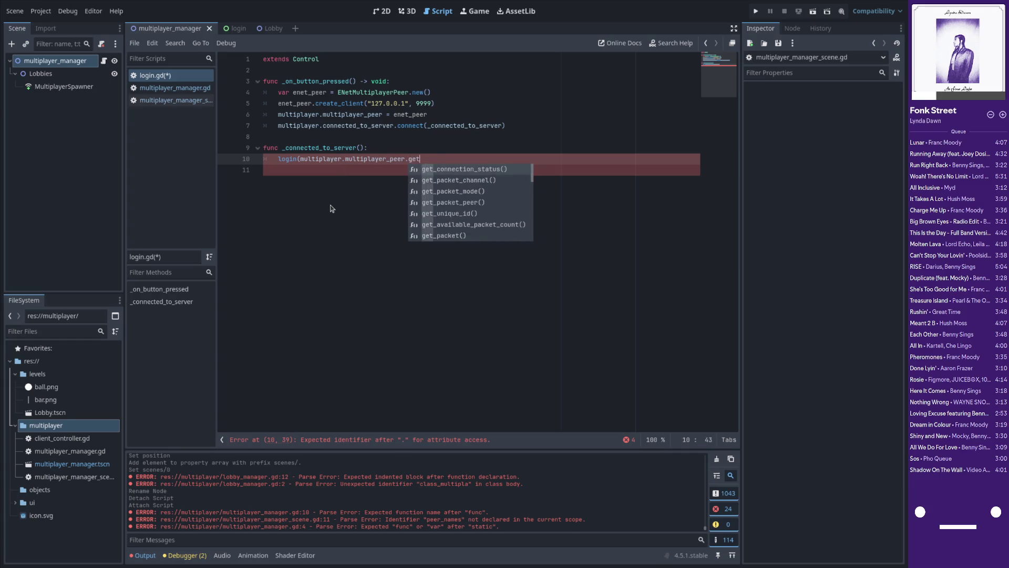
type("is")
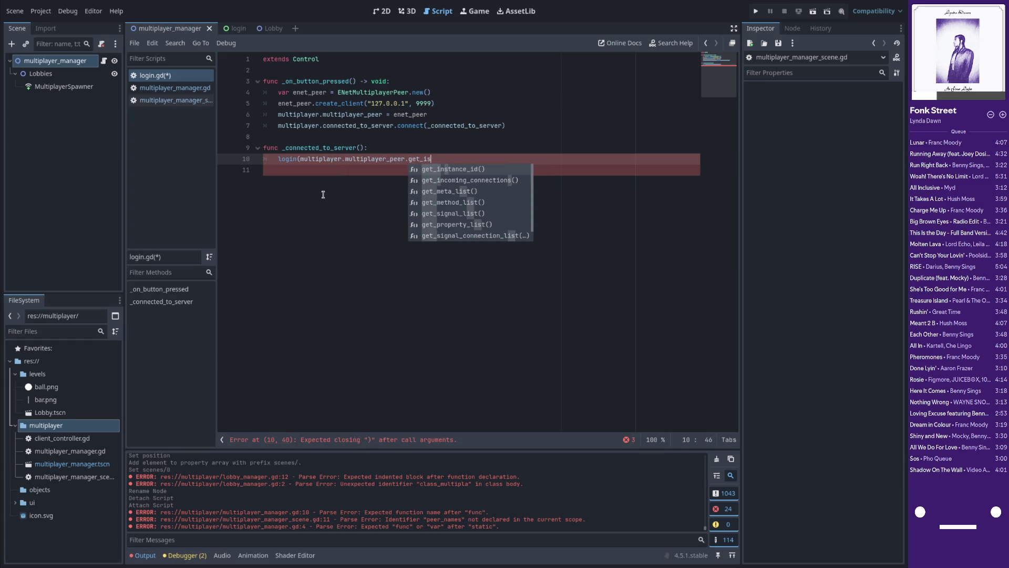
key("BackSpace")
key("BackSpace")
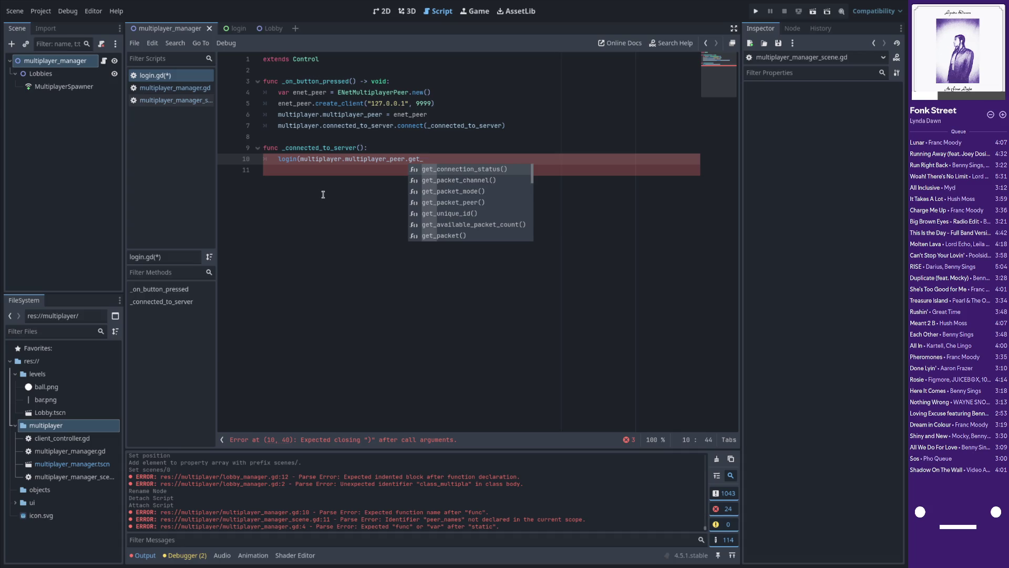
type("un")
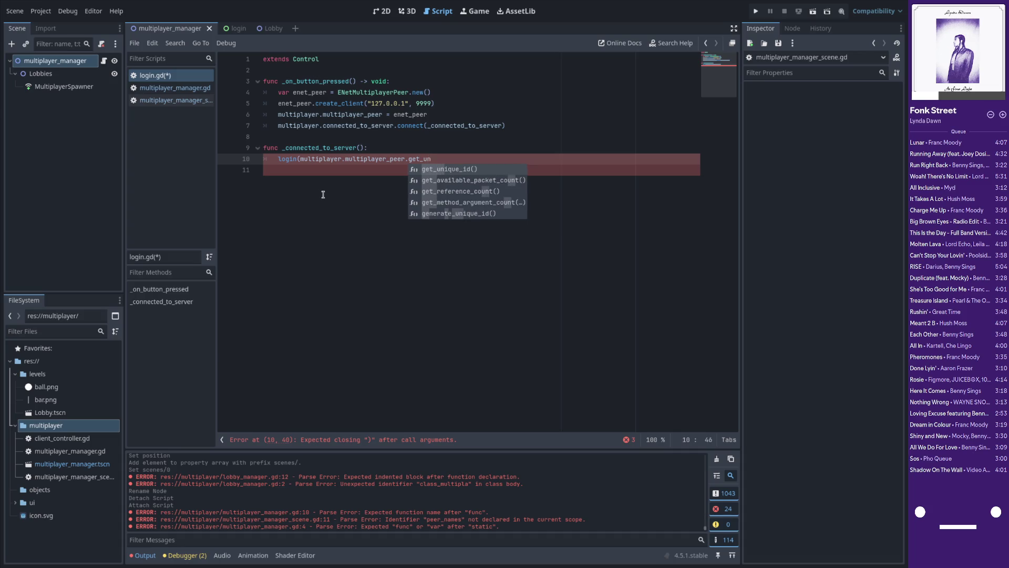
key("Return")
- Add name as the second login argument and save login.gd
type(",")
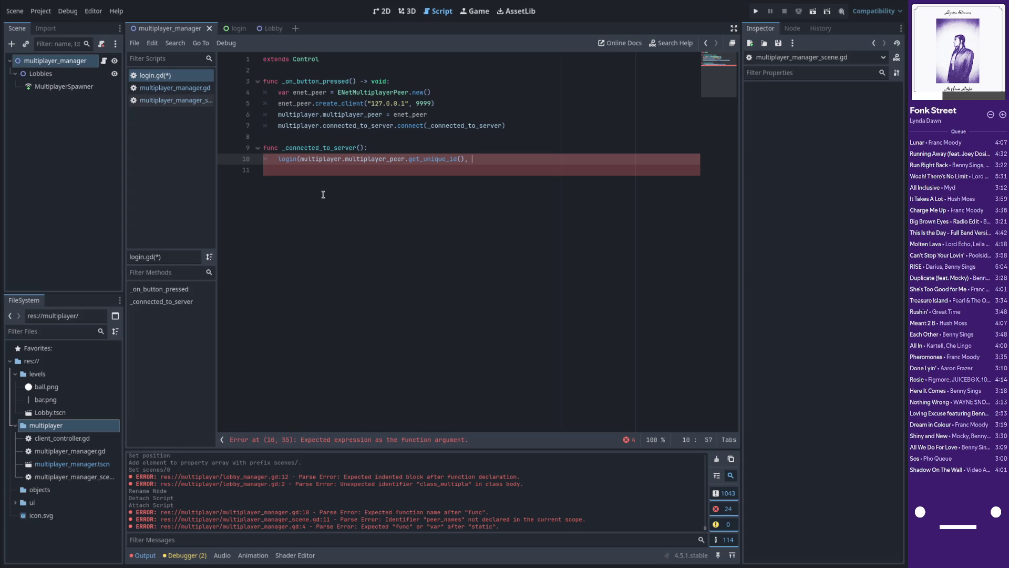
type("name)")
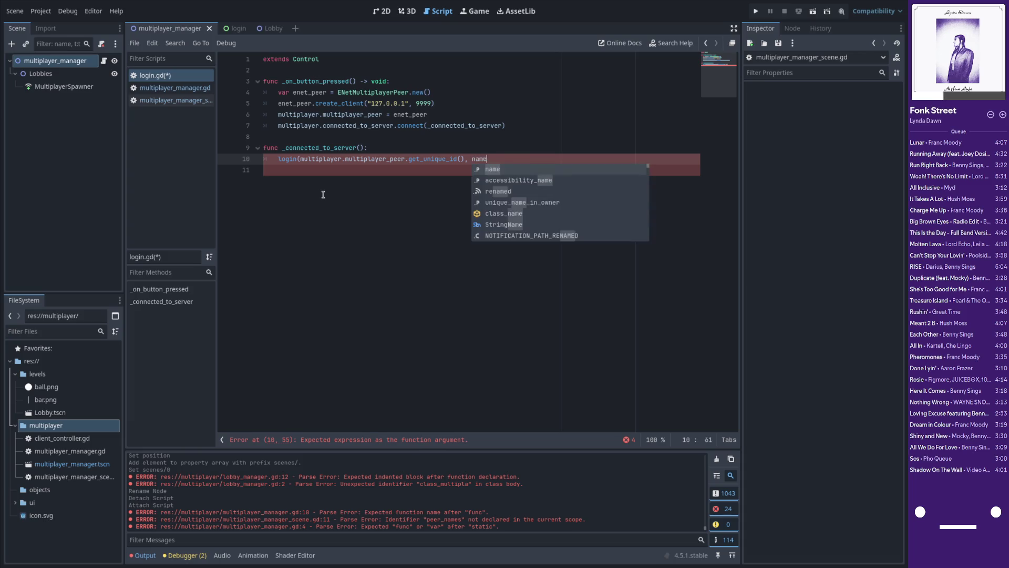
key("ctrl+s")
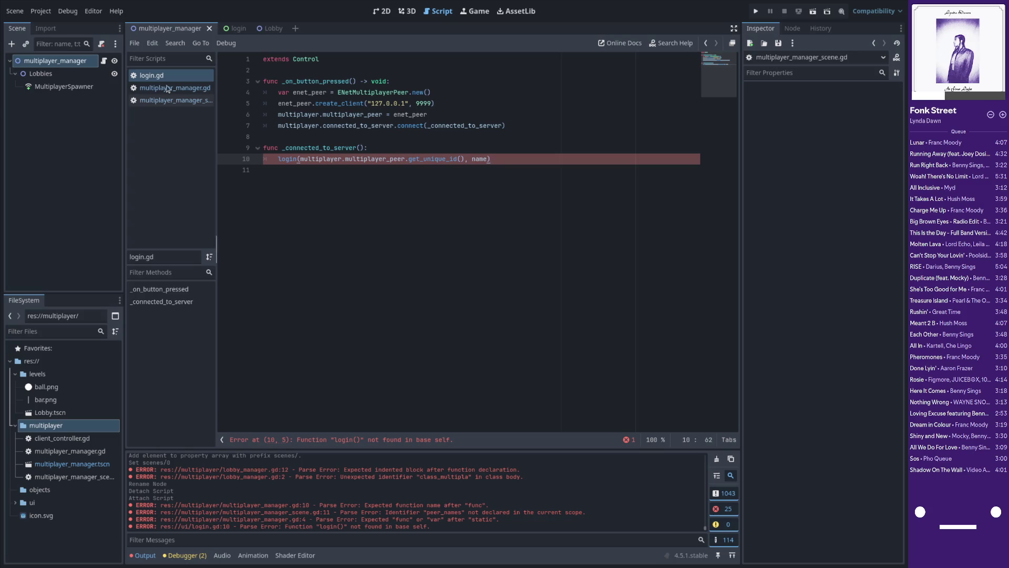
left_click(380, 11)
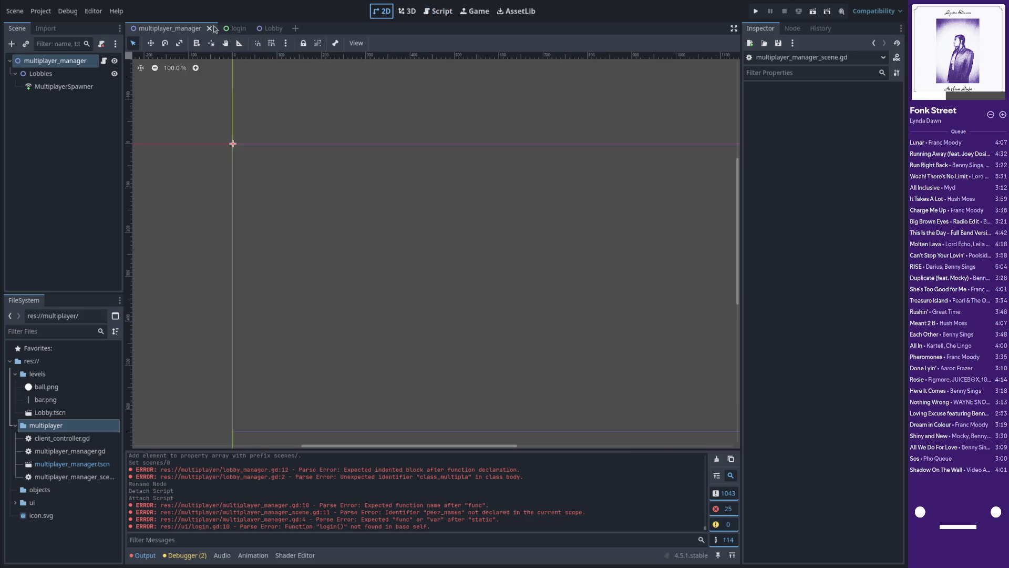
left_click(225, 28)
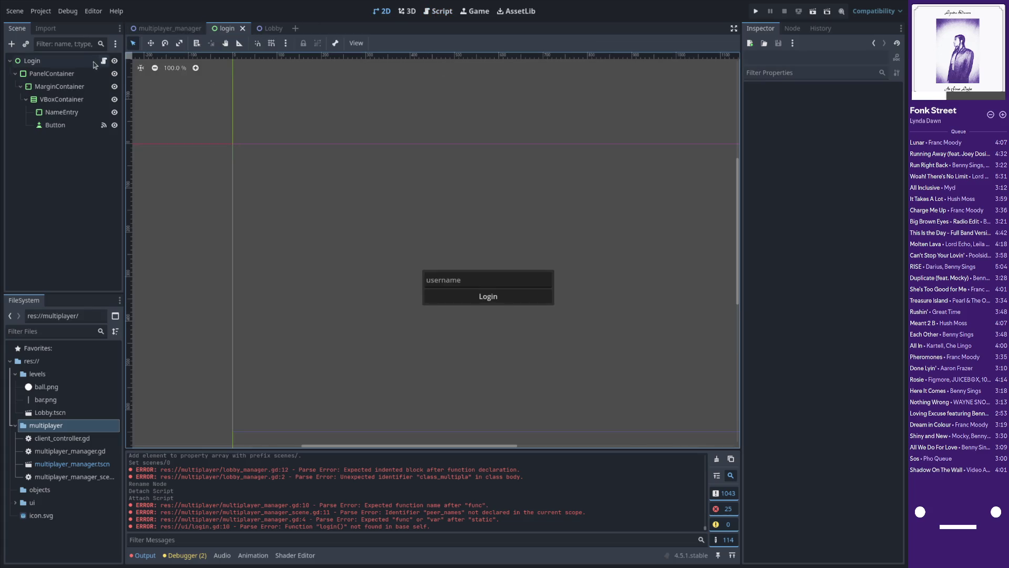
left_click(104, 61)
left_click_drag(66, 112, 481, 159)
key("BackSpace")
key("BackSpace")
key("BackSpace")
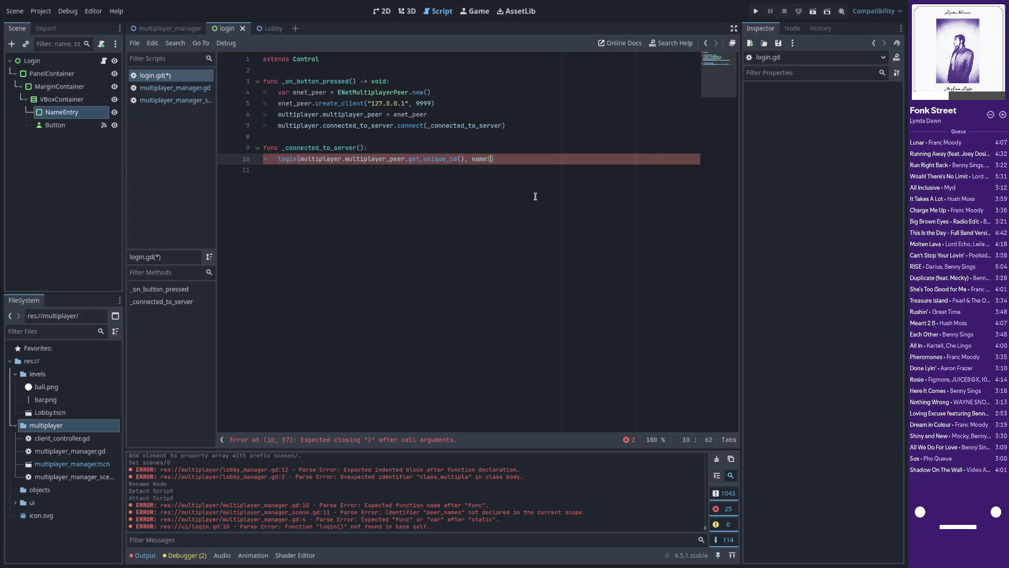
key("Up")
key("Up")
key("Return")
type("@onread")
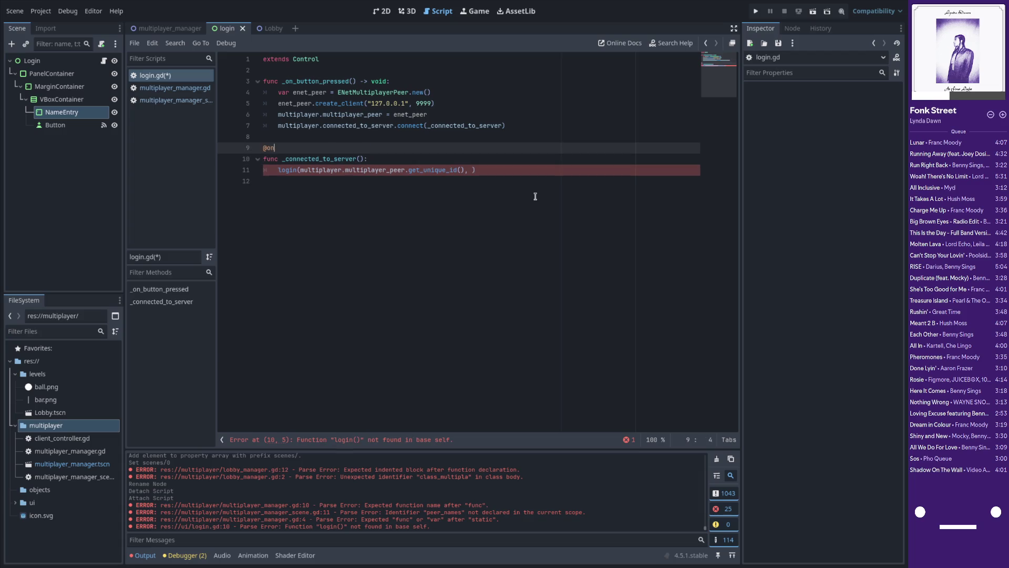
type("y var nameEnt")
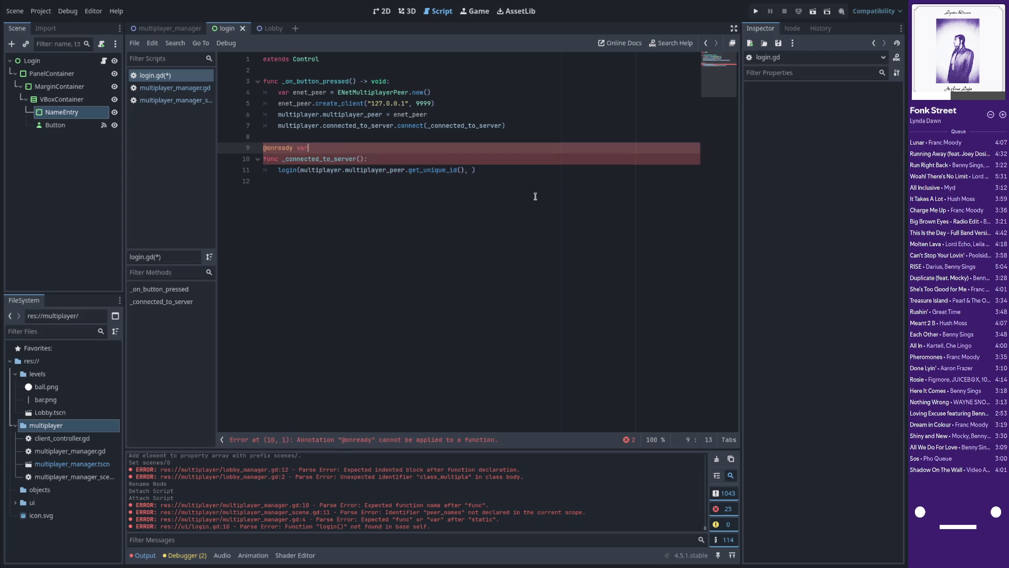
type("ry =")
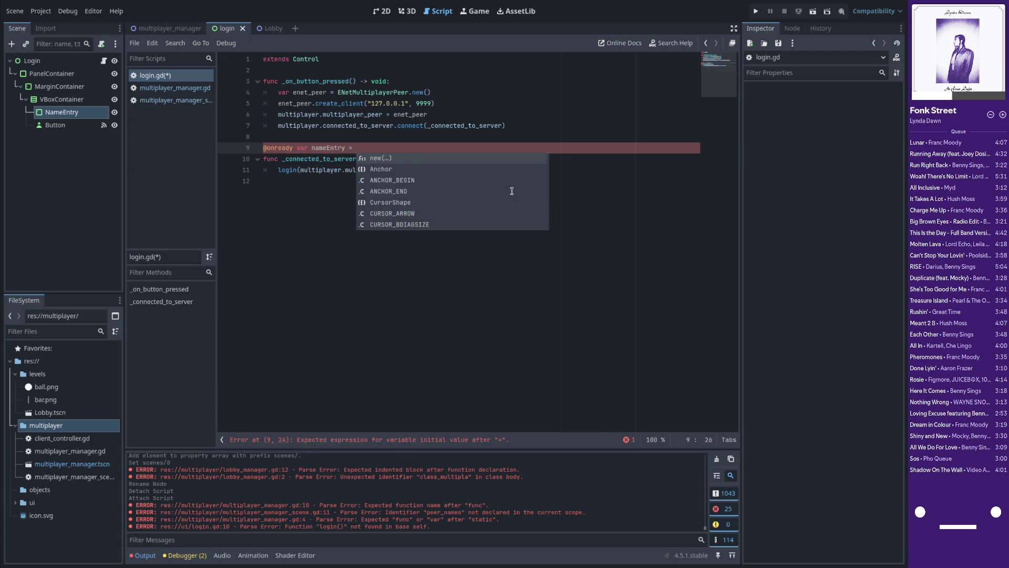
right_click(61, 115)
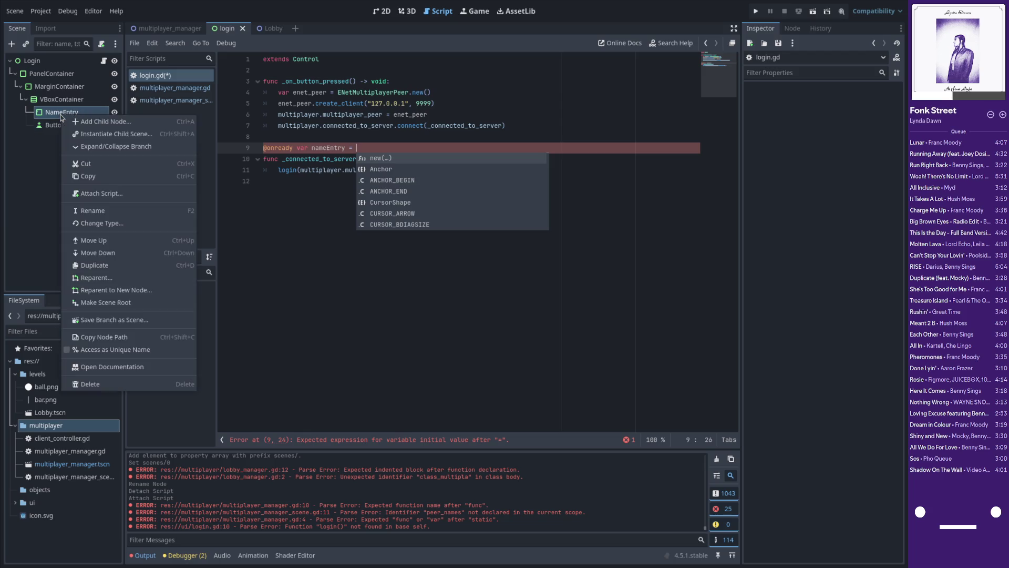
left_click(143, 350)
double_click(66, 112)
triple_click(316, 148)
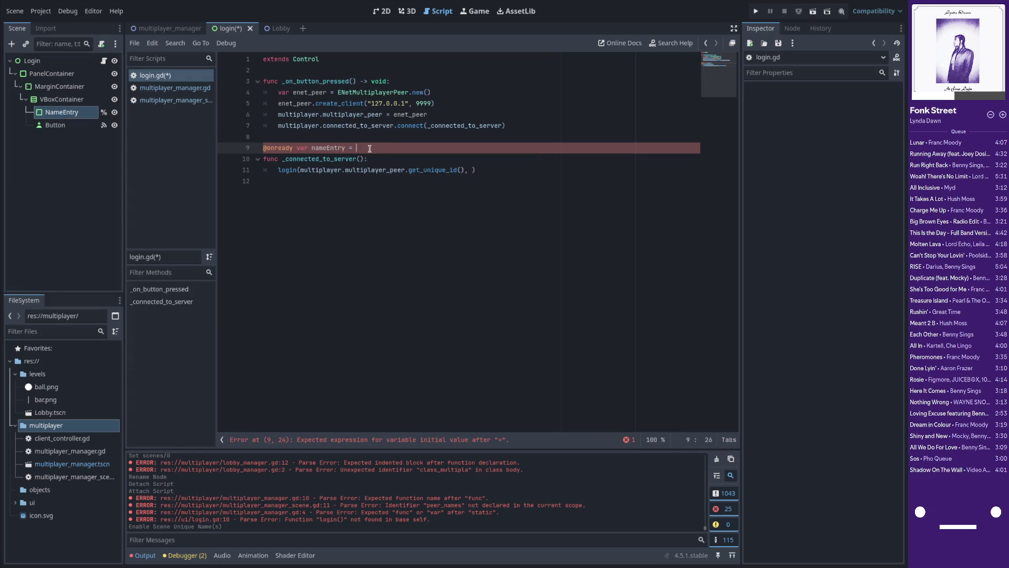
key("BackSpace")
key("BackSpace")
- Pass %NameEntry.text as the login call's name argument and save login.gd
left_click(471, 159)
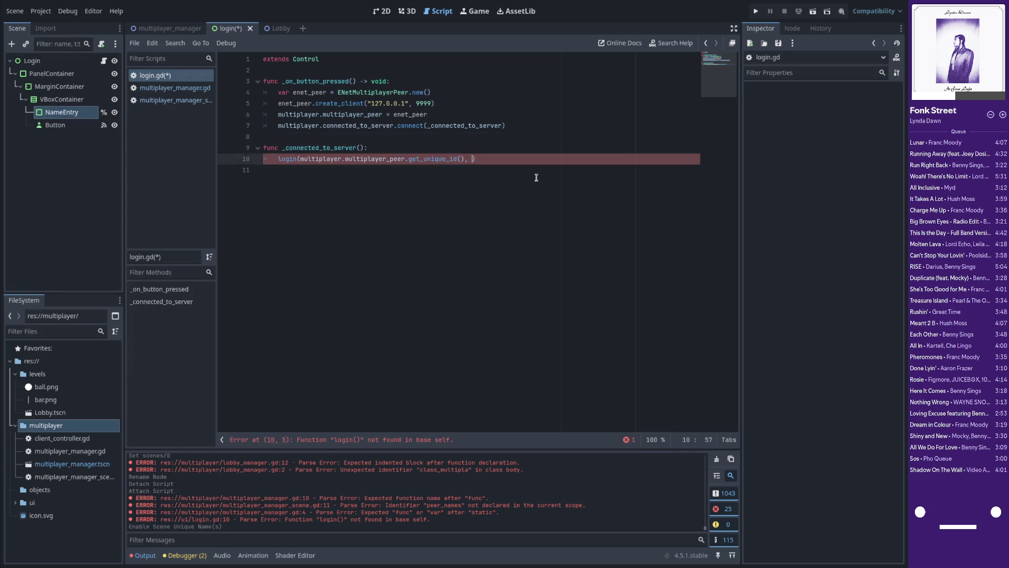
type("NameEntry")
key("End")
type(".text")
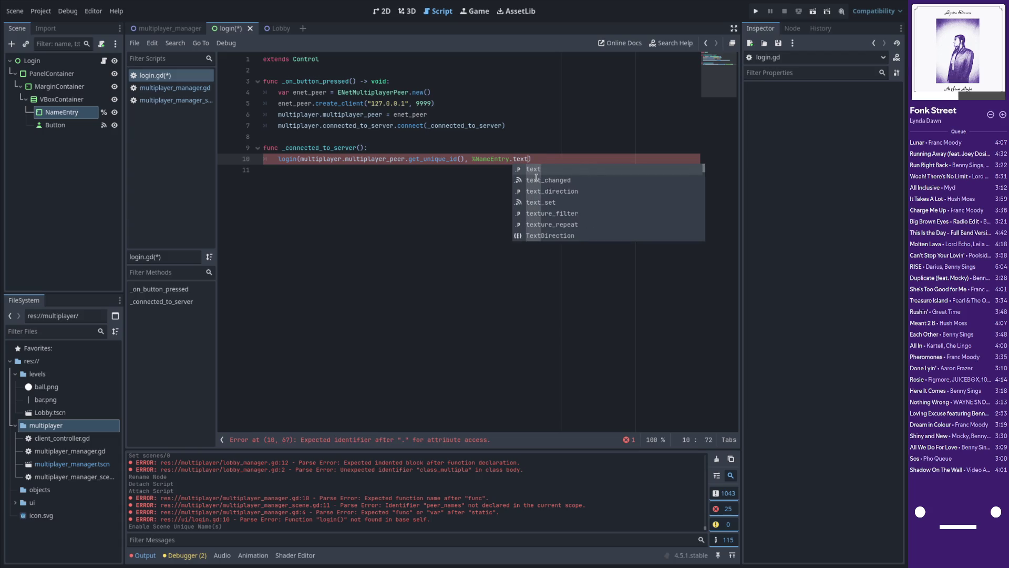
type(")")
key("ctrl+s")
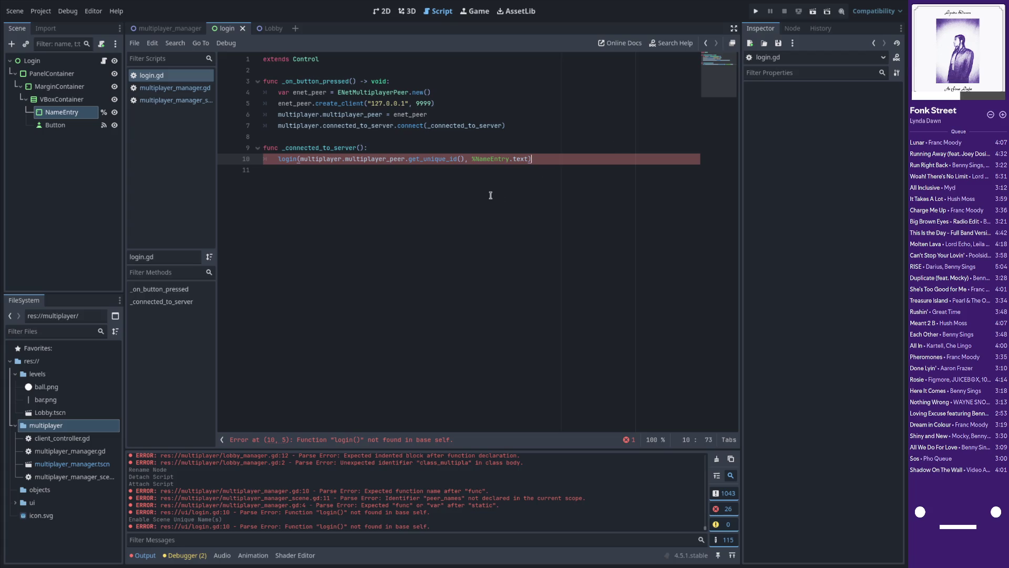
left_click(405, 149)
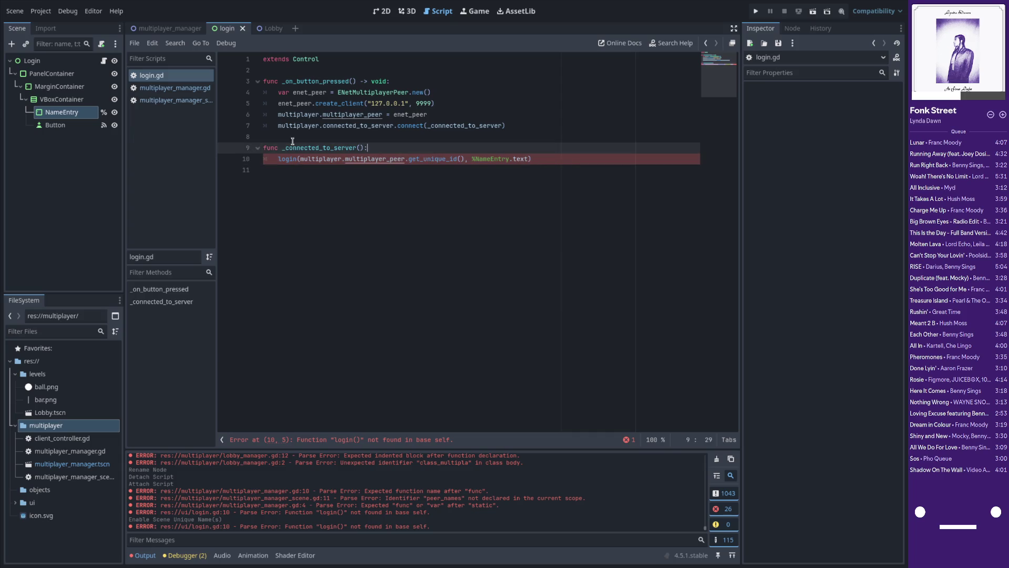
left_click(293, 158)
left_click(279, 159)
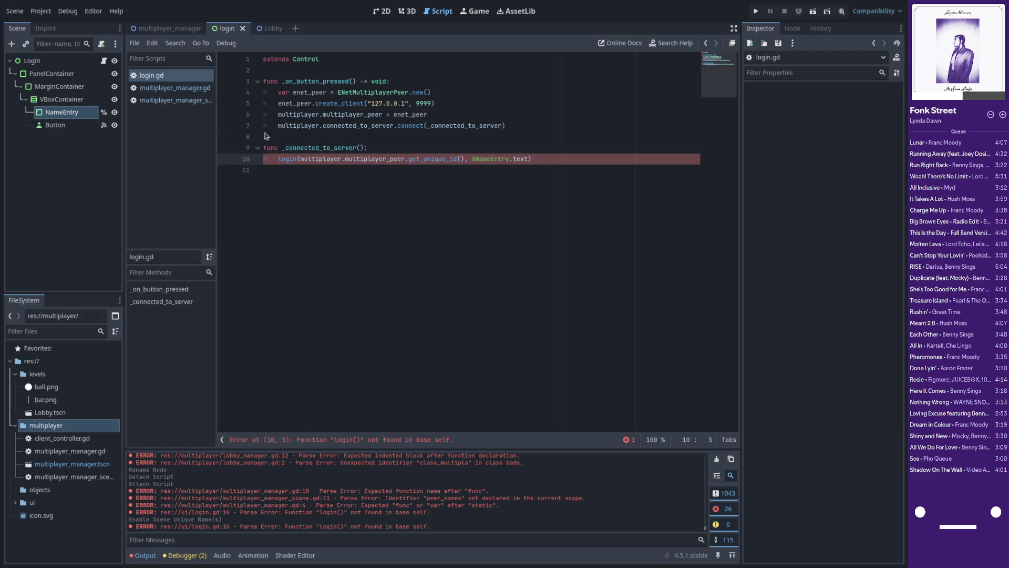
key("super")
left_click(563, 150)
left_click(305, 70)
key("BackSpace")
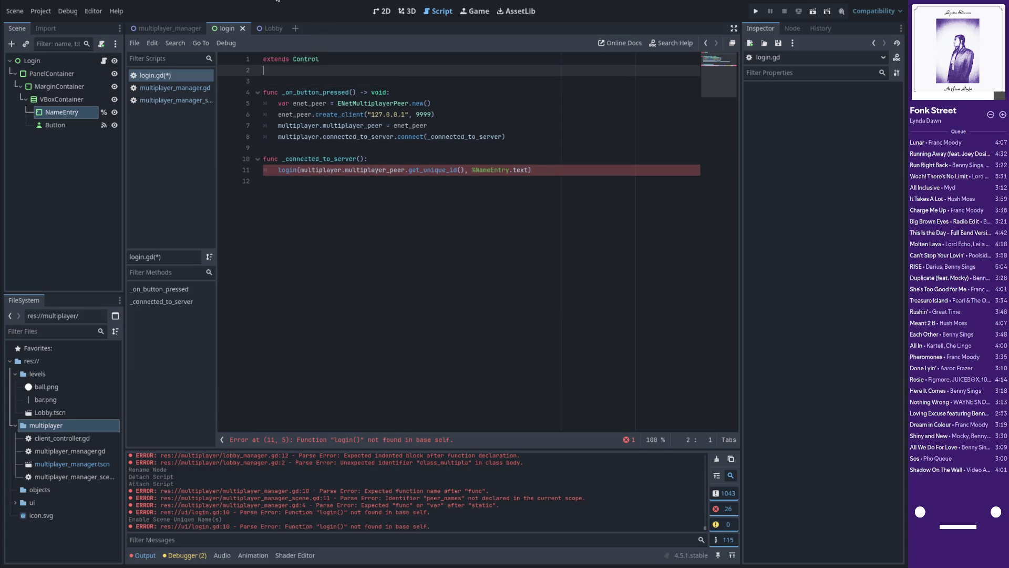
key("ctrl+s")
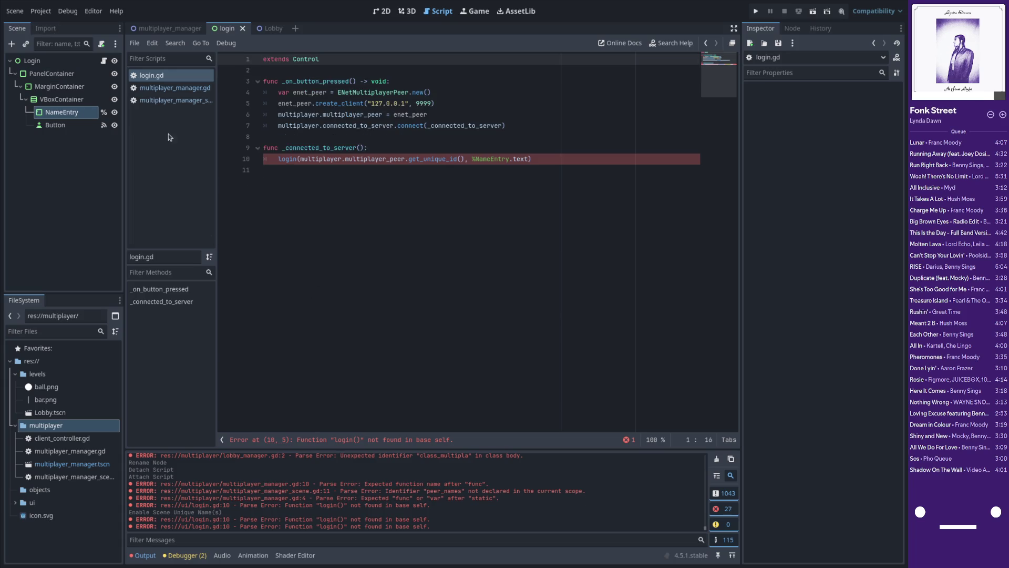
left_click(192, 88)
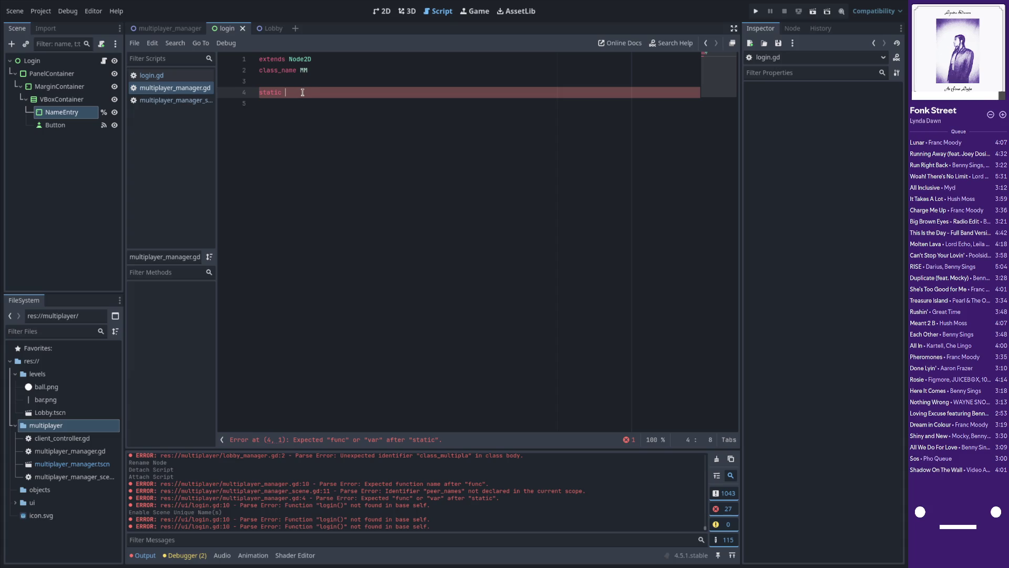
key("ctrl+z")
key("ctrl+z")
key("ctrl+z")
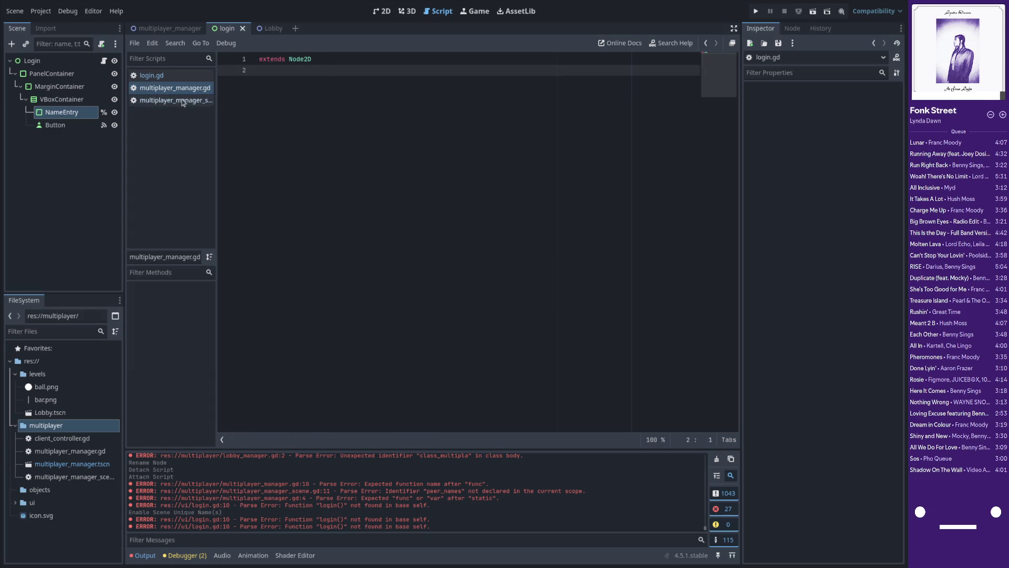
left_click(184, 100)
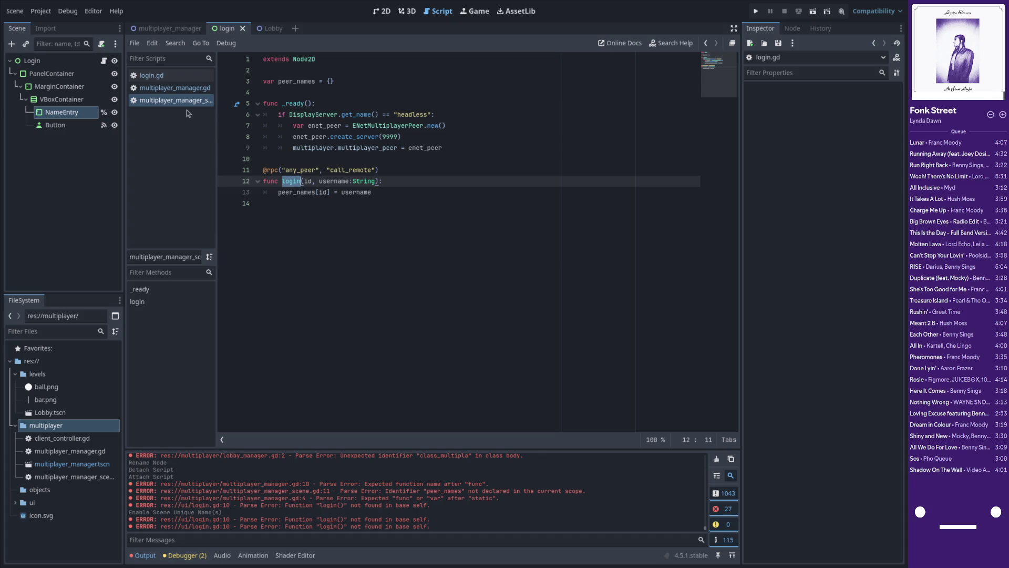
left_click(162, 102)
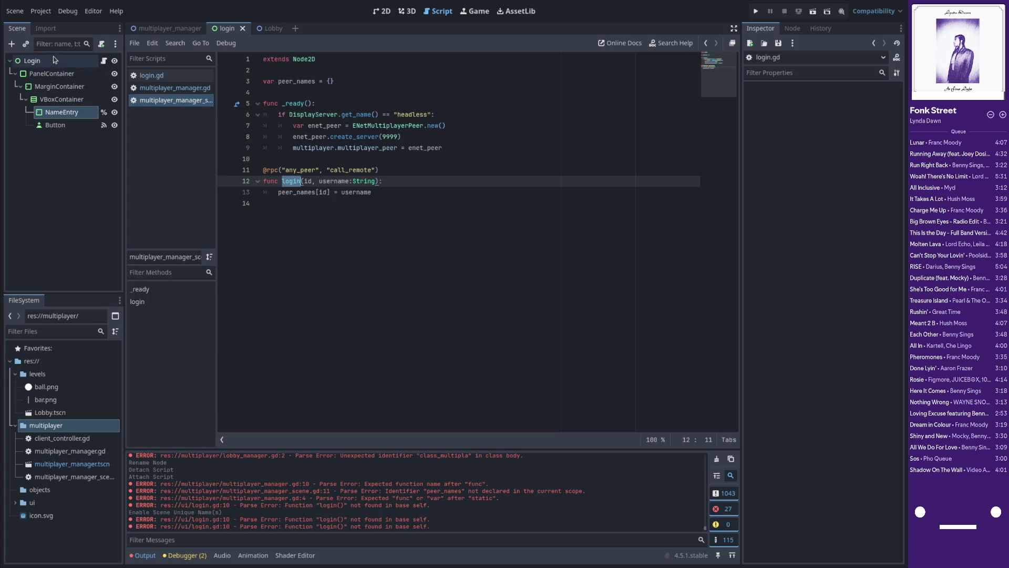
right_click(70, 62)
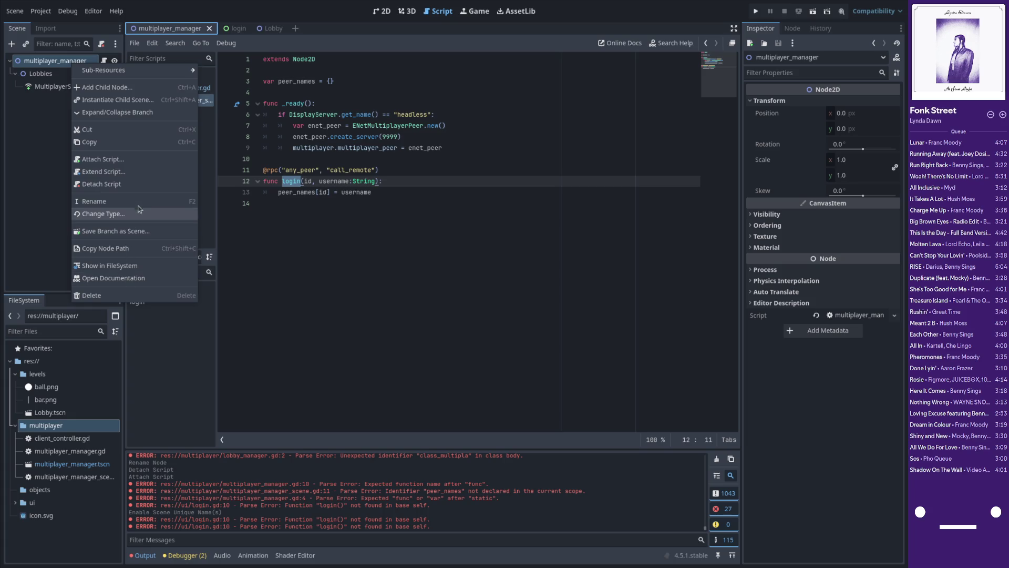
left_click(55, 66)
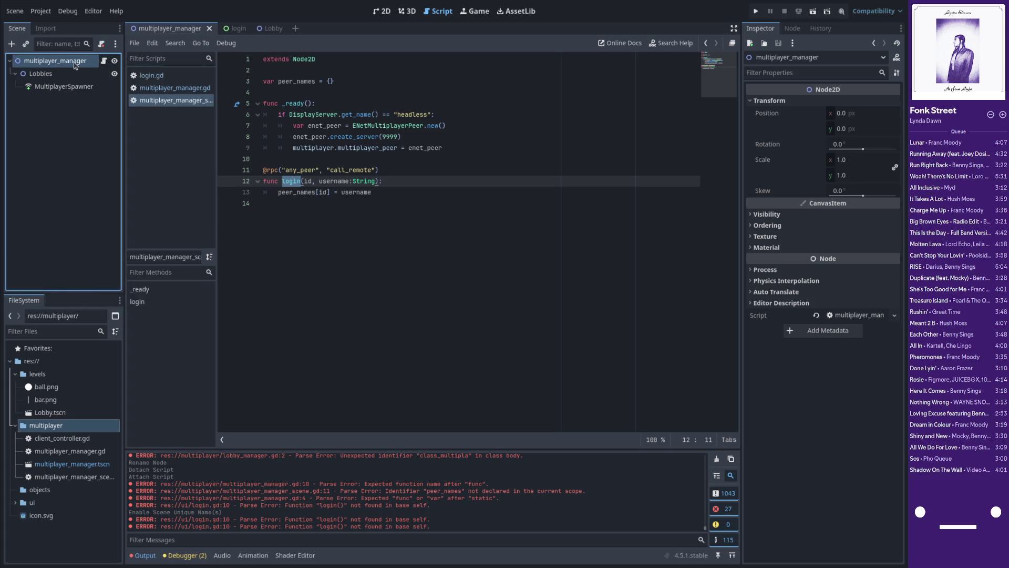
right_click(74, 64)
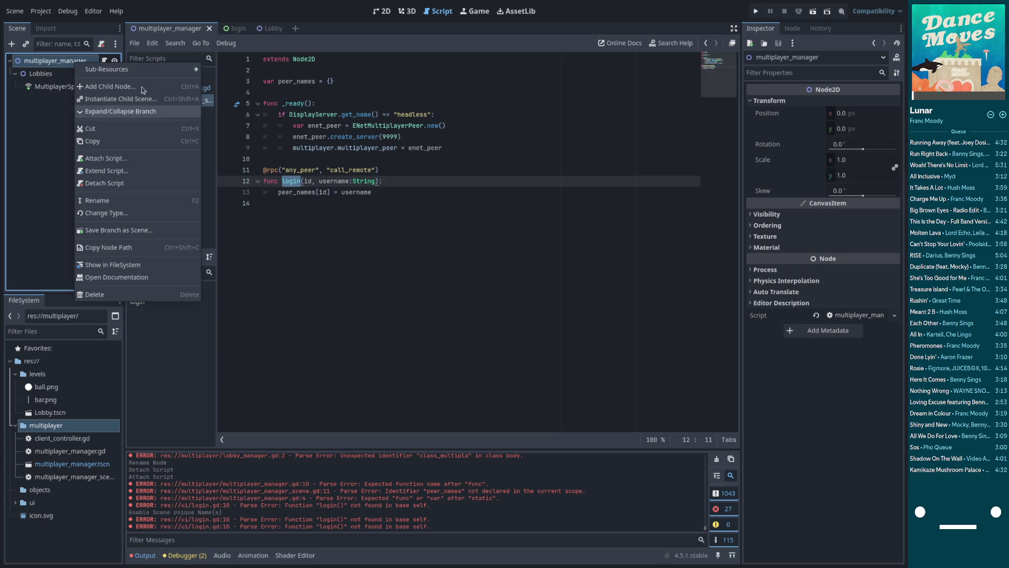
left_click(239, 33)
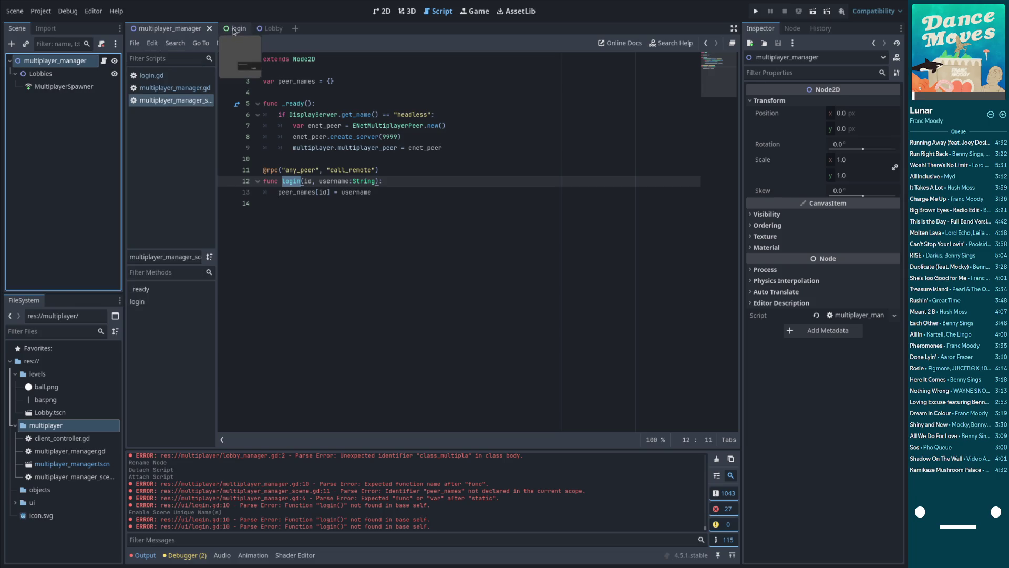
left_click(238, 32)
left_click(270, 29)
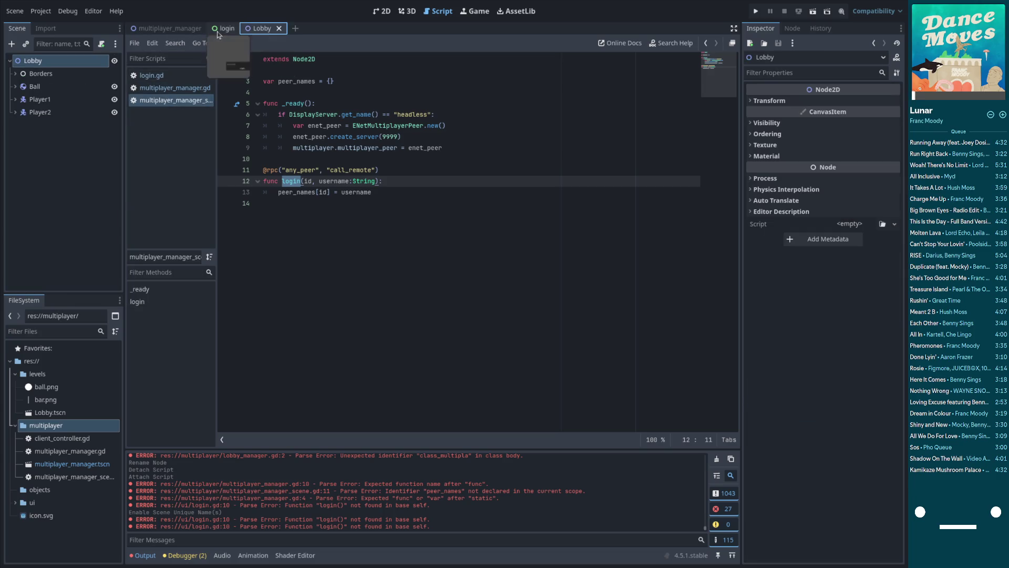
left_click(223, 31)
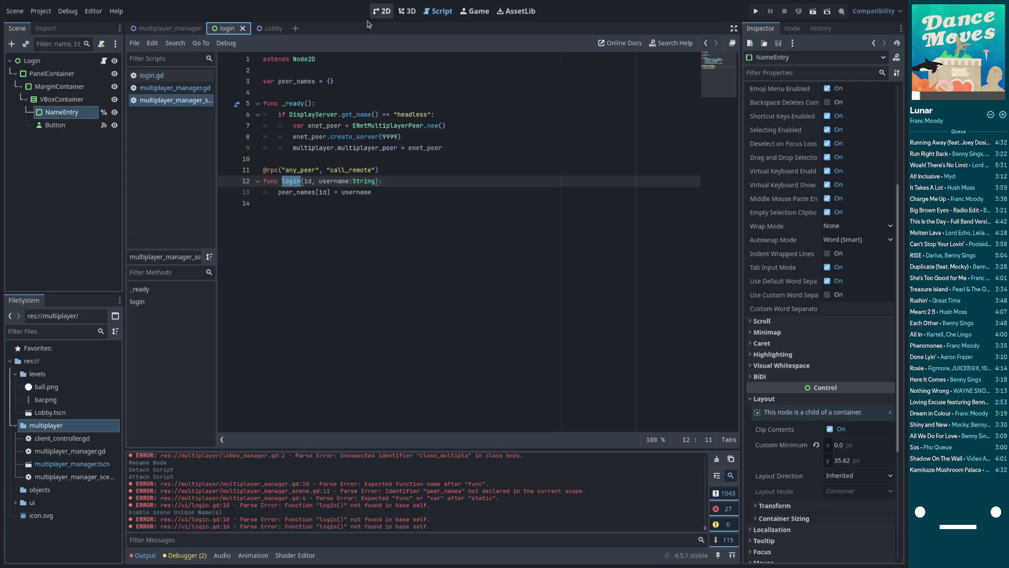
left_click(380, 12)
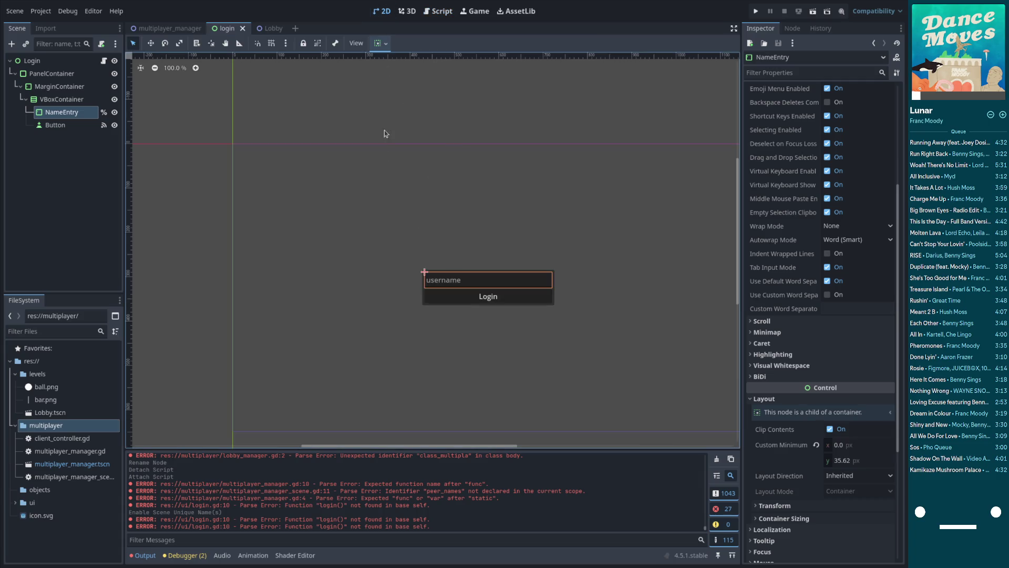
left_click(199, 30)
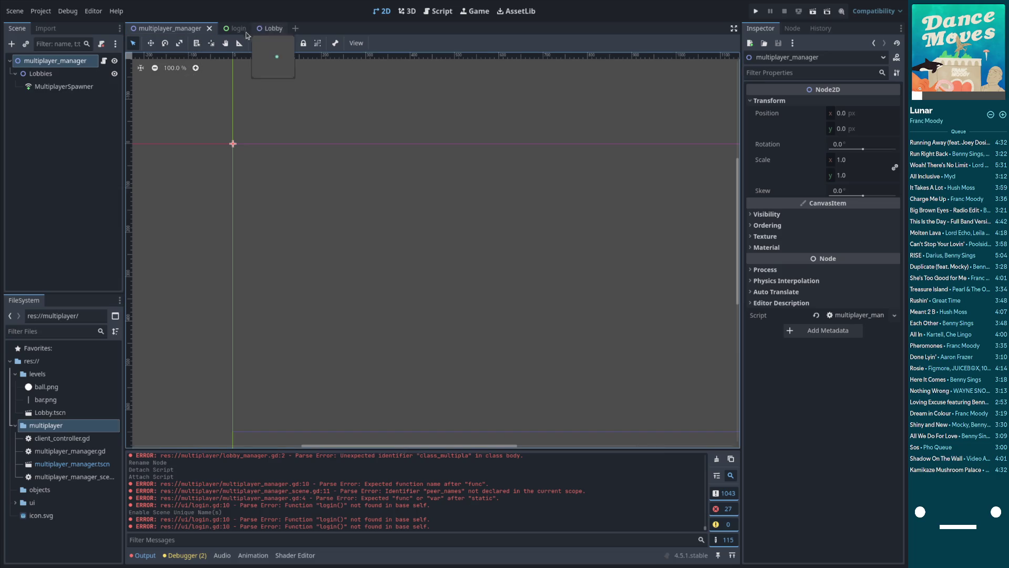
left_click(437, 11)
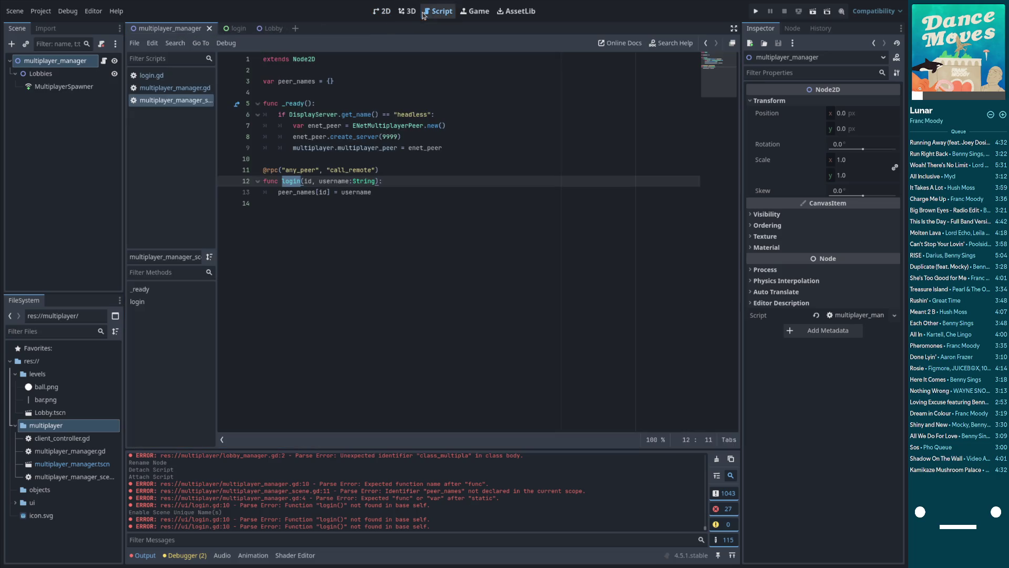
left_click(171, 90)
left_click(178, 100)
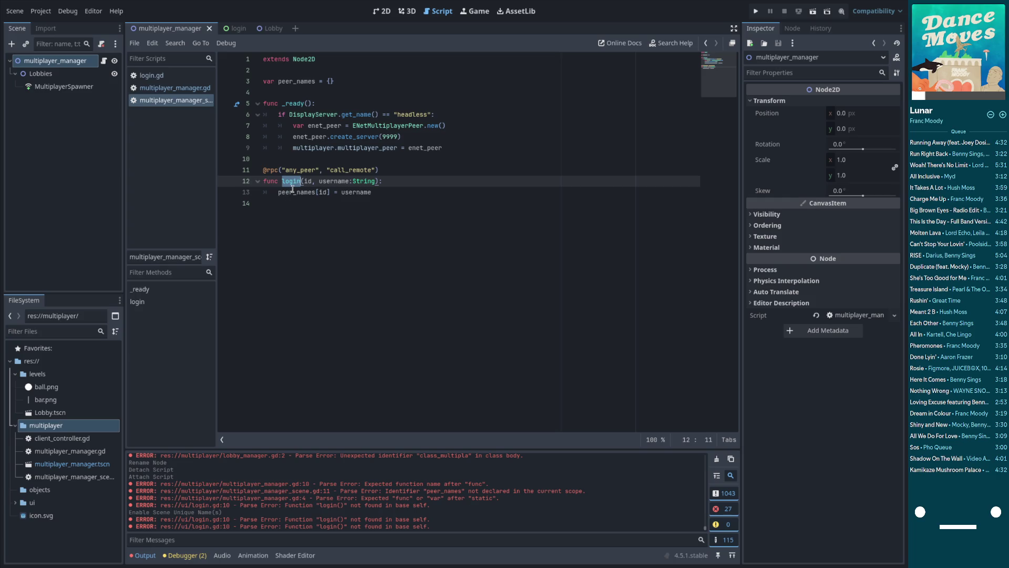
- Prefix line 10's call with get_tree().root. in login.gd, save, and open multiplayer_manager.gd
left_click(151, 75)
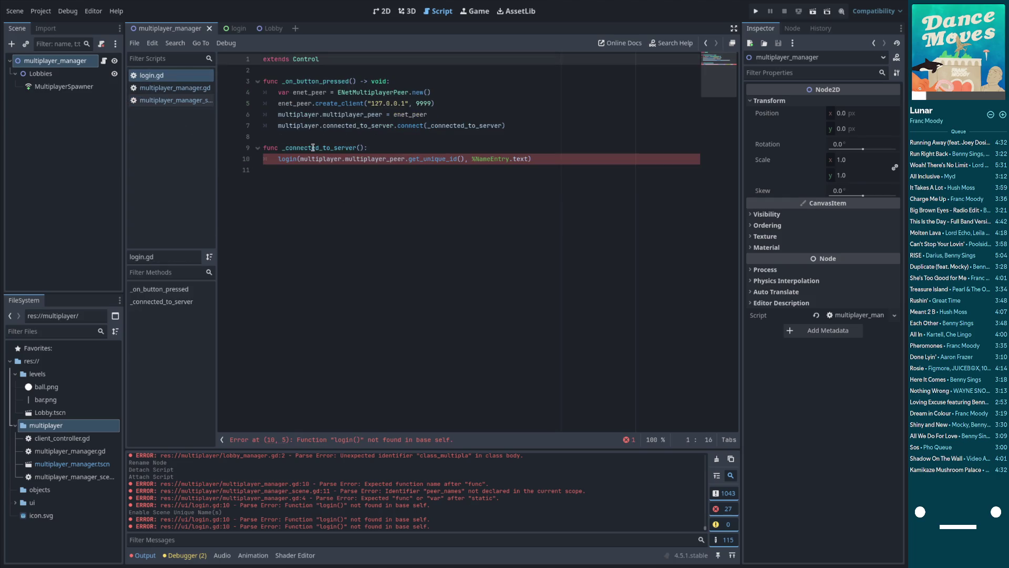
left_click(279, 162)
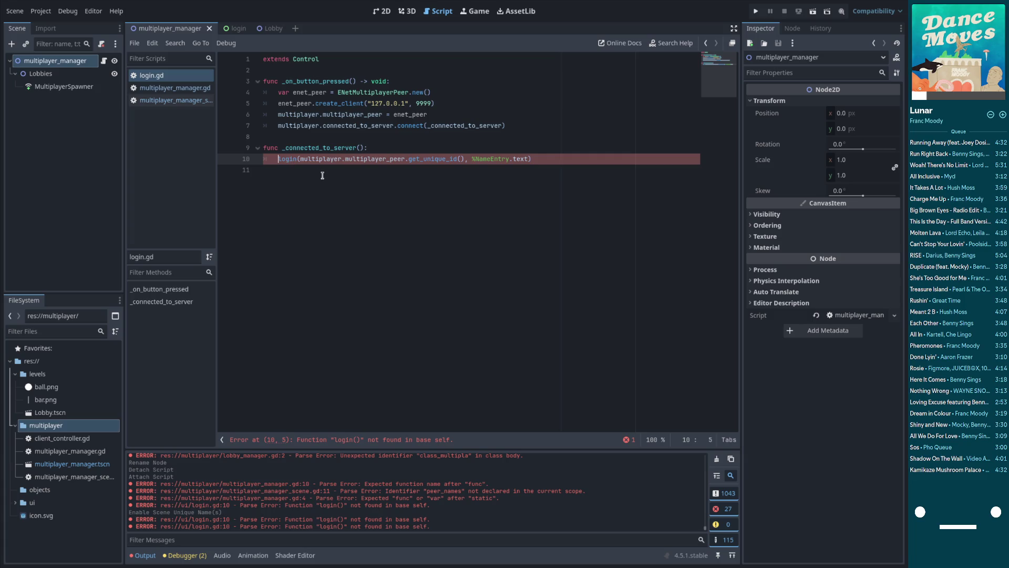
type("get_tr")
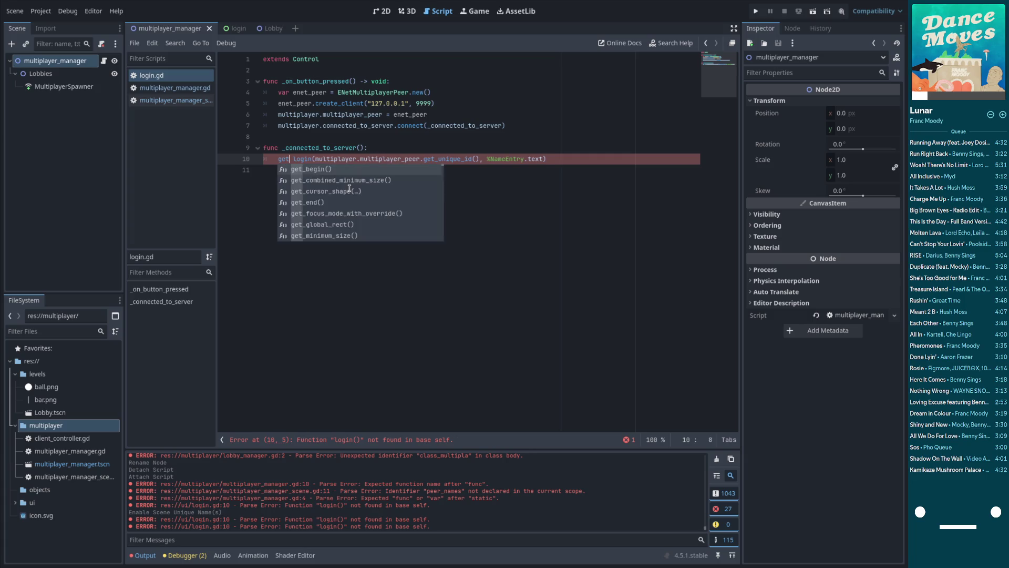
key("Return")
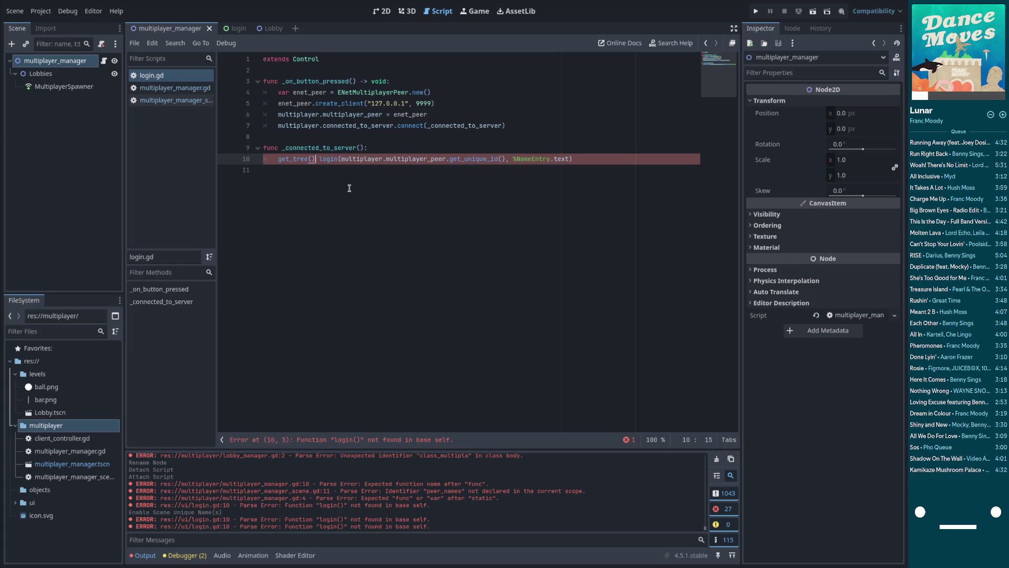
type(".p")
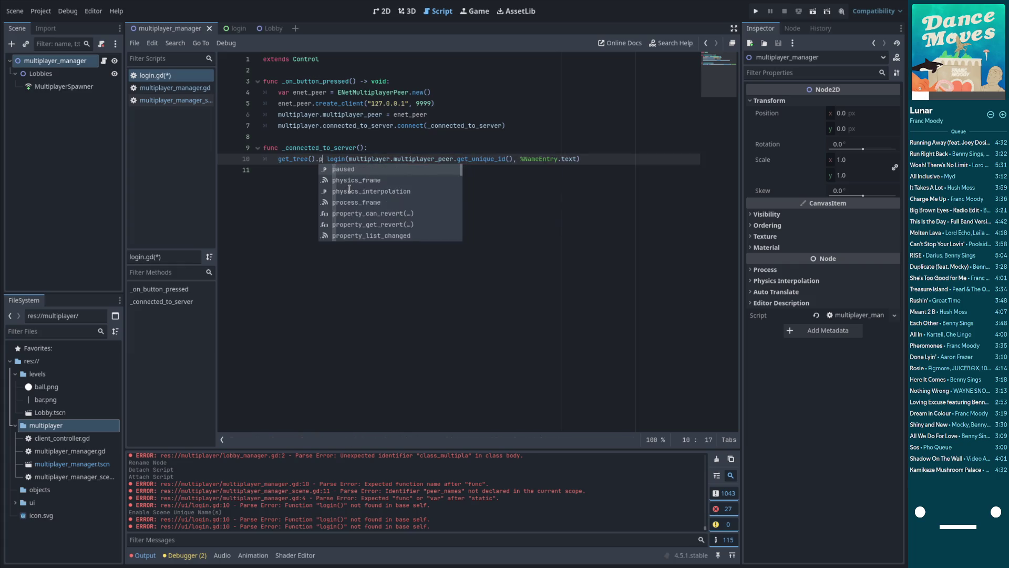
key("BackSpace")
type("root")
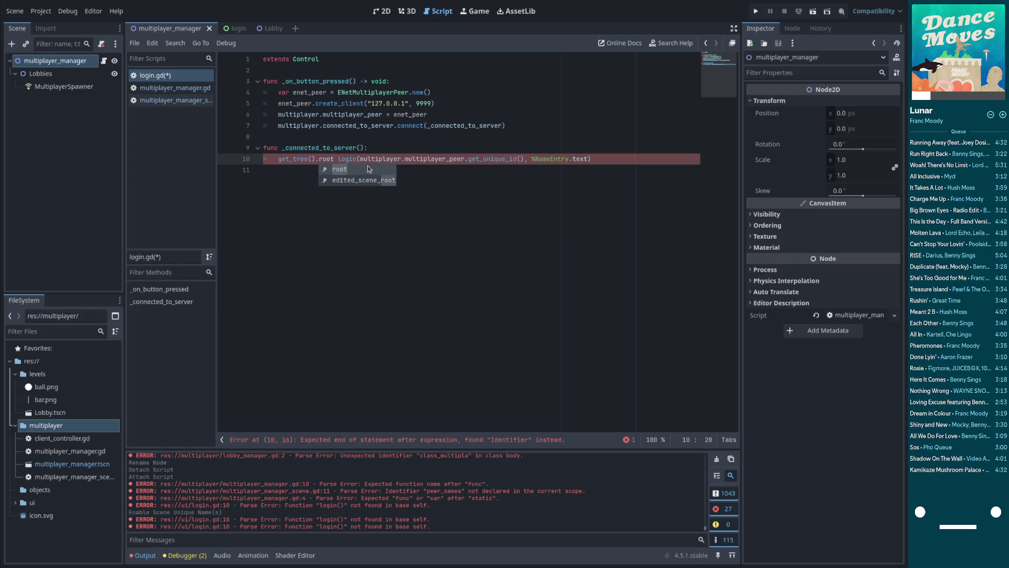
type(".")
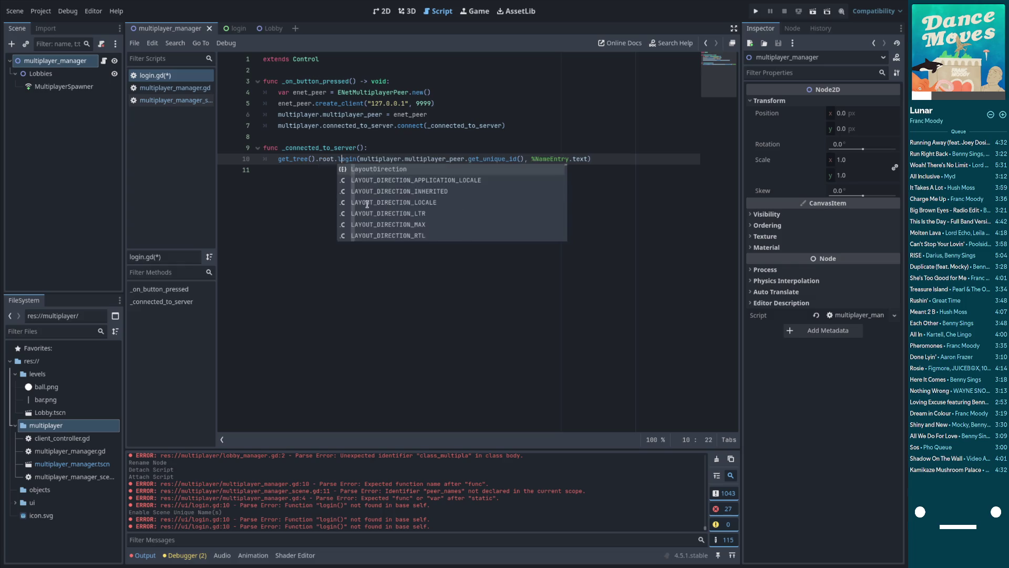
key("ctrl+s")
left_click(379, 149)
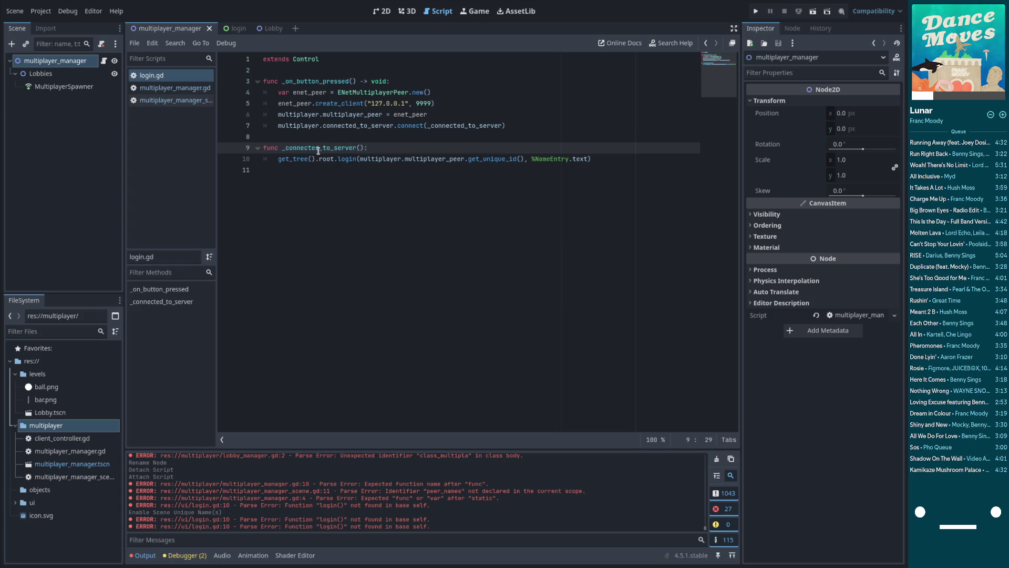
left_click(193, 90)
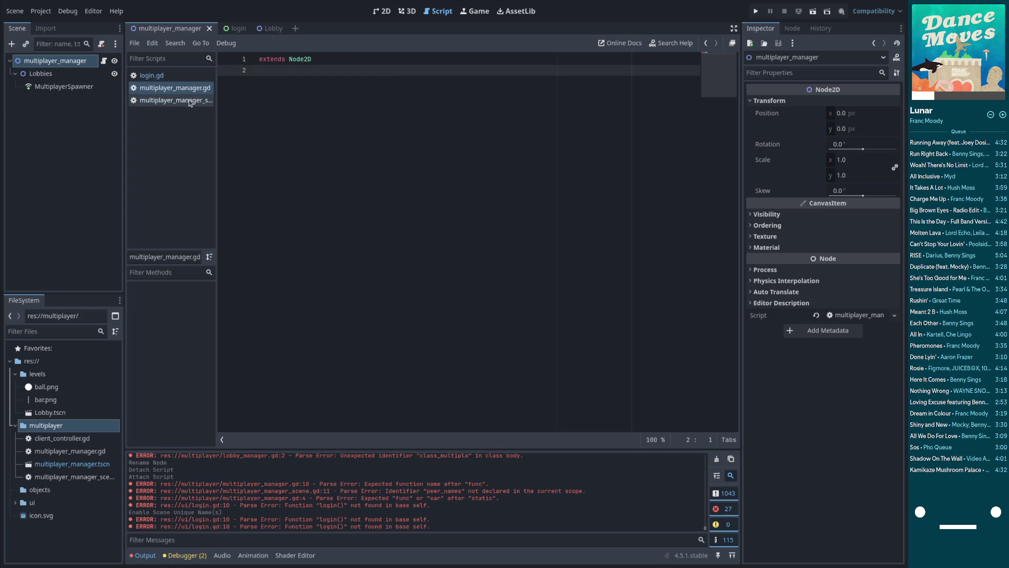
- Add 'class_name MM' on line 2 of multiplayer_manager.gd
left_click(191, 101)
left_click(194, 88)
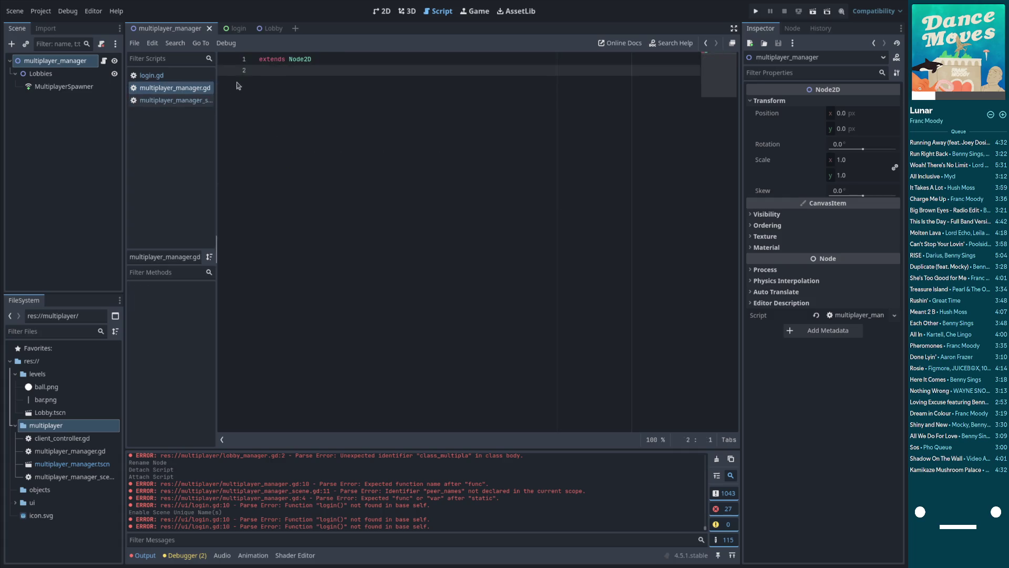
type("ck")
key("BackSpace")
key("BackSpace")
type("lass")
key("BackSpace")
type("_name ")
type("M")
key("Return")
key("Return")
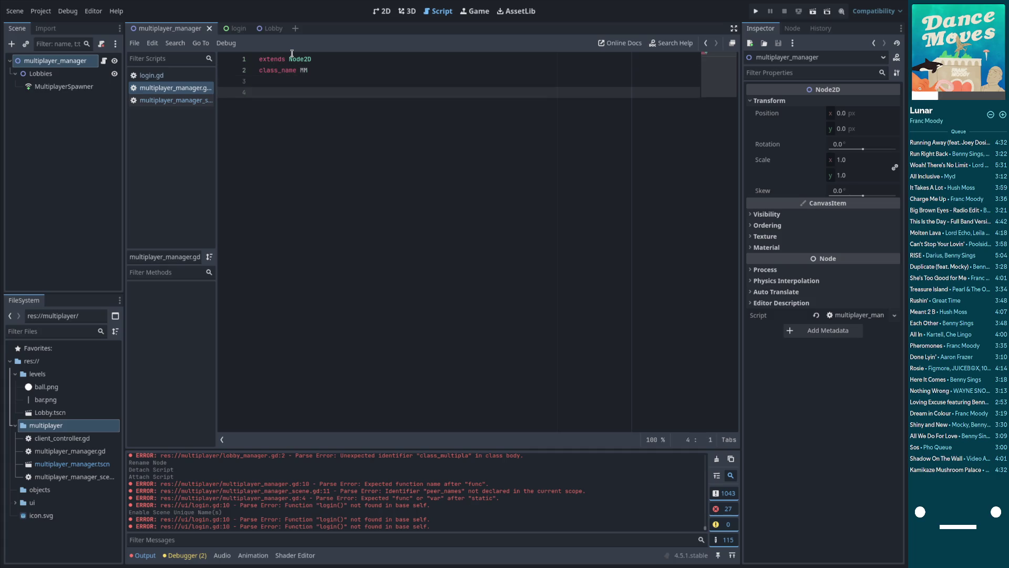
- Declare 'static var login = null' below the class name
type("ogin")
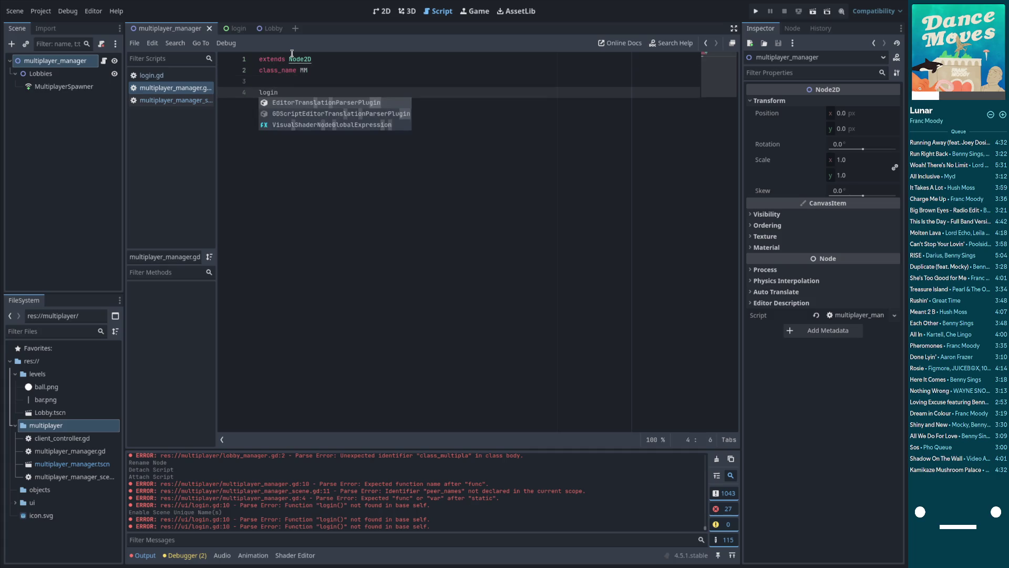
key("BackSpace")
key("BackSpace")
key("BackSpace")
type("static var login =")
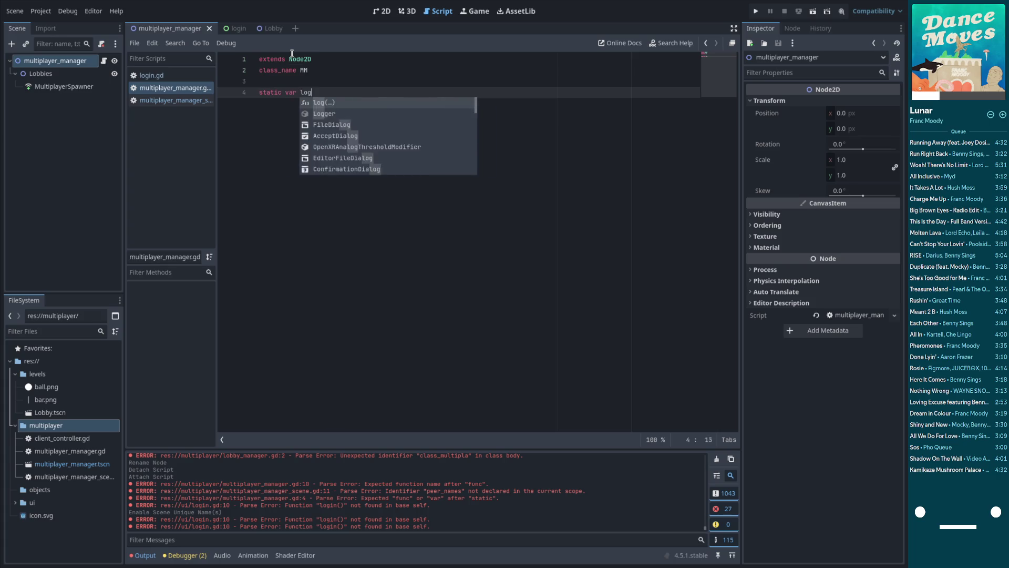
type(" nu")
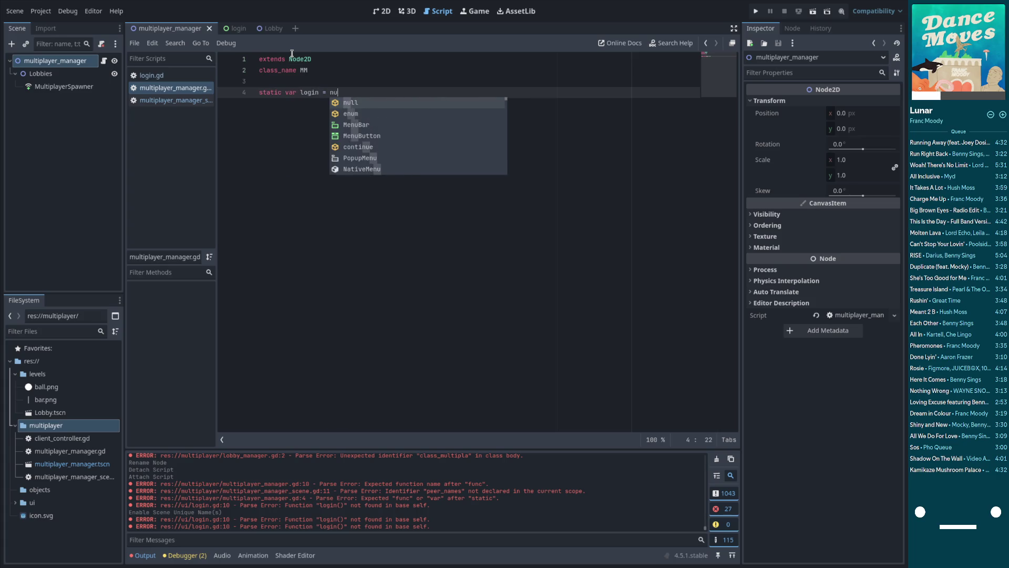
key("Return")
key("ctrl+a")
left_click_drag(360, 90, 266, 82)
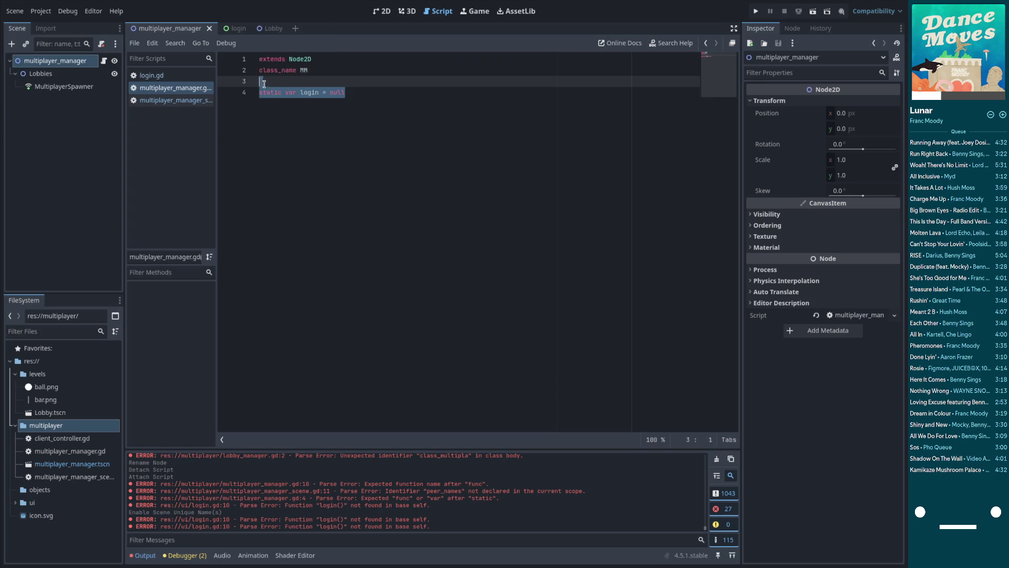
left_click(266, 93)
double_click(309, 93)
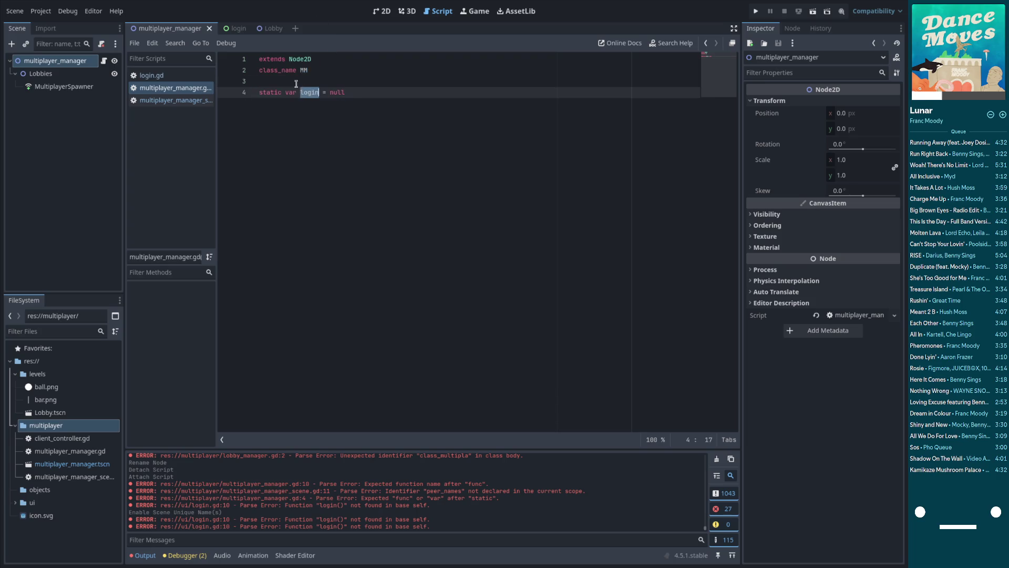
left_click(173, 100)
left_click(418, 217)
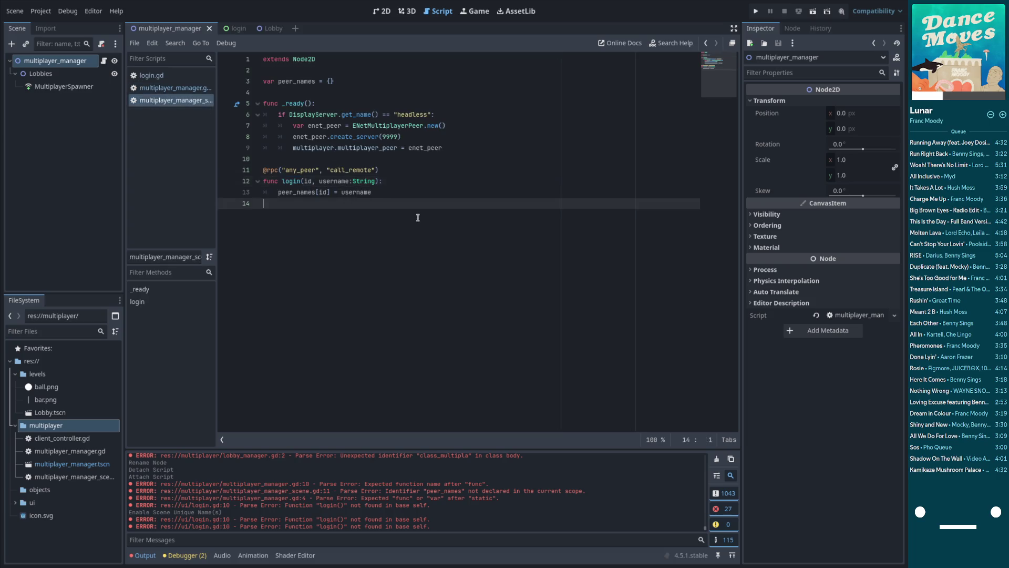
key("ctrl+s")
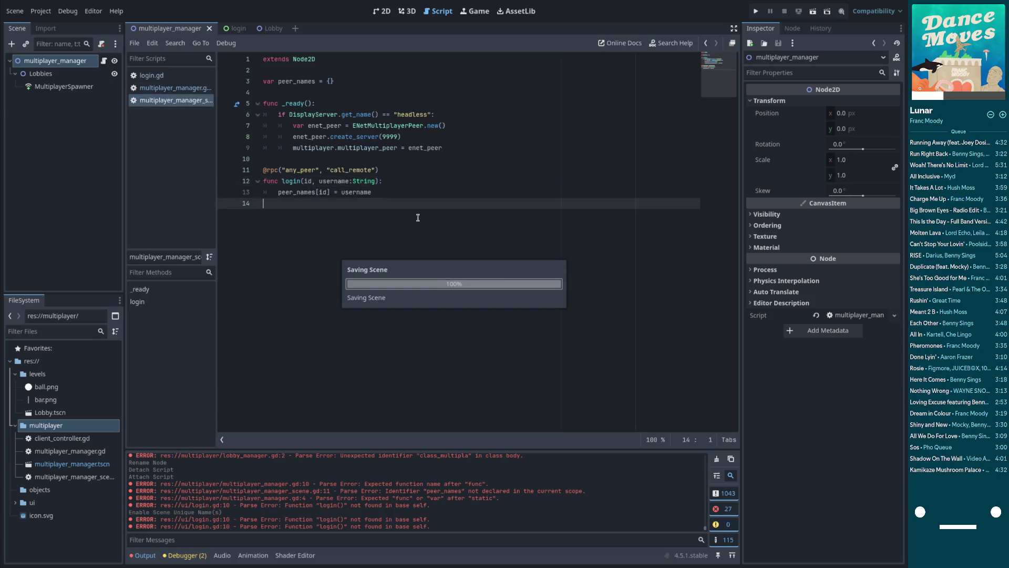
key("Return")
type("@onready MM")
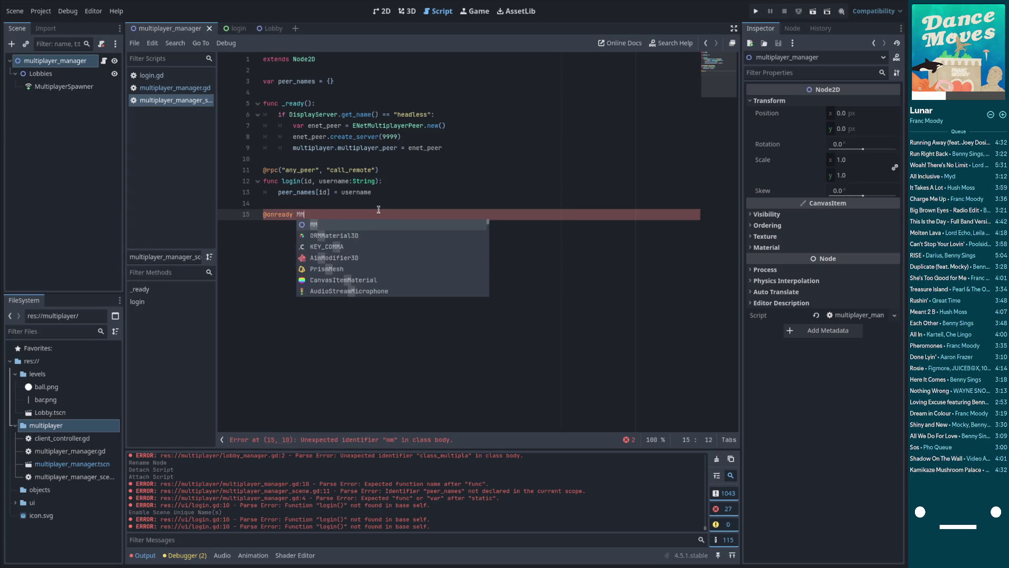
key("BackSpace")
key("BackSpace")
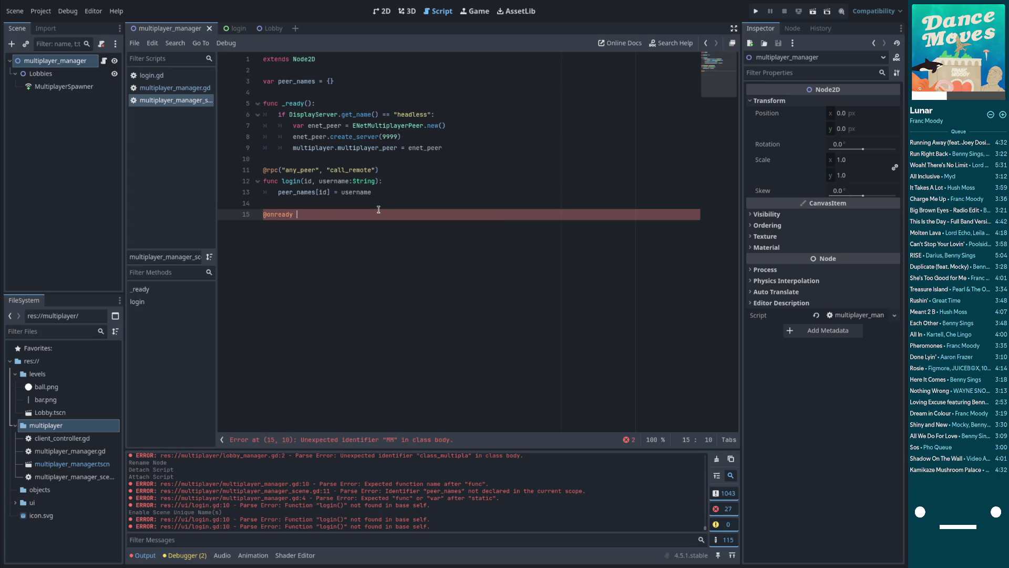
key("BackSpace")
key("BackSpace")
key("BackSpace")
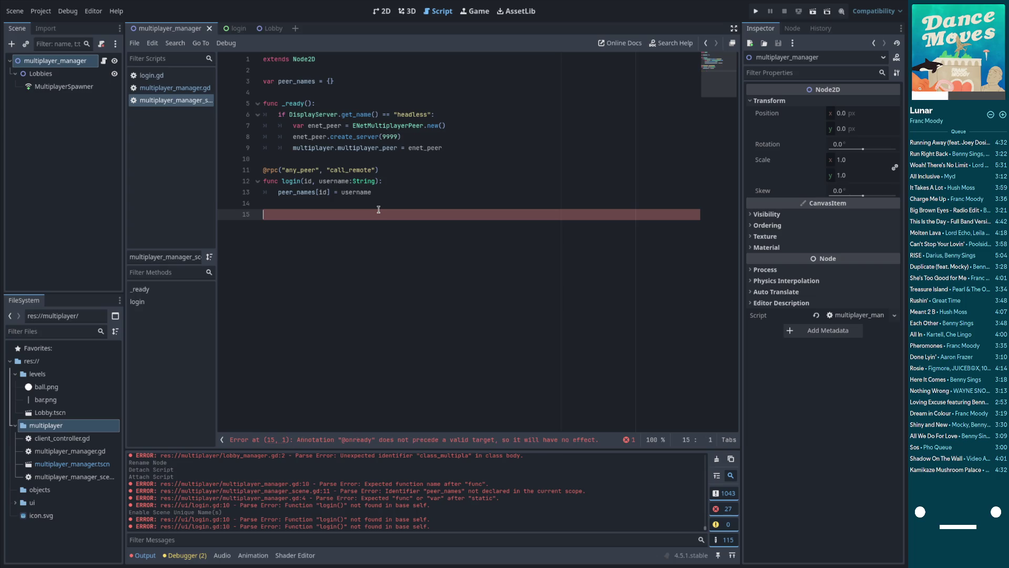
key("BackSpace")
key("BackSpace")
key("Up")
key("Up")
key("Up")
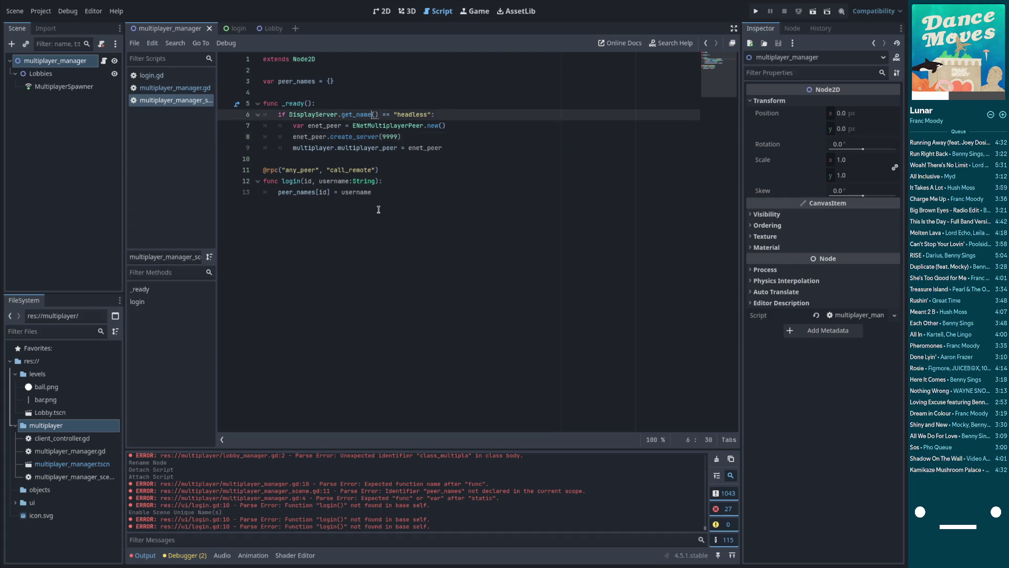
key("Return")
key("Return")
key("Up")
type("MM.login")
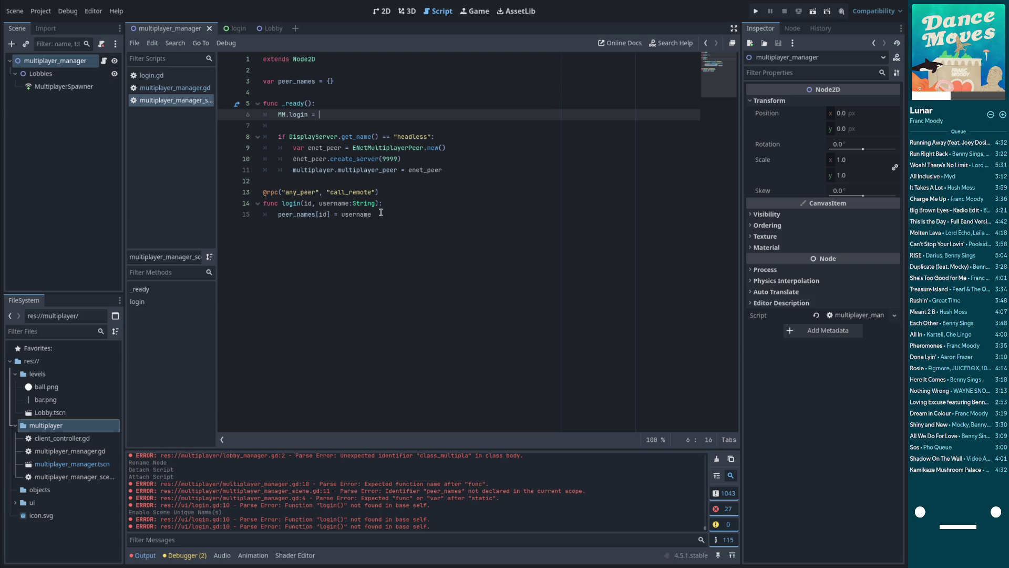
key("ctrl+s")
left_click(152, 76)
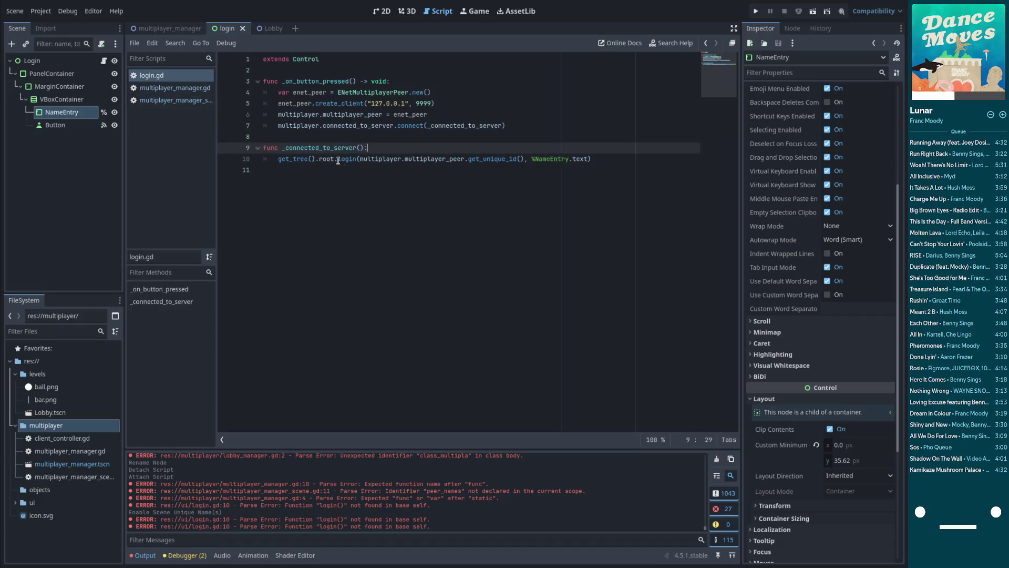
- Replace get_tree().root. with MM. and append .call so line 10 calls MM.login.call(...)
left_click_drag(338, 160, 279, 160)
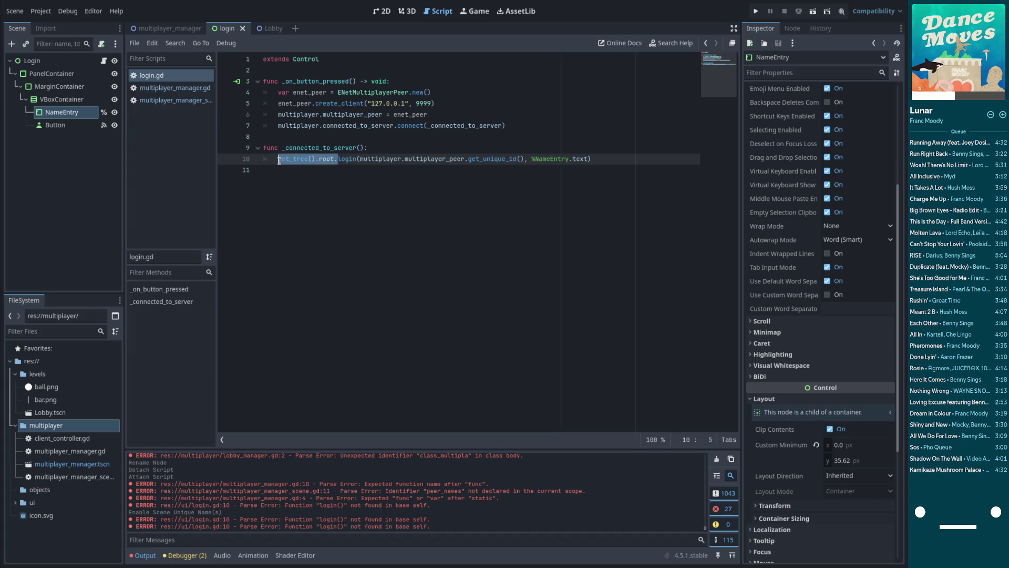
type("MM.")
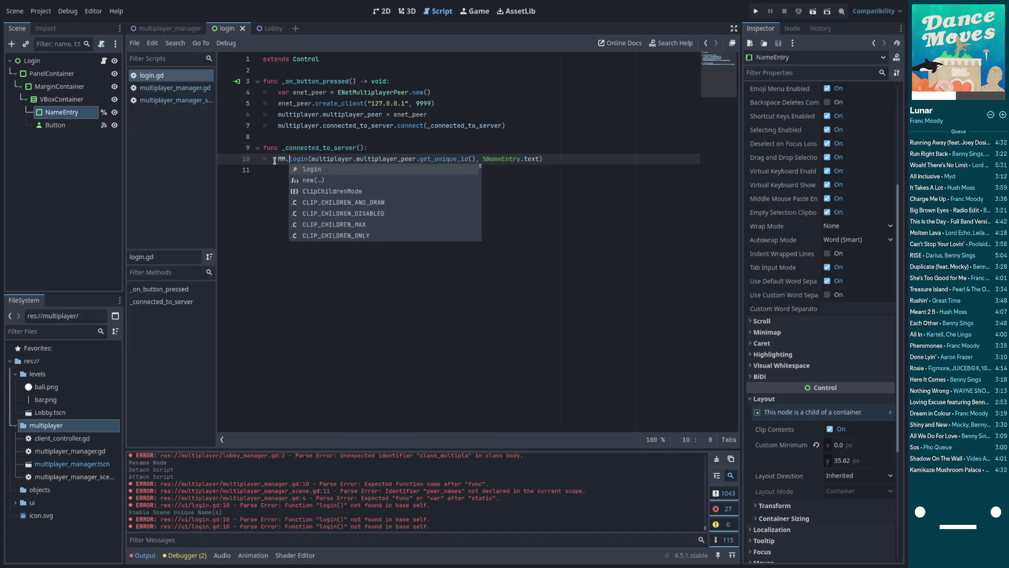
key("ctrl+Right")
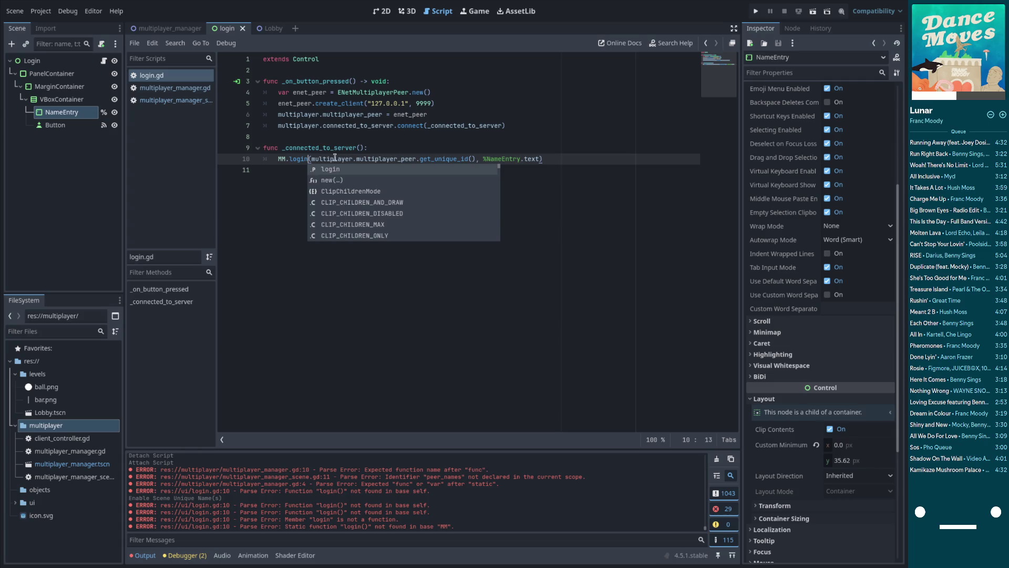
type(".call")
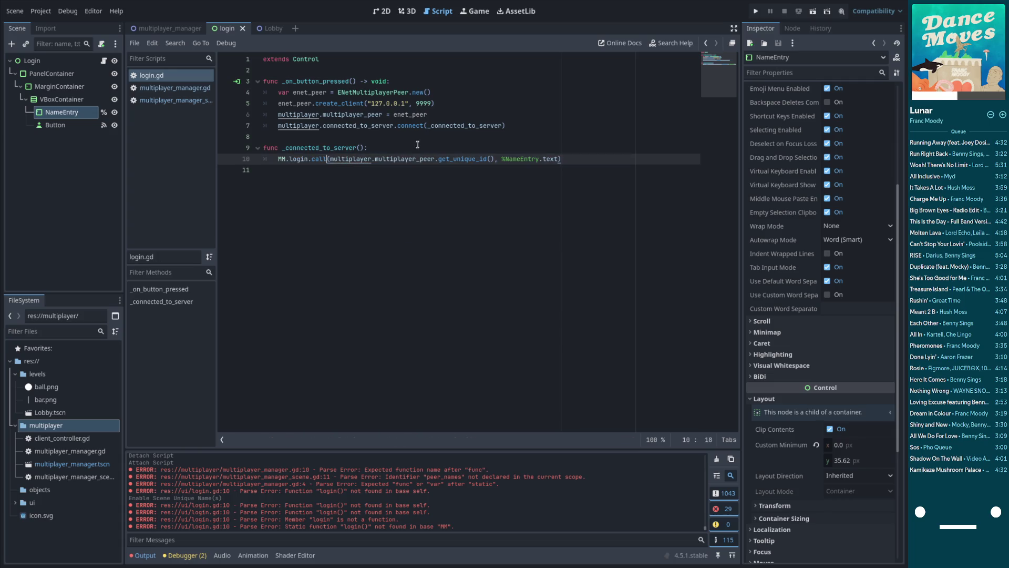
left_click(405, 147)
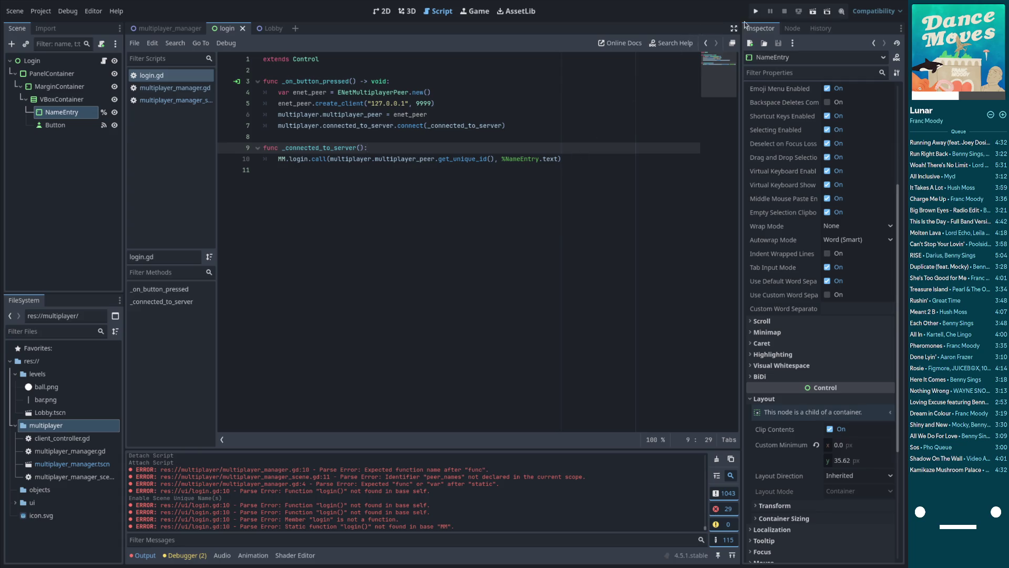
left_click(270, 30)
- Add print(username) at the end of login() in multiplayer_manager_scene.gd
left_click(166, 30)
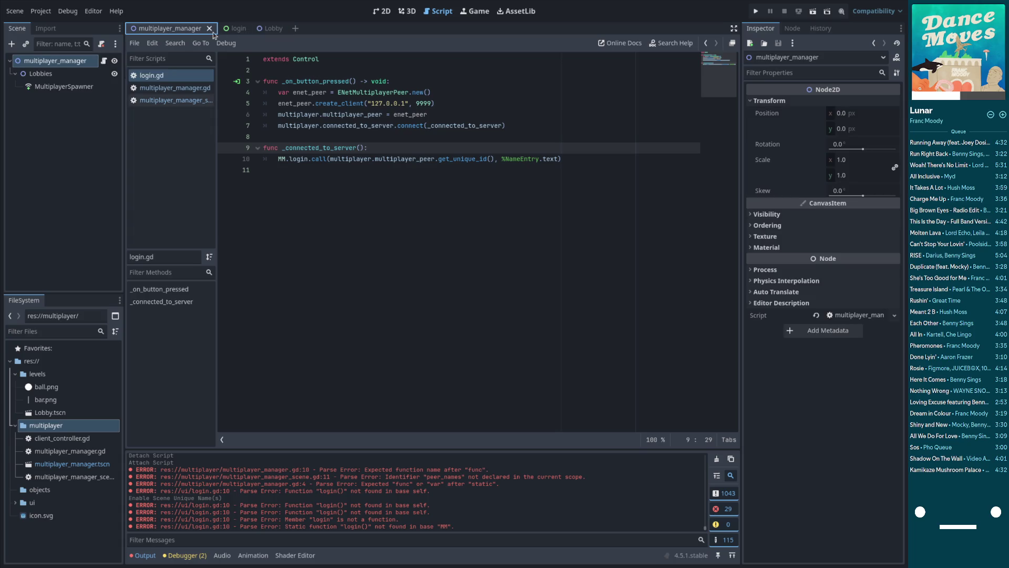
left_click(175, 87)
left_click(175, 101)
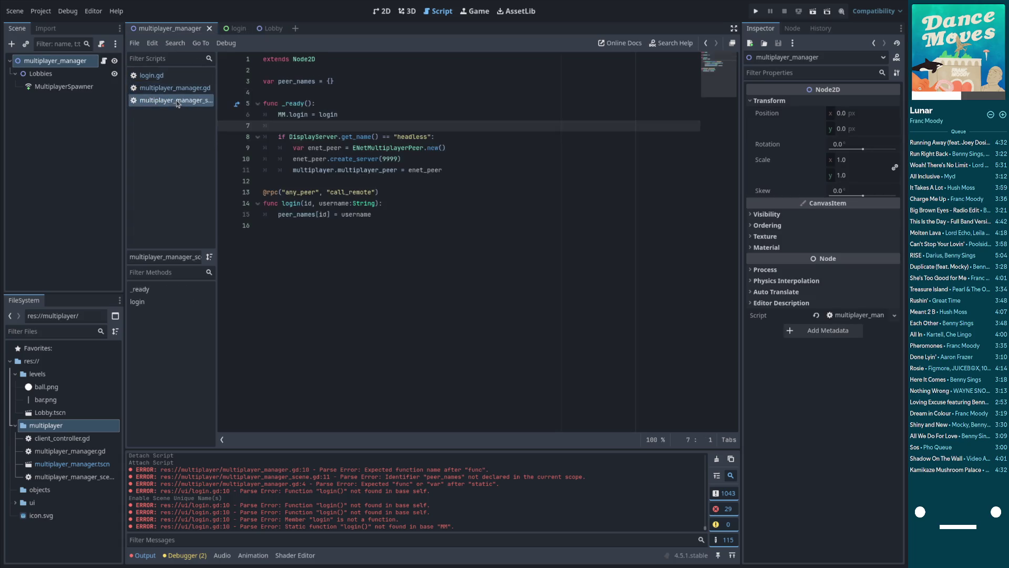
left_click(411, 210)
key("Return")
type("print(username")
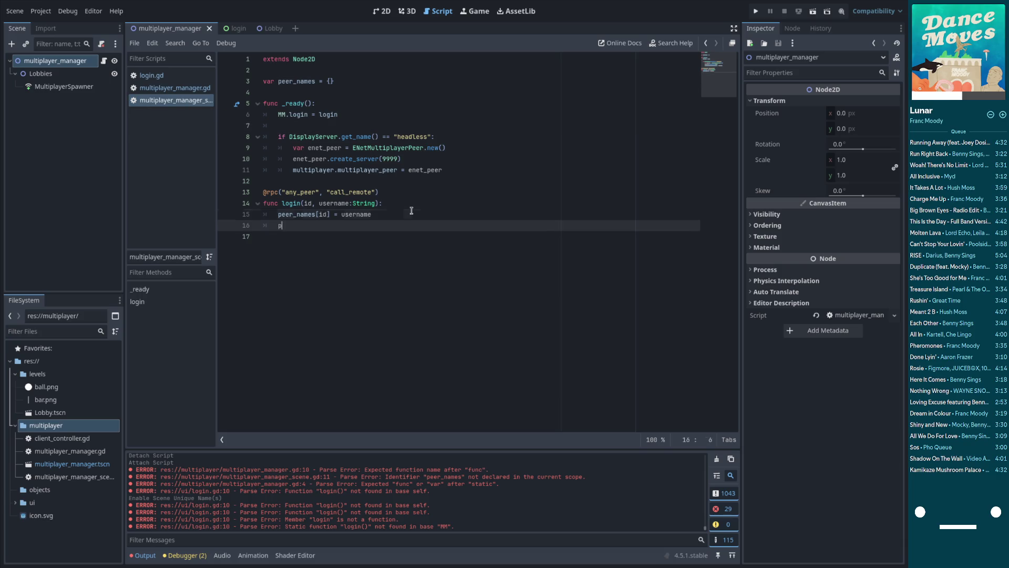
type(")")
key("Left")
key("Left")
key("Left")
type("peer_")
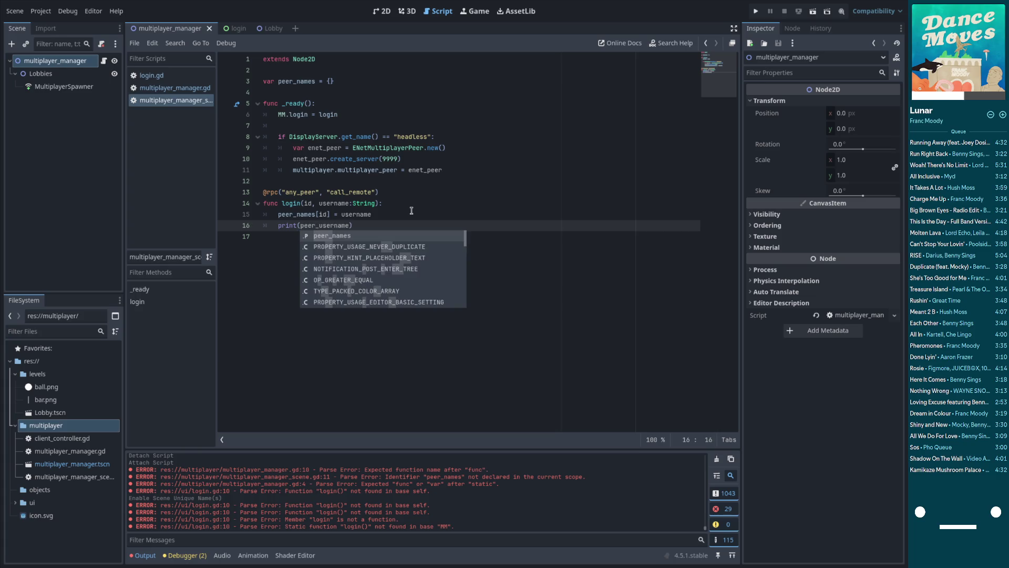
key("BackSpace")
key("BackSpace")
key("BackSpace")
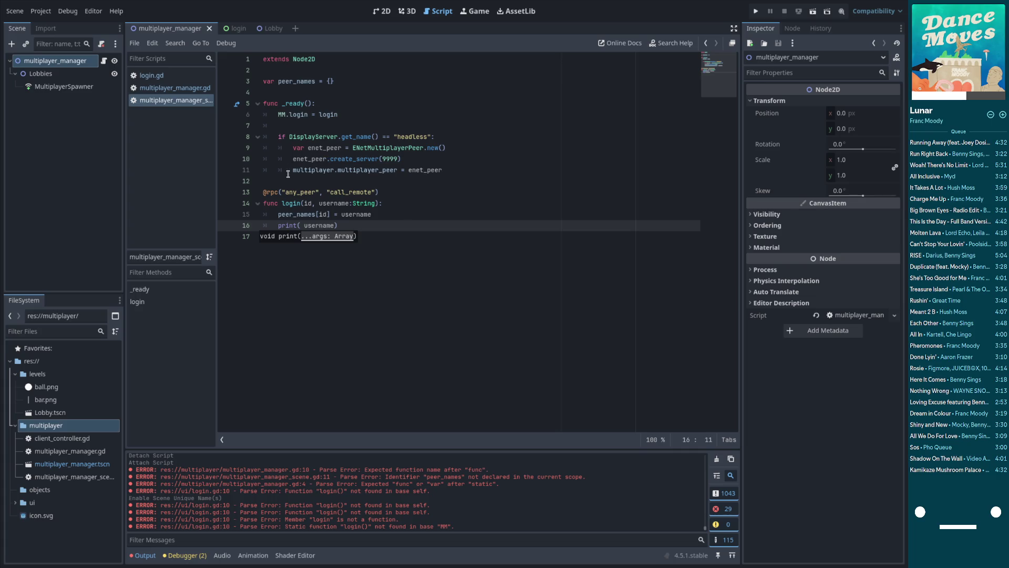
- Add print(multiplayer.multiplayer_peer.get_unique_id()) above the username print
left_click_drag(292, 170, 349, 170)
mouse_move(293, 149)
left_mouse_down()
mouse_move(454, 149)
mouse_move(451, 158)
mouse_move(448, 150)
left_mouse_up()
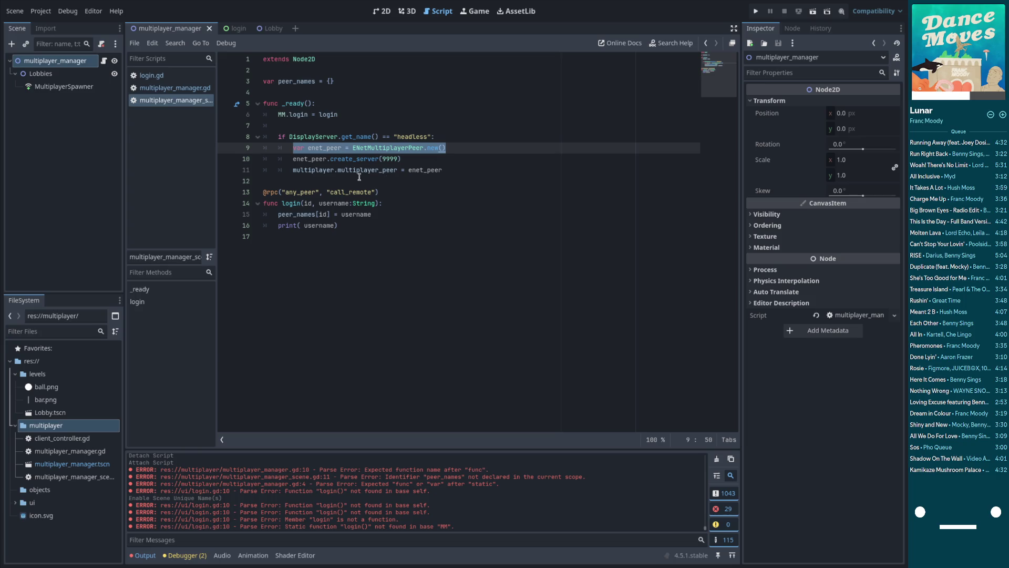
left_click_drag(292, 171, 389, 175)
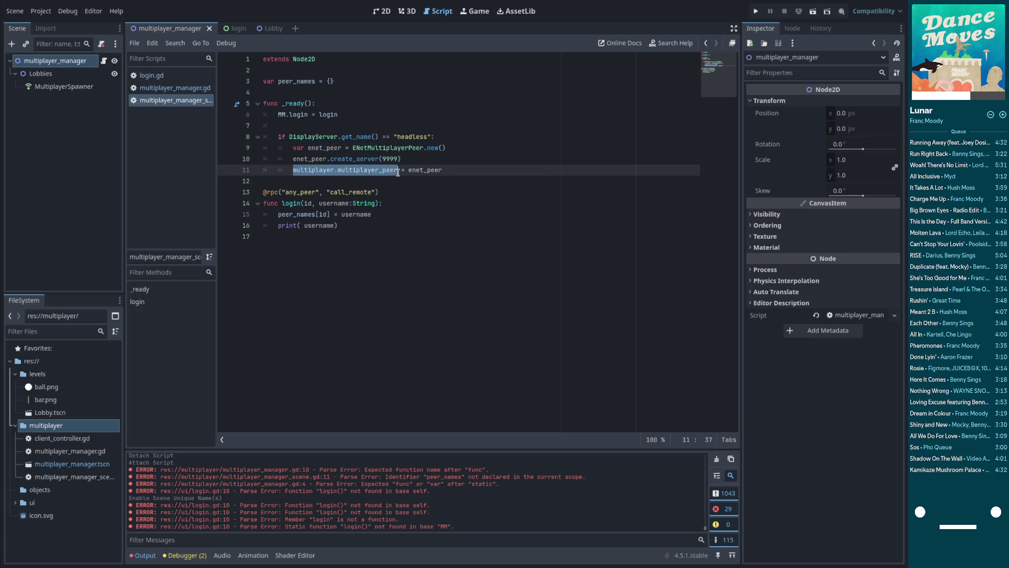
left_click(304, 224)
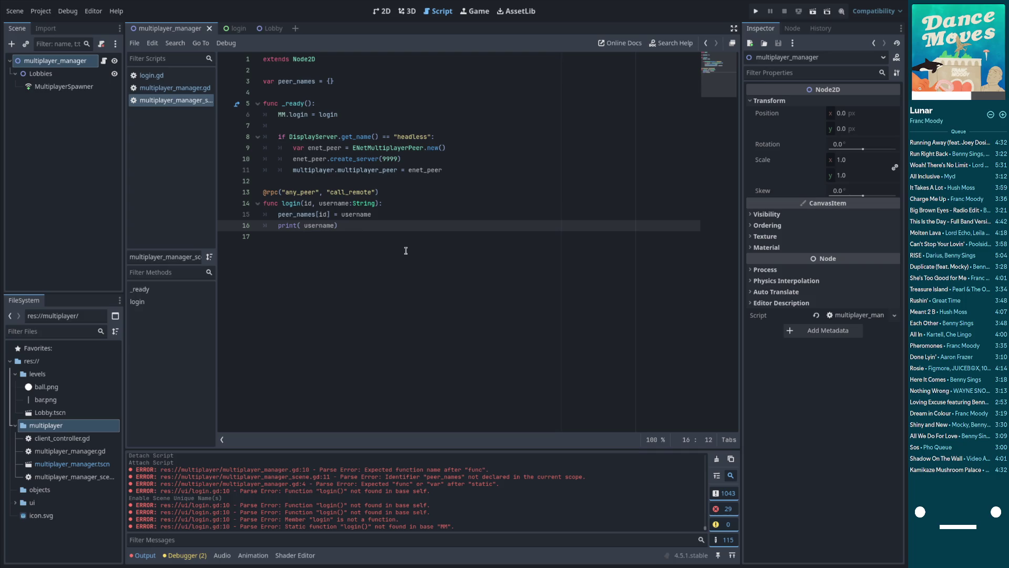
key("Delete")
type("u")
key("Escape")
key("Home")
key("Return")
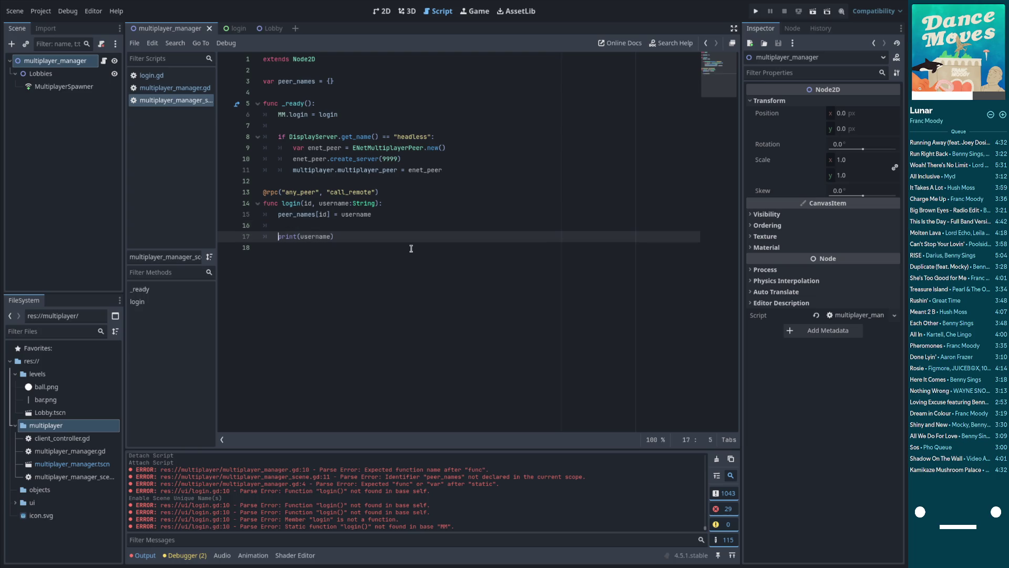
key("Up")
type("print(multiplayer.multiplayer_peer")
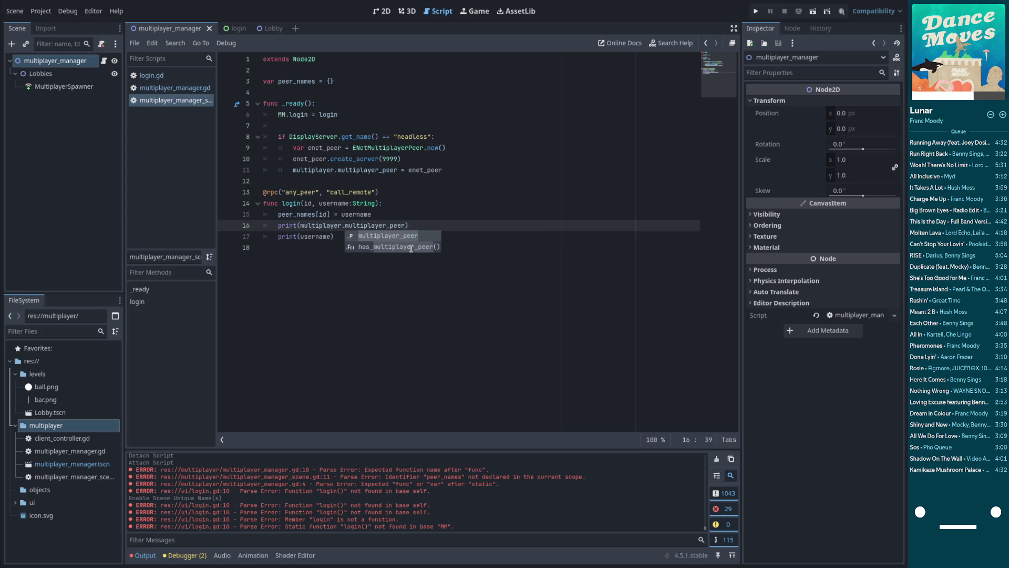
type(".")
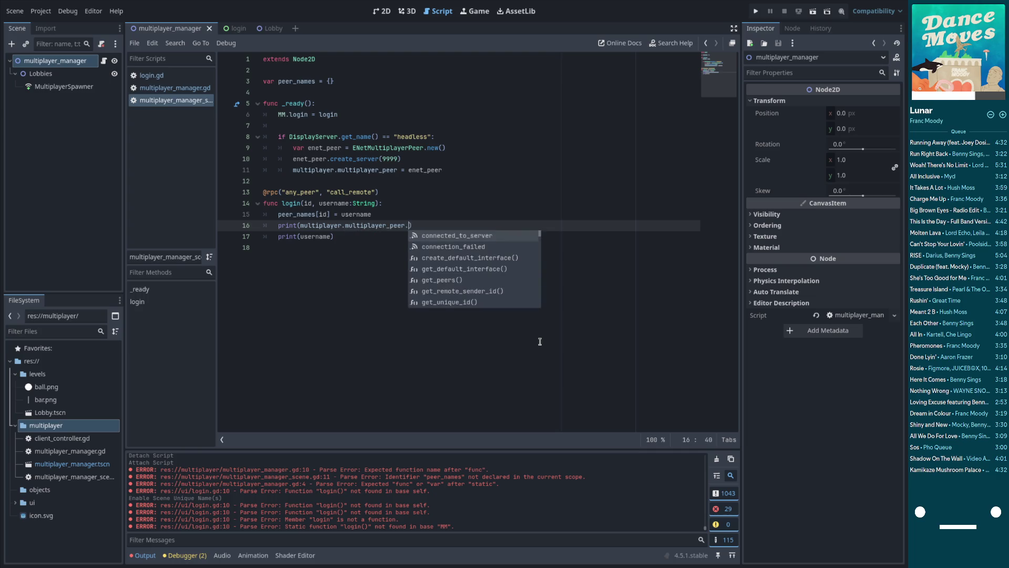
type("get_un")
key("Return")
key("End")
- Run the project with F5, then close the game windows
key("F5")
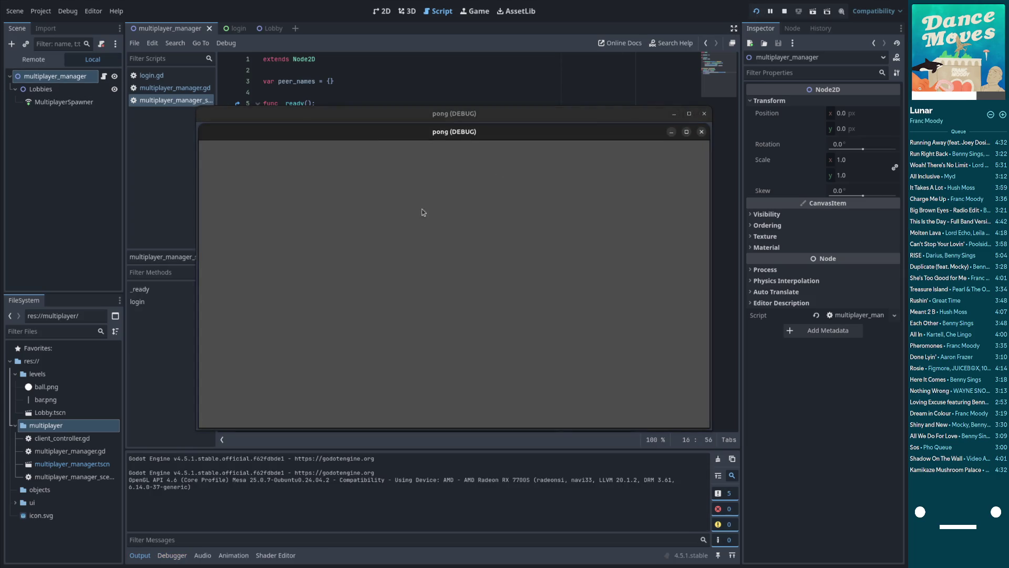
left_click_drag(495, 140, 555, 147)
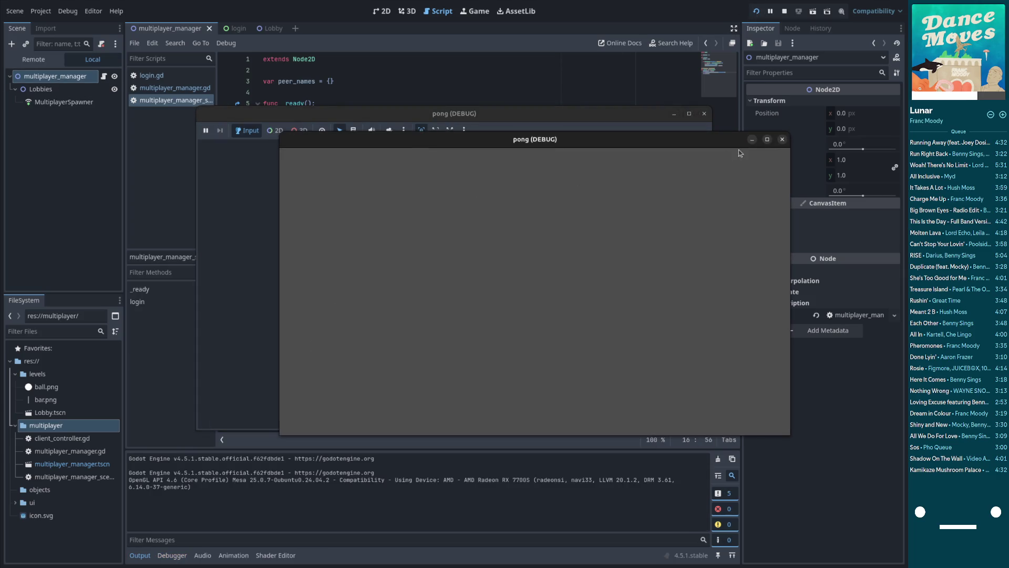
left_click(781, 140)
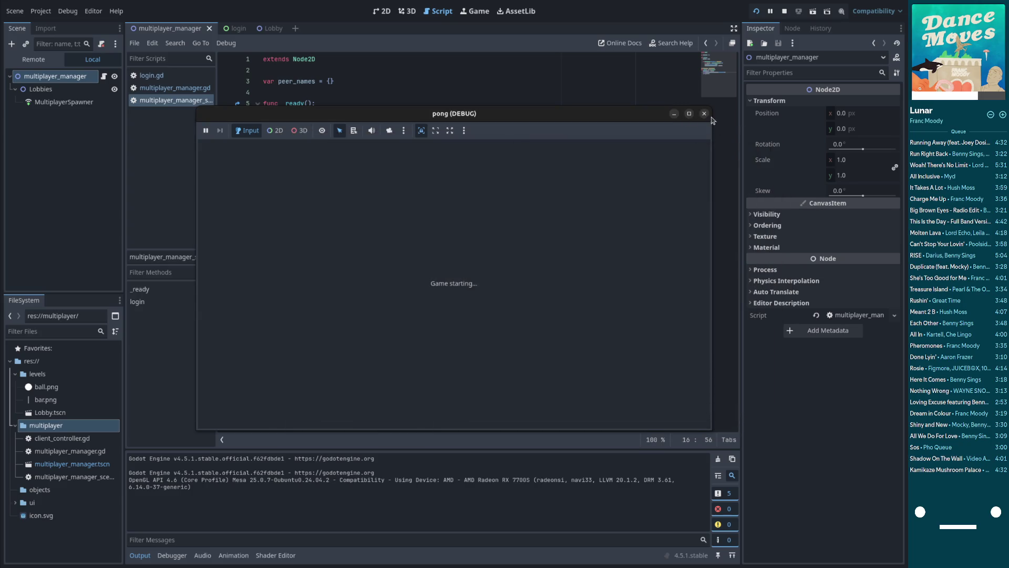
left_click(704, 114)
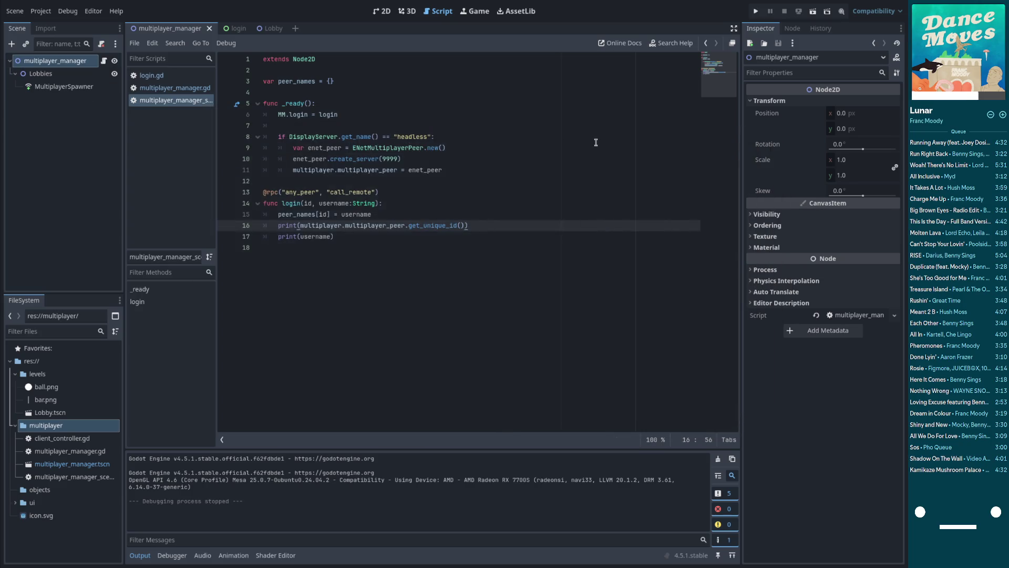
left_click(227, 28)
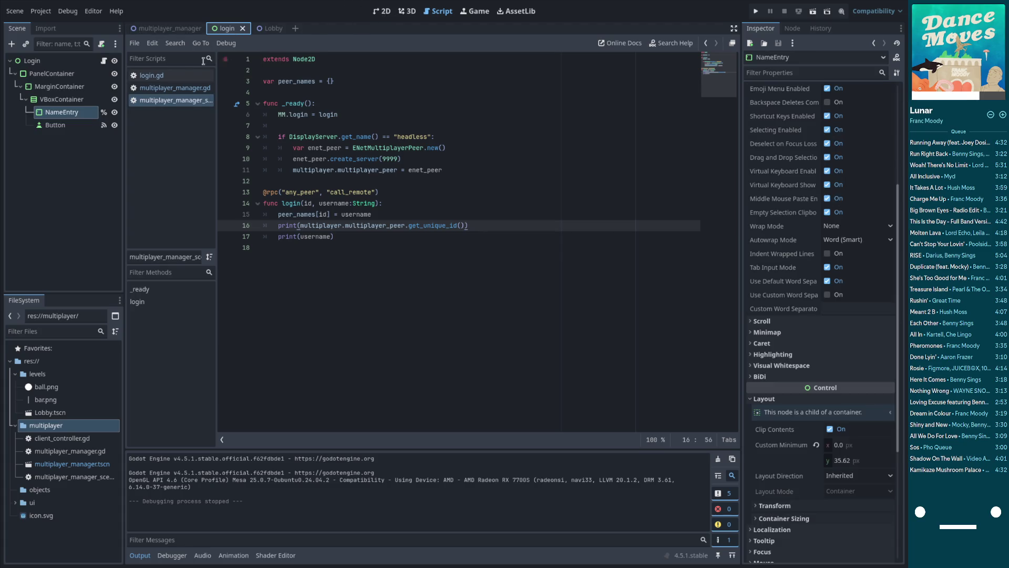
left_click(159, 29)
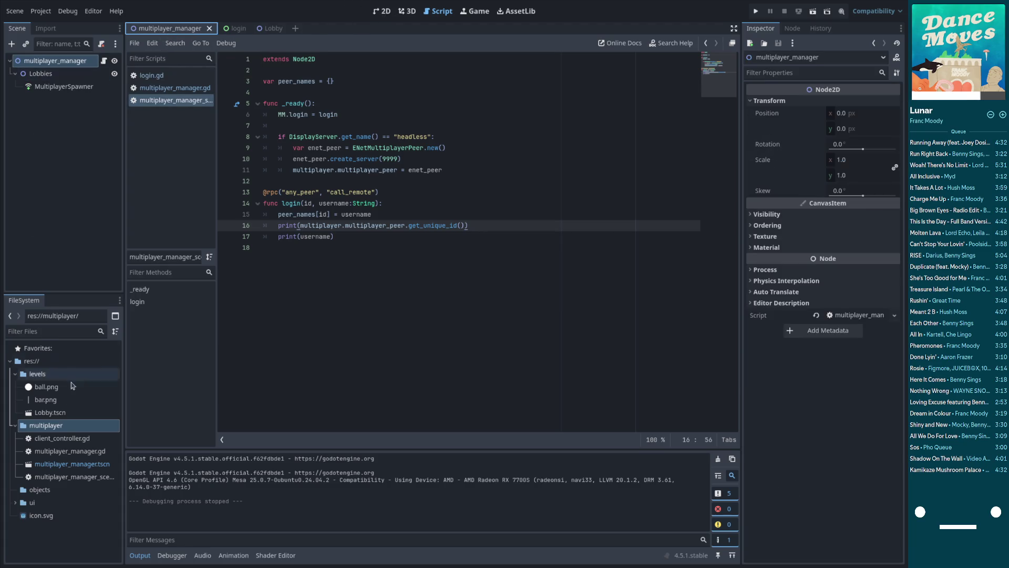
- Drop login.tscn from the ui folder into the multiplayer_manager scene and test-run it
left_click(12, 501)
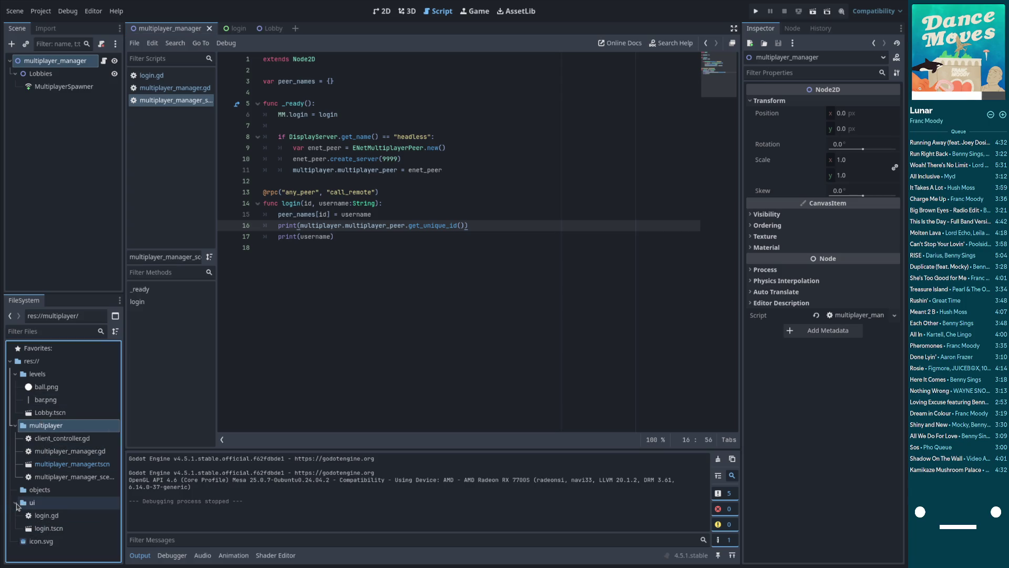
mouse_move(66, 527)
left_mouse_down()
mouse_move(79, 234)
mouse_move(55, 79)
left_mouse_up()
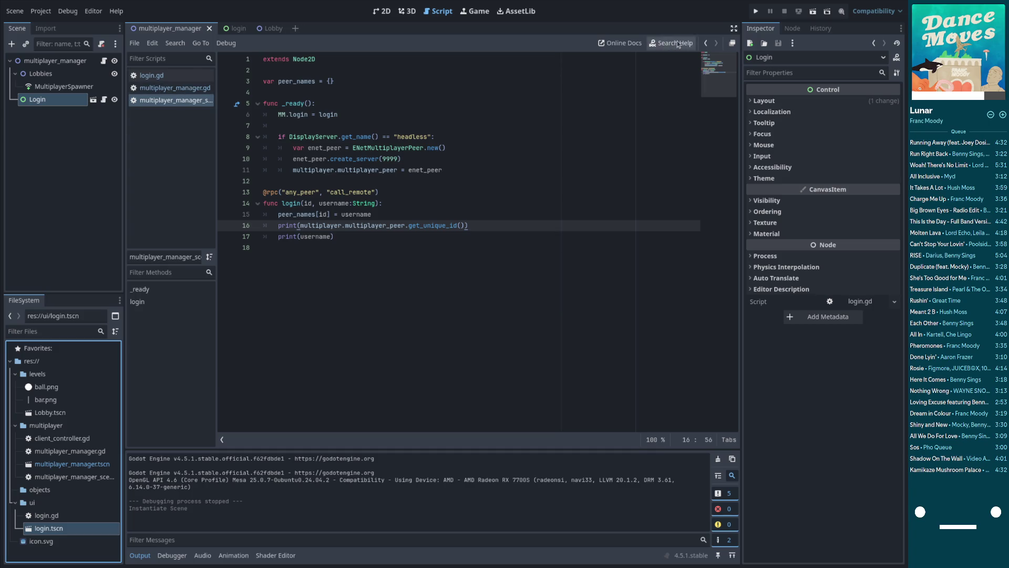
left_click(756, 11)
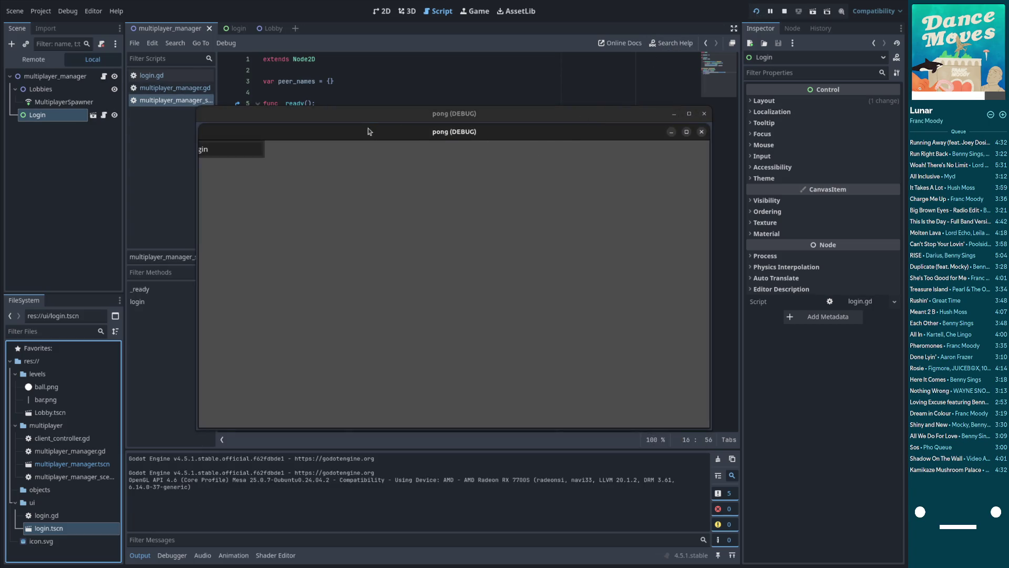
left_click(701, 132)
left_click(703, 114)
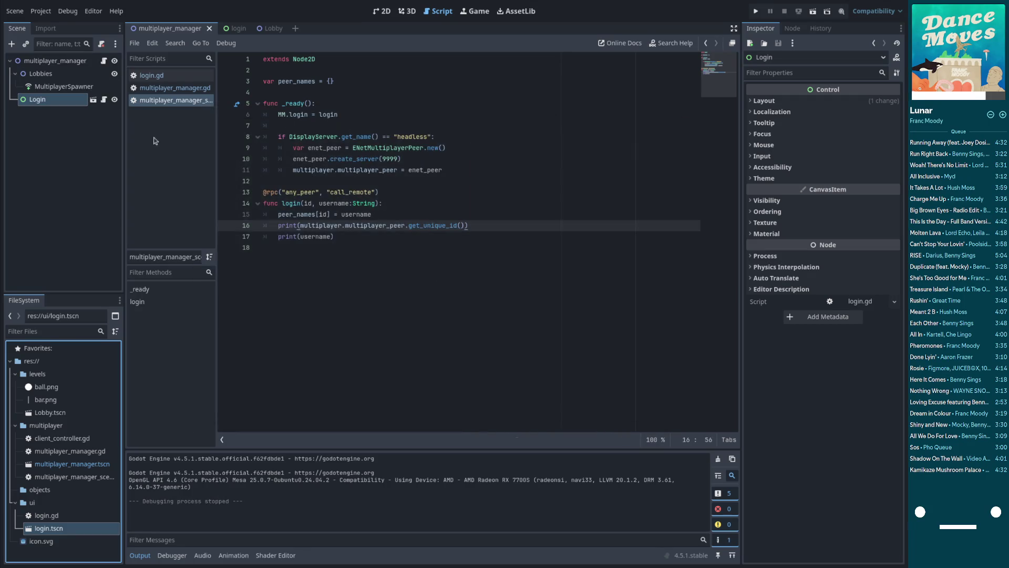
- Add a CanvasLayer child, move Login under it, save, and run again
left_click(65, 62)
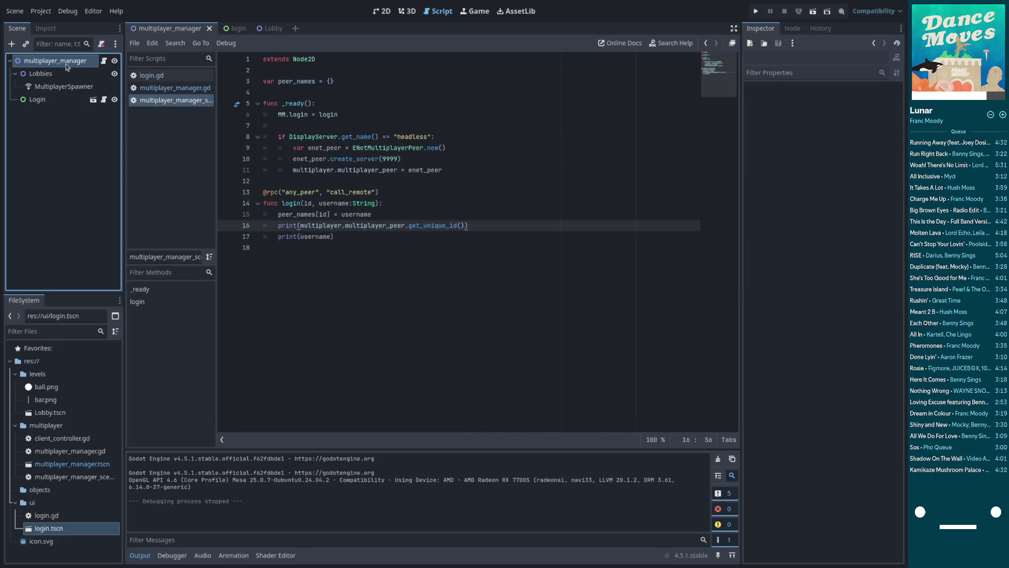
key("ctrl+a")
type("canva")
key("Down")
key("Down")
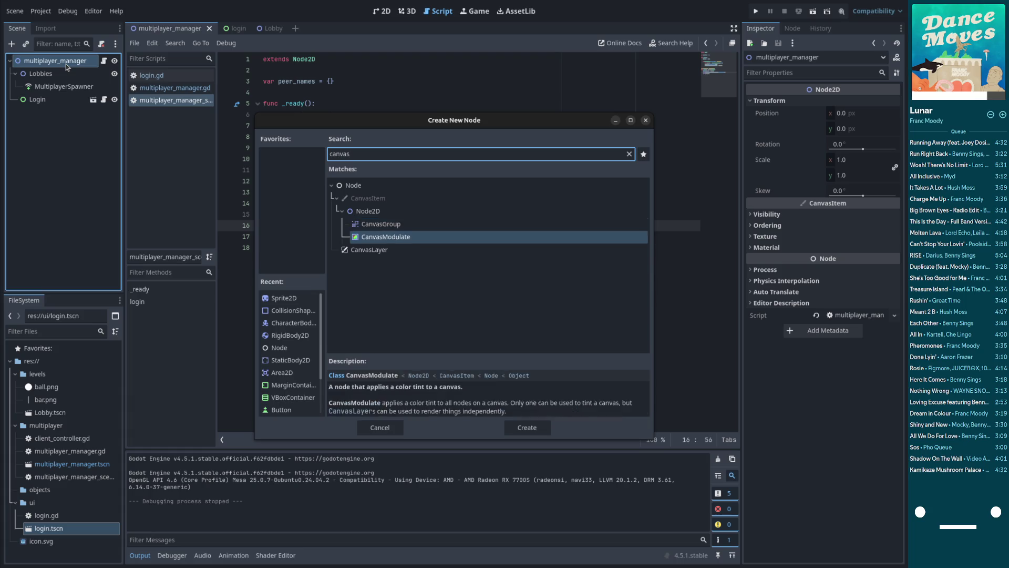
key("Return")
left_click_drag(32, 98, 47, 113)
key("ctrl+s")
left_click(755, 11)
left_click(446, 275)
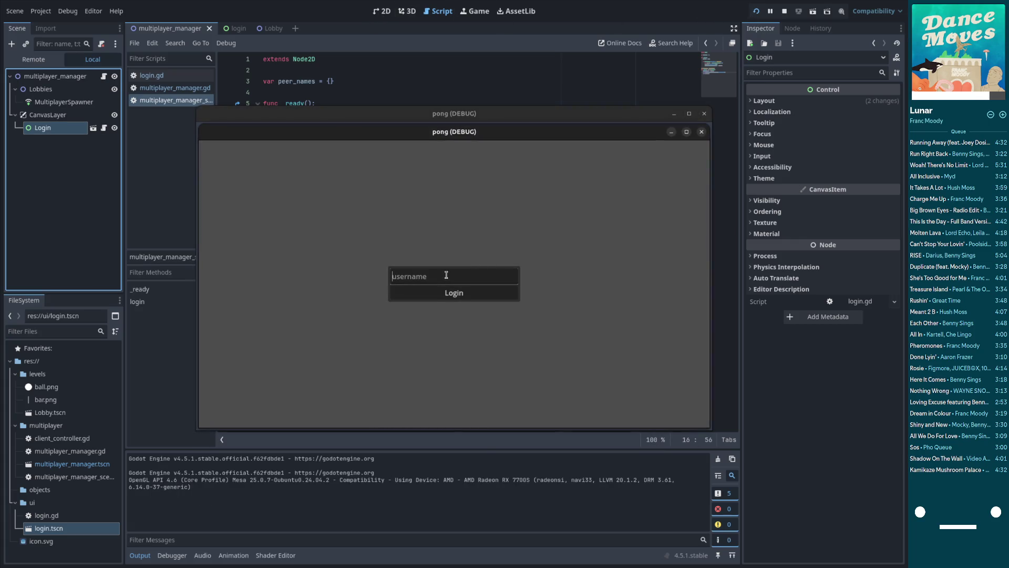
- Enter the username 'Test', press Login about a dozen times, then close the pong game
type("Test")
left_click(454, 297)
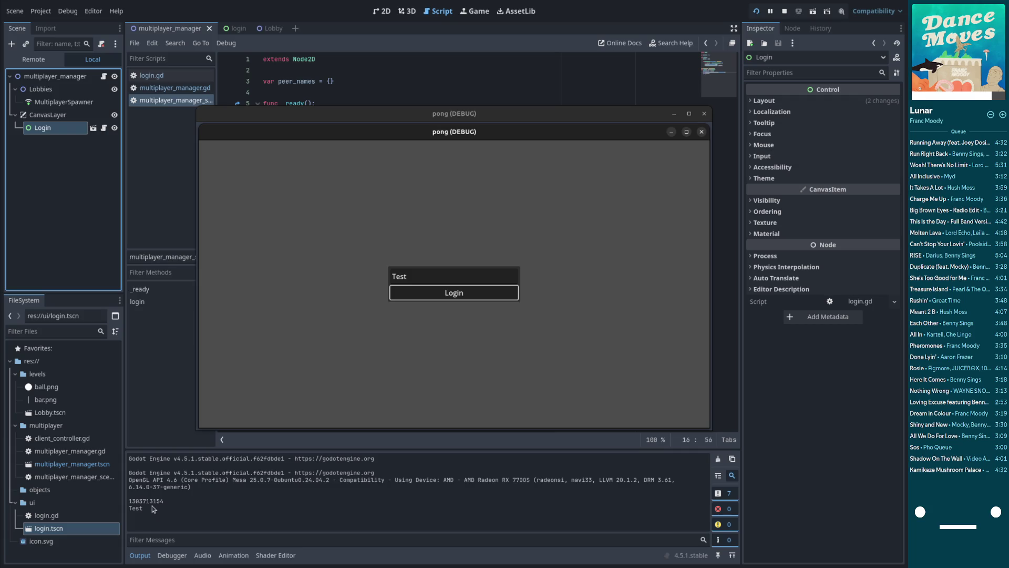
left_click(442, 297)
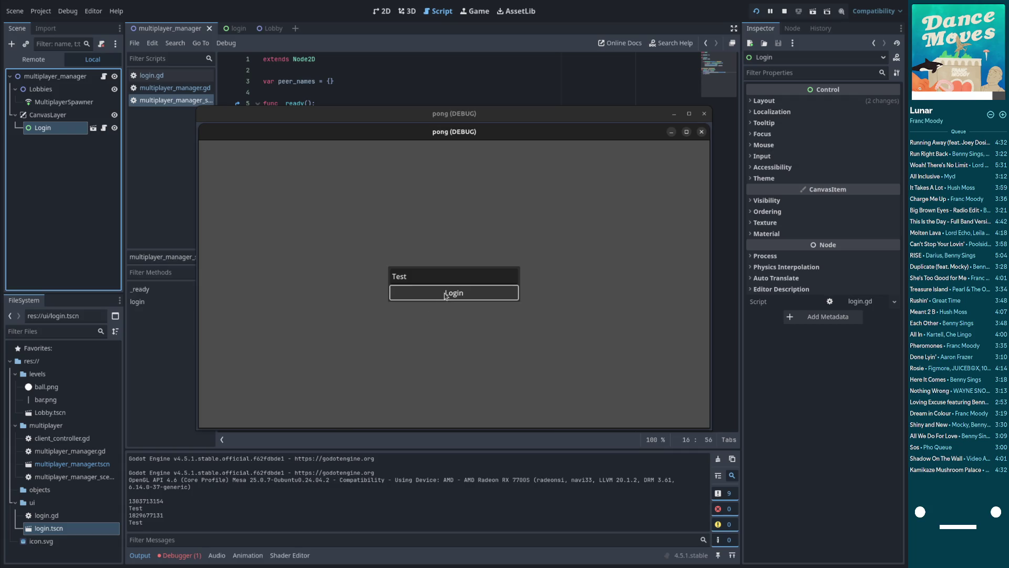
left_click(446, 296)
left_click(445, 296)
left_click(445, 296)
left_click(445, 296)
left_click(445, 296)
left_click(445, 295)
left_click(445, 296)
left_click(445, 296)
left_click(446, 296)
left_click(446, 296)
left_click(445, 296)
left_click(445, 296)
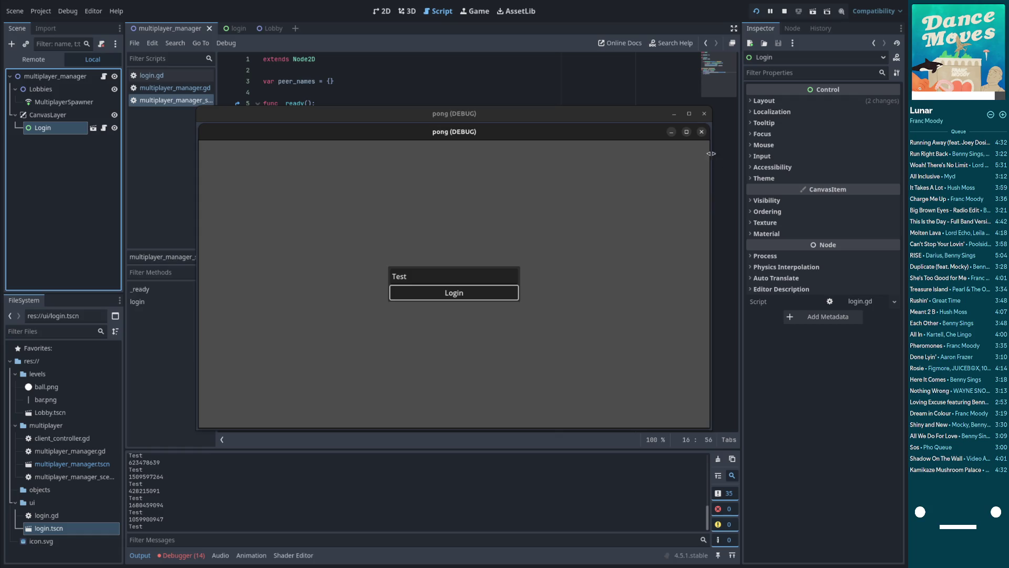
left_click(702, 132)
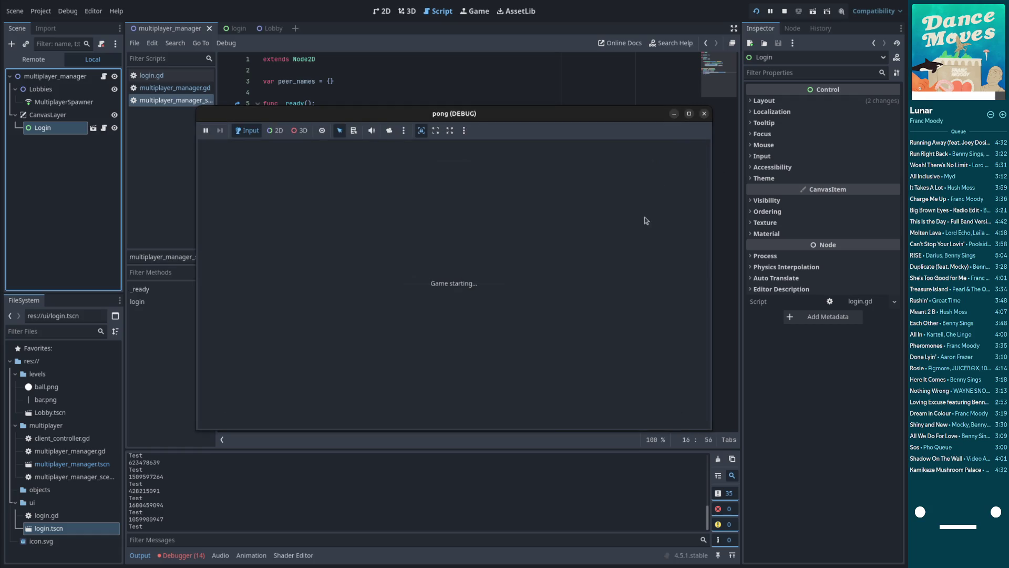
left_click(705, 114)
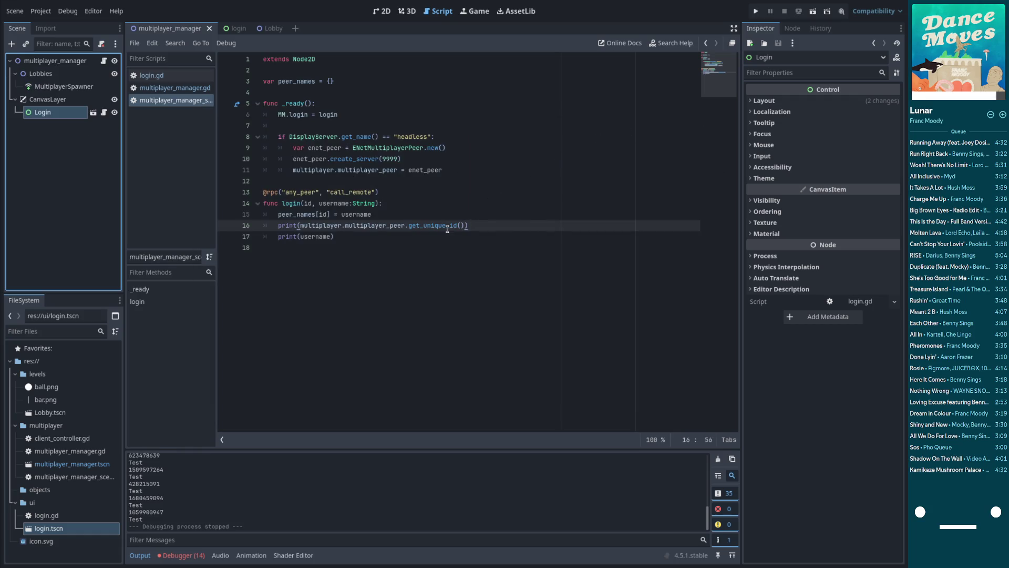
- Replace the unique-id and username prints in login() with print(id) and relaunch with F5
mouse_move(449, 226)
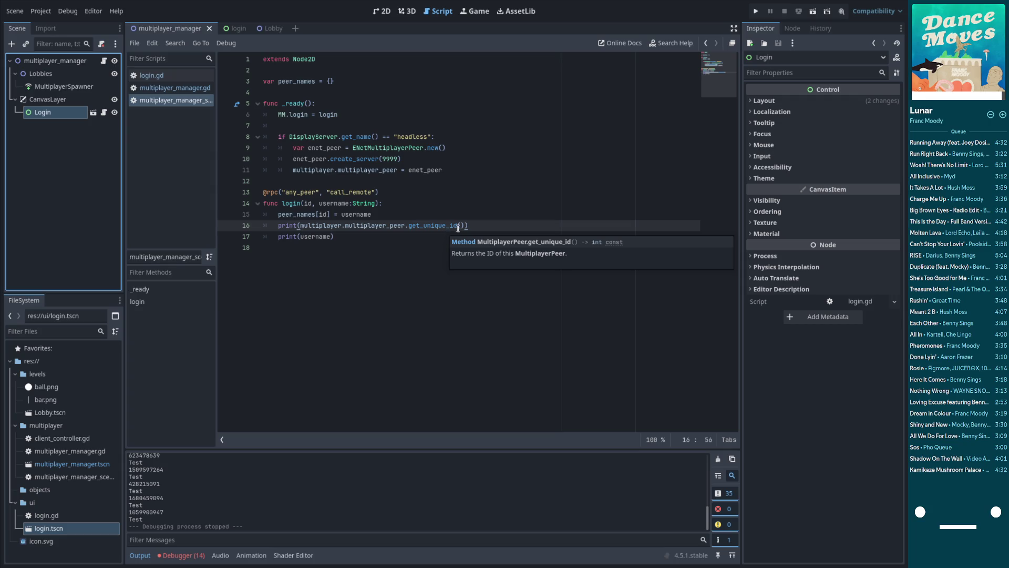
left_click(480, 225)
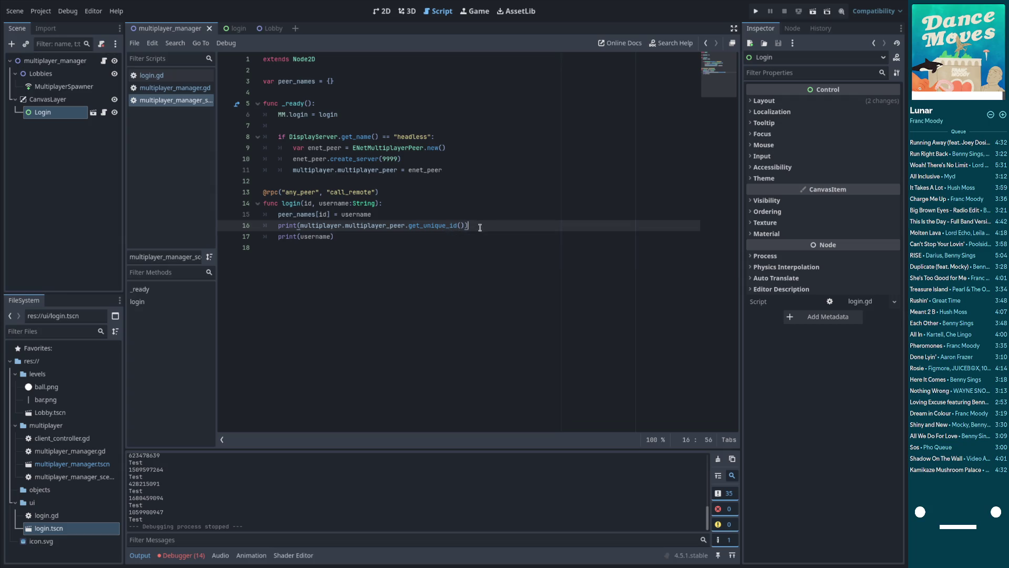
key("ctrl+shift+k")
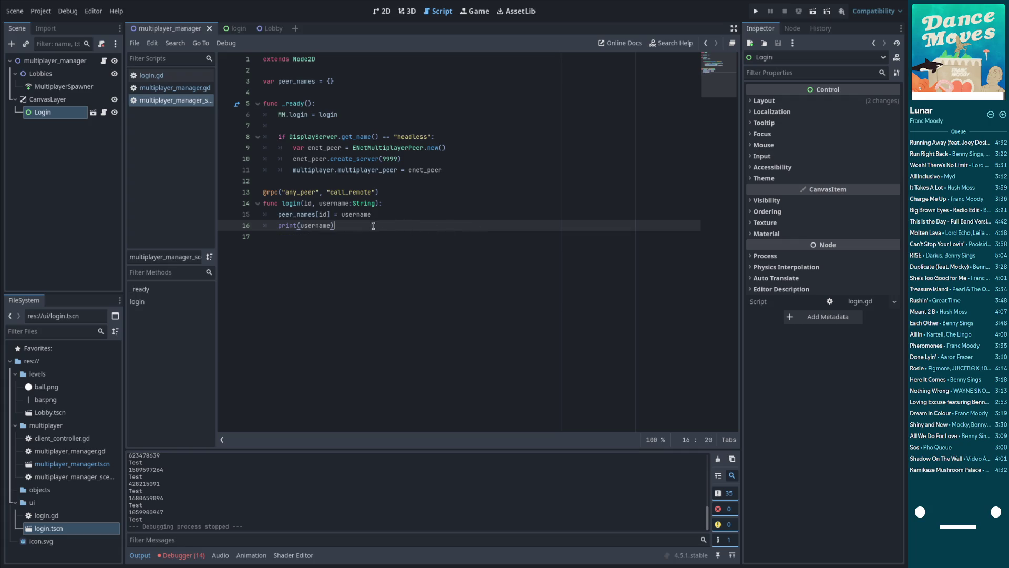
key("ctrl+shift+k")
key("Tab")
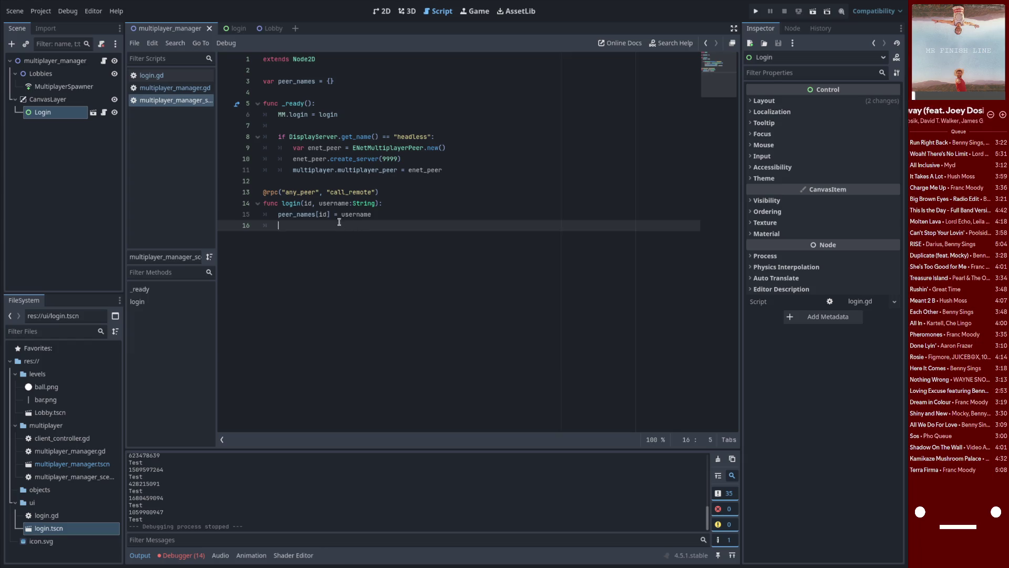
mouse_move(322, 215)
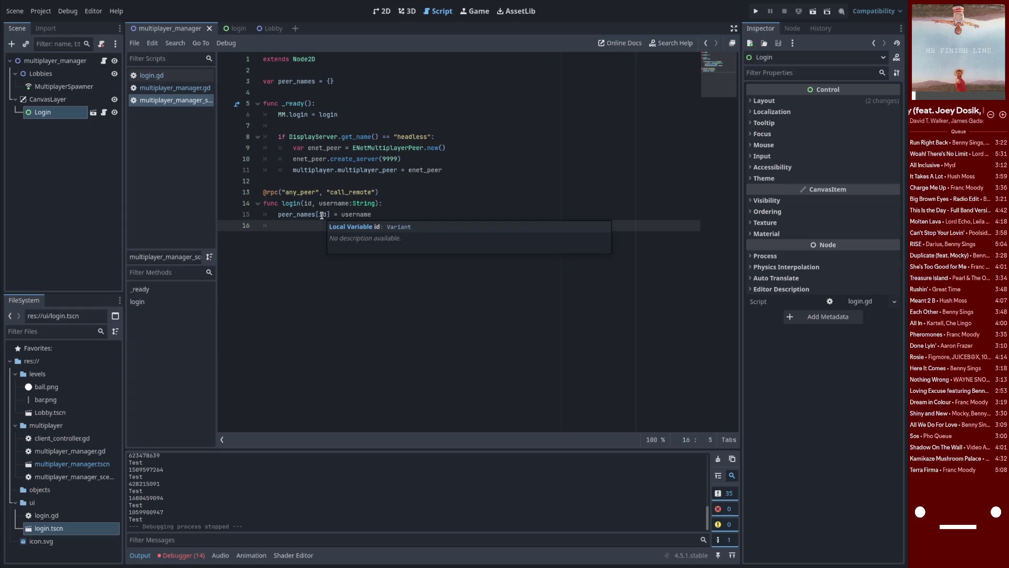
type("print(id)")
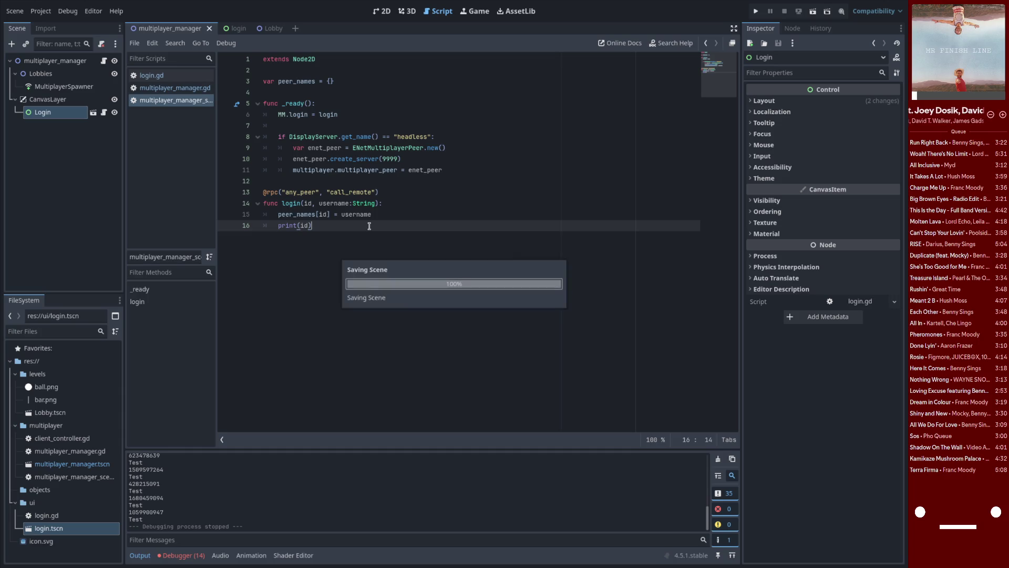
key("F5")
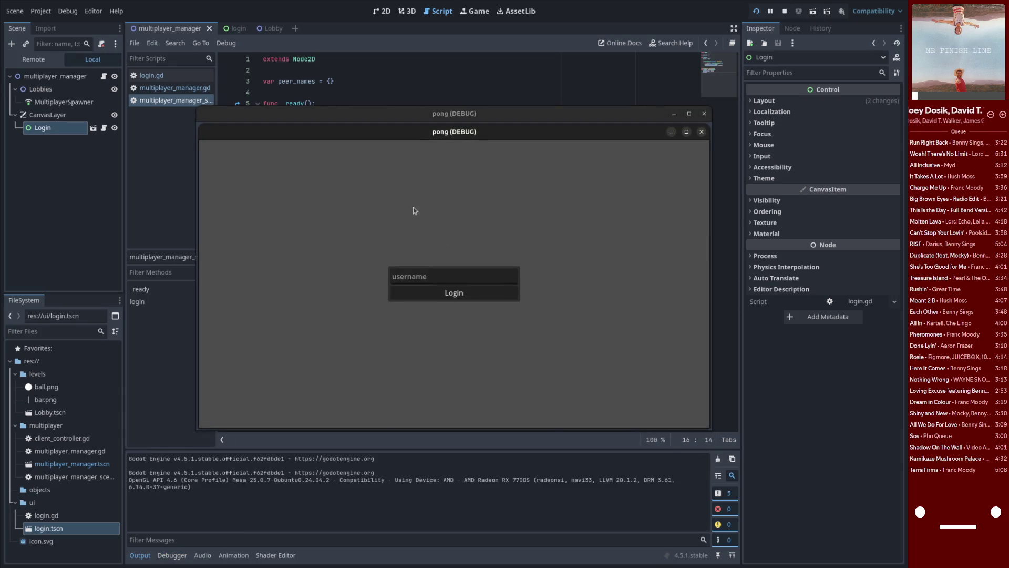
- Log in as 'test' six times to print peer ids, stop the game, and select enet_peer on line 11
left_click(431, 278)
type("test")
left_click(429, 294)
left_click(428, 295)
left_click(431, 295)
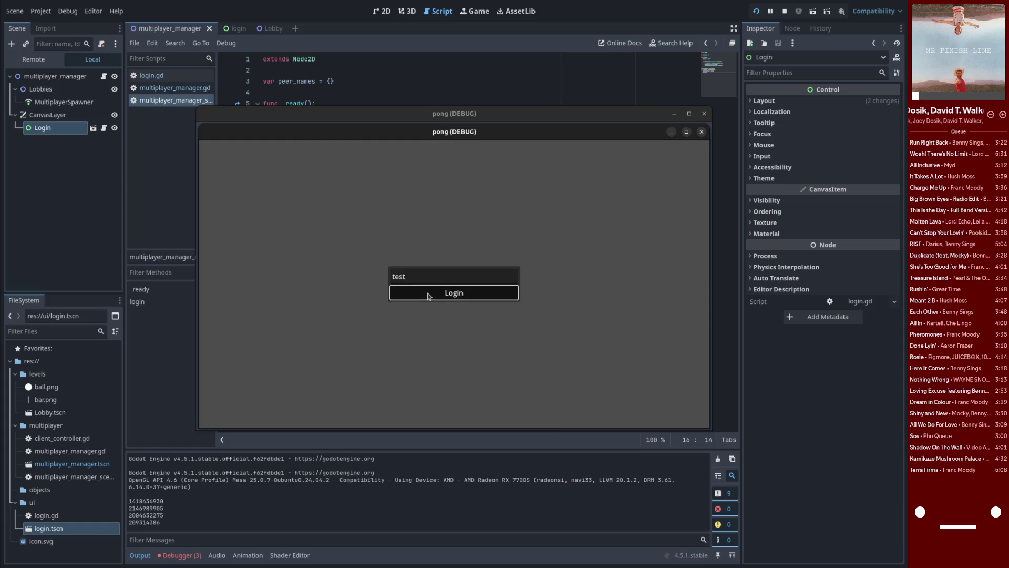
left_click(447, 292)
left_click(448, 292)
left_click(449, 292)
left_click(701, 132)
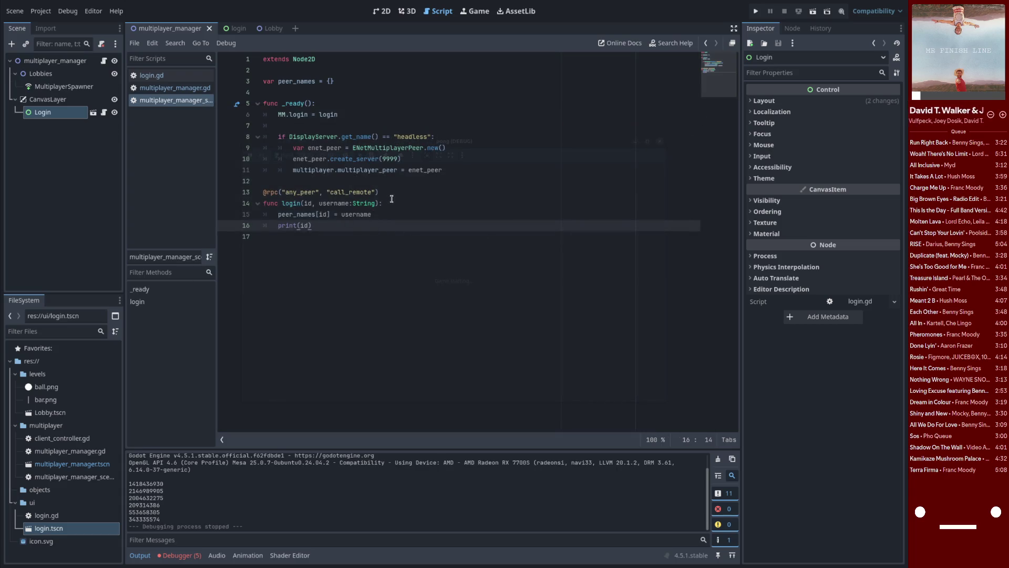
double_click(426, 169)
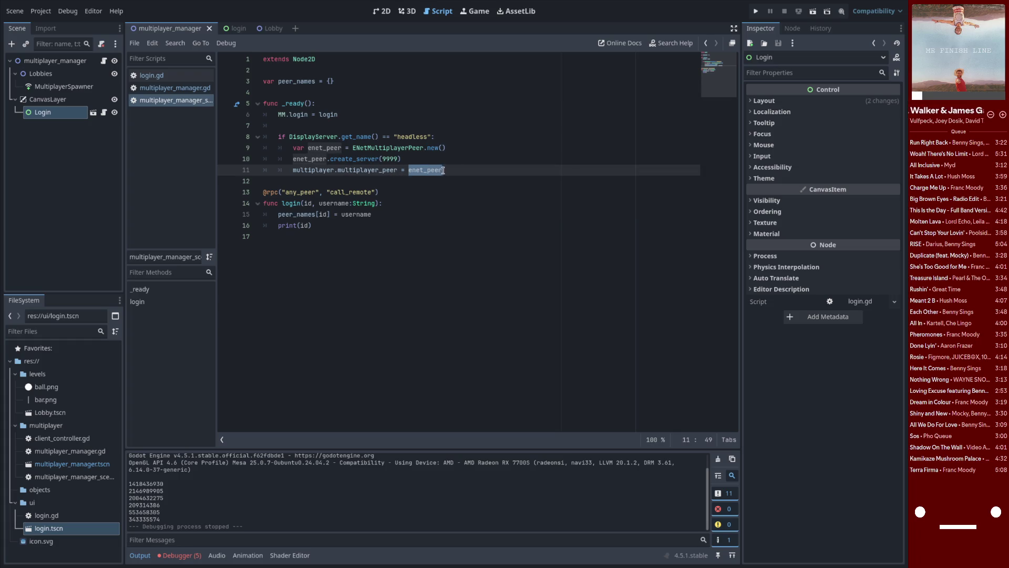
- Open login.gd and clear the first argument of MM.login.call on line 10
left_click(238, 29)
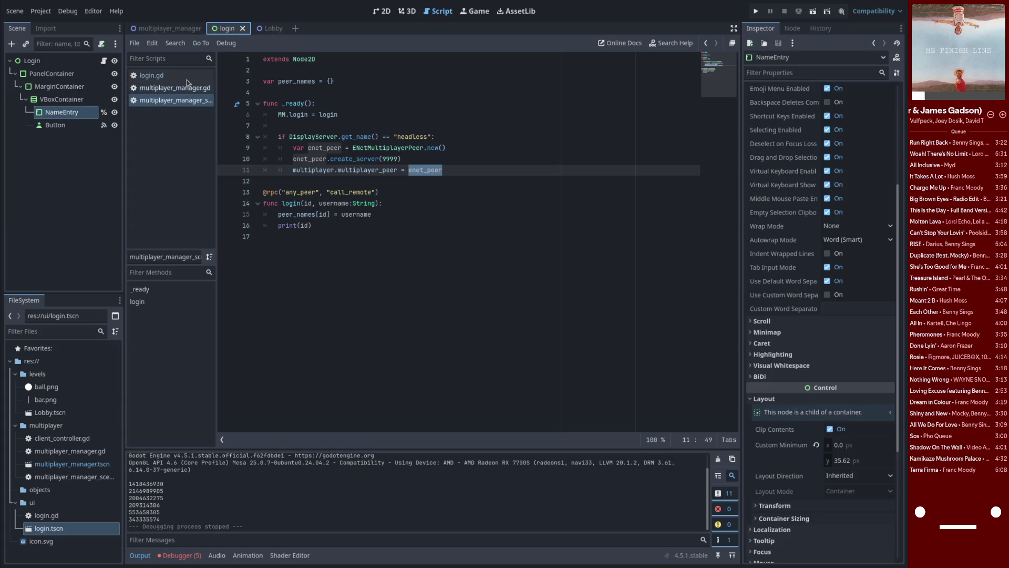
left_click(143, 75)
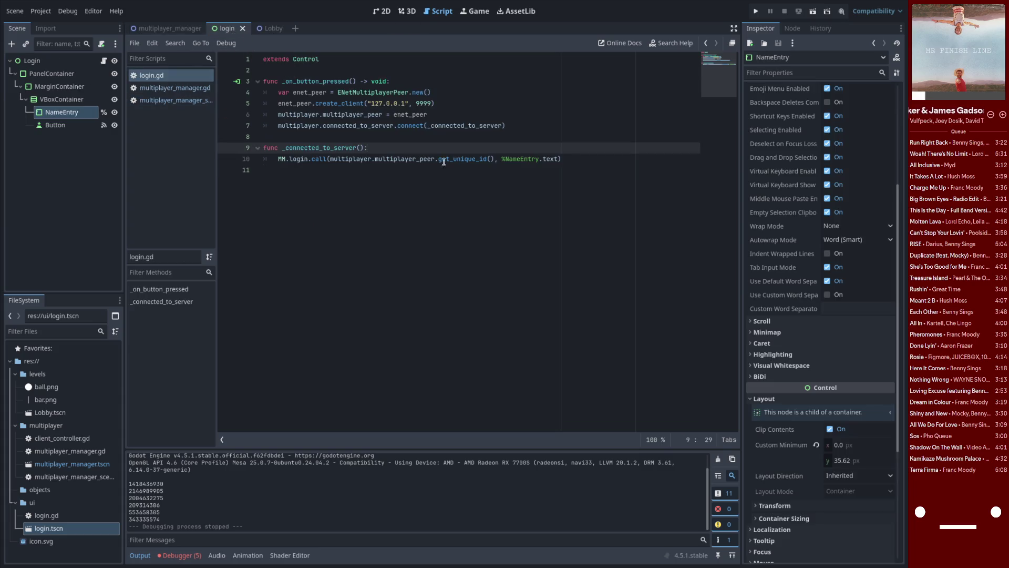
double_click(462, 159)
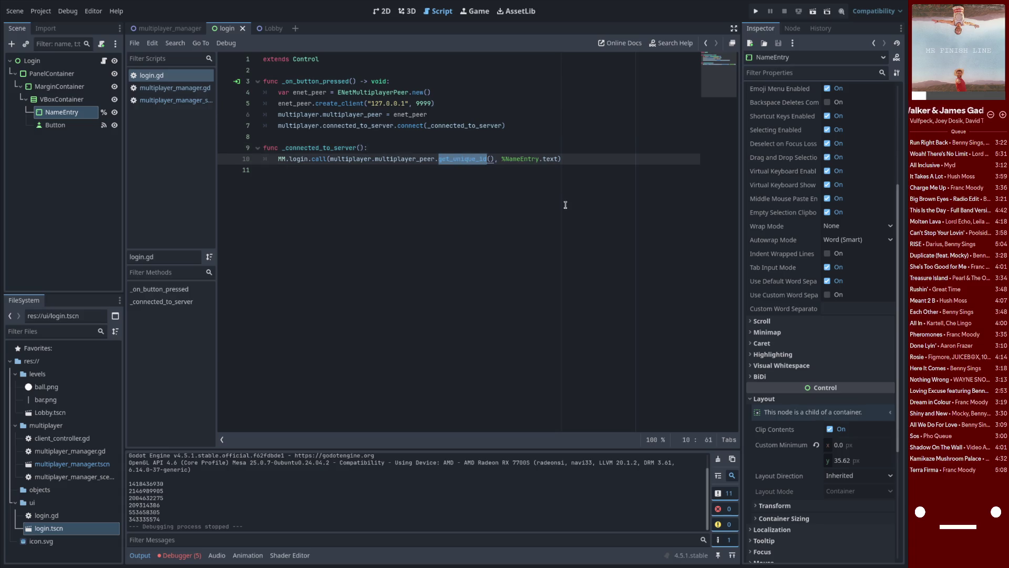
key("BackSpace")
key("ctrl+BackSpace")
key("ctrl+BackSpace")
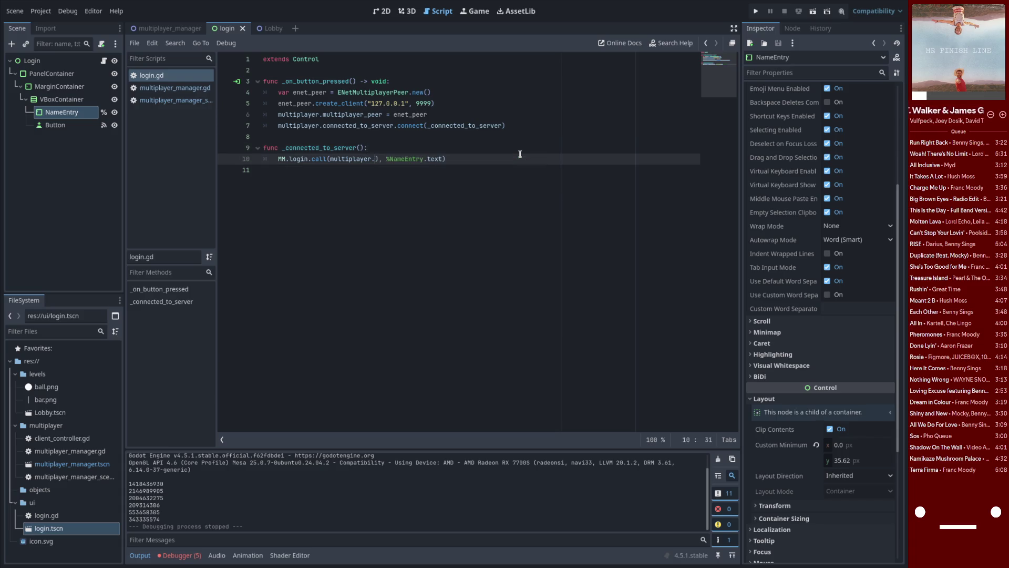
key("ctrl+BackSpace")
key("ctrl+BackSpace")
key("Escape")
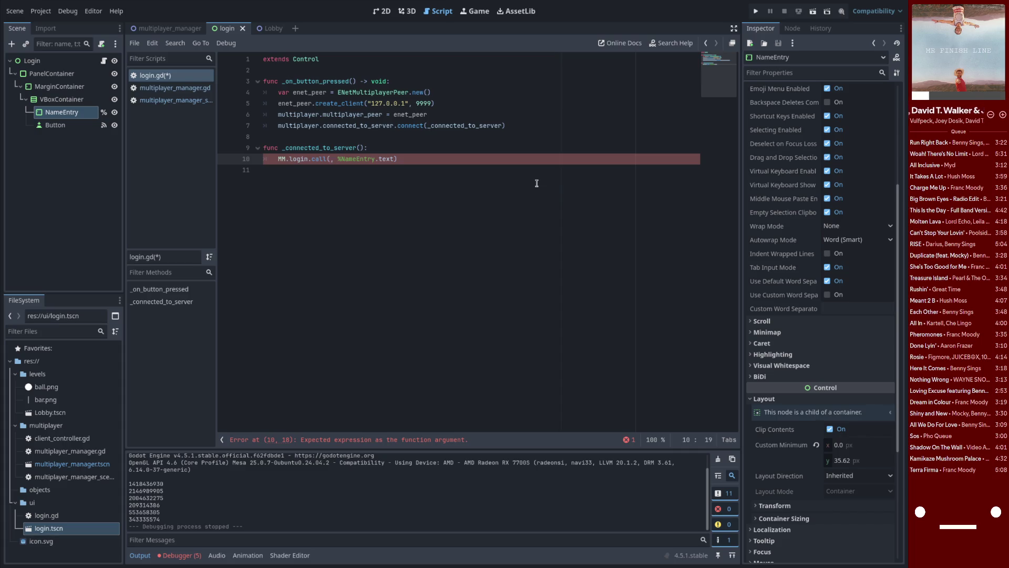
- Fill in the first argument as multiplayer.multiplayer_peer using autocomplete
type("peer")
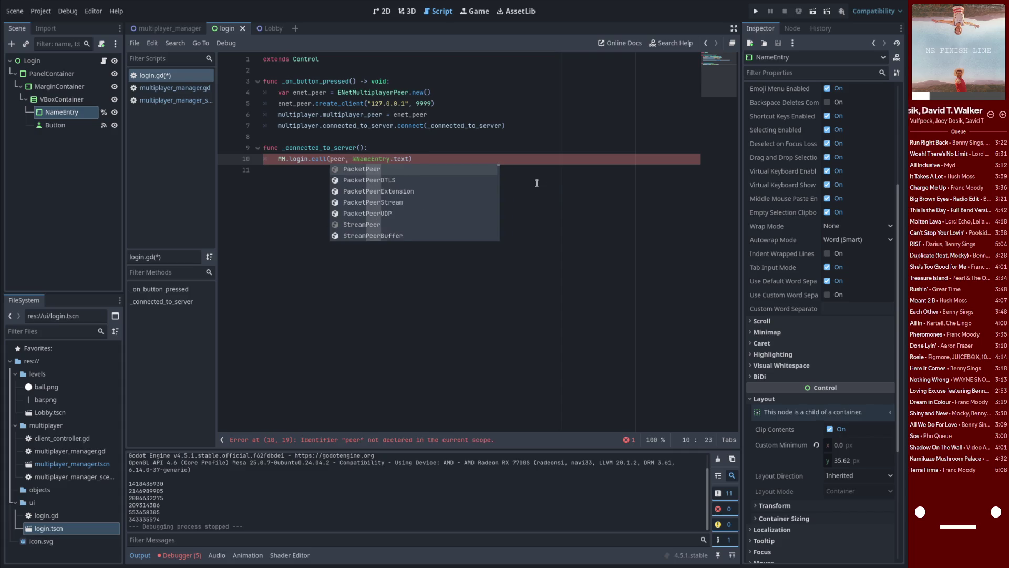
key("ctrl+BackSpace")
type("get_peer")
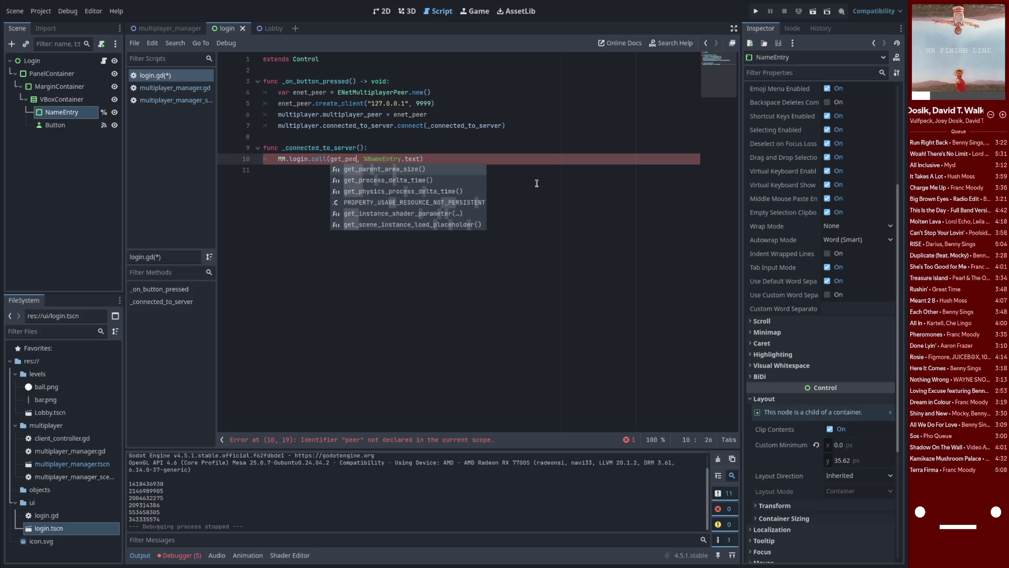
key("ctrl+BackSpace")
type("multiplaye")
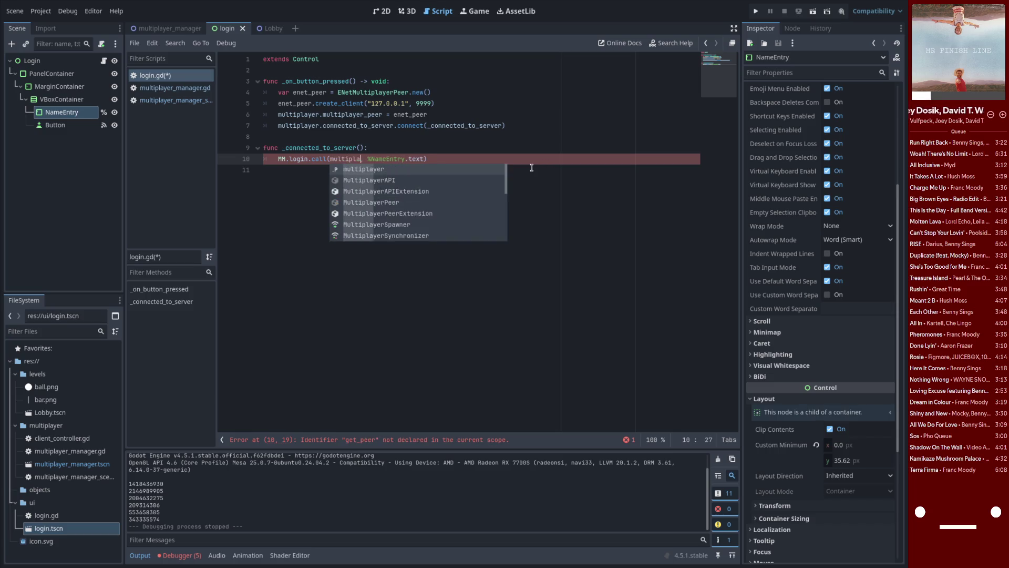
type("r.pe")
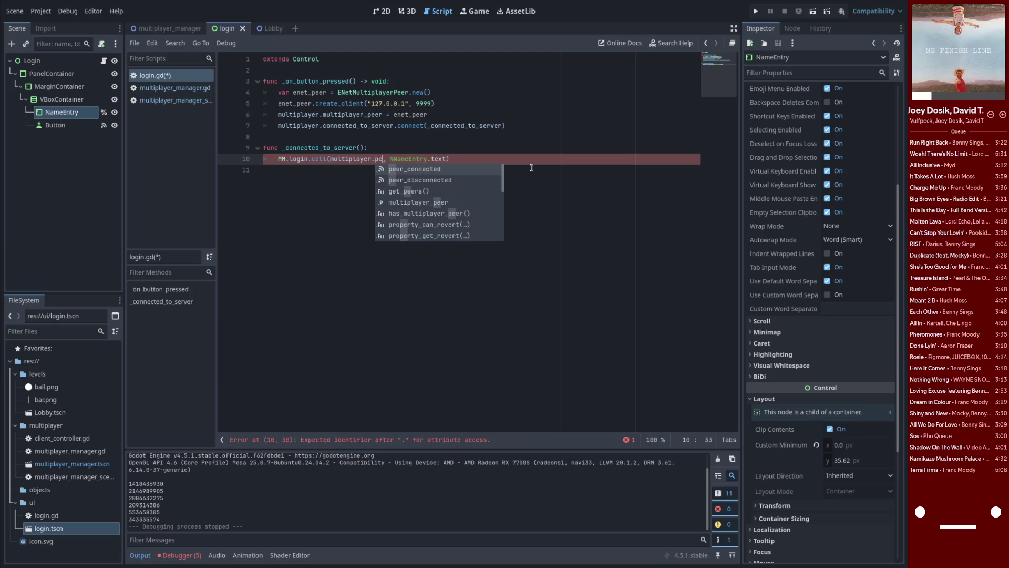
type("er")
key("Down")
key("Down")
key("Down")
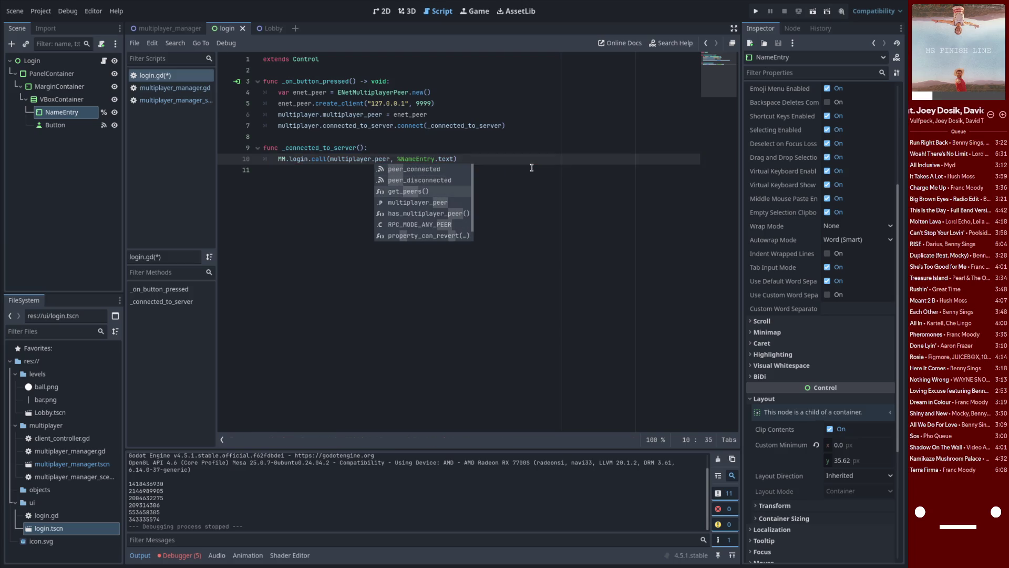
key("Down")
key("Down")
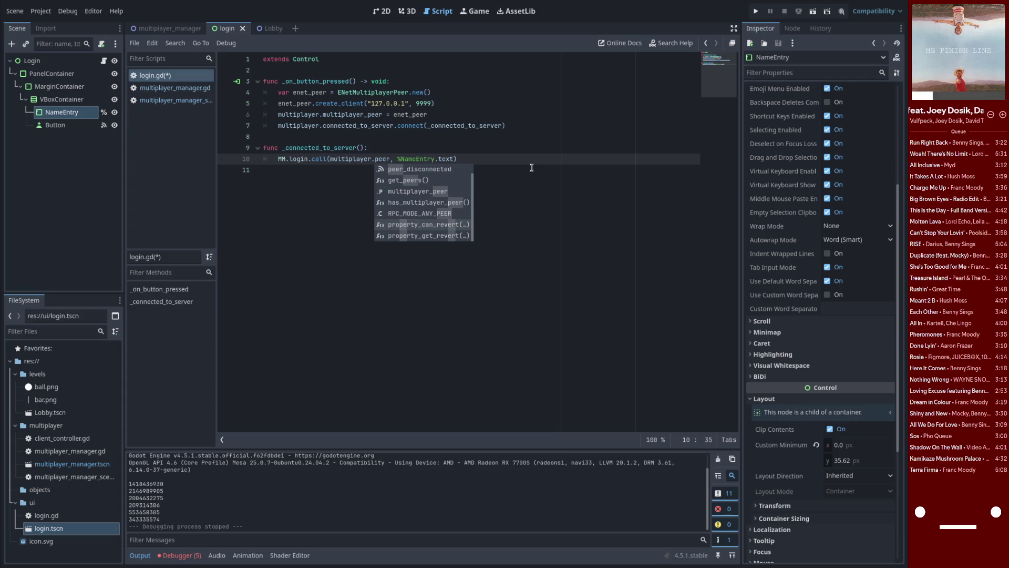
key("Up")
key("Up")
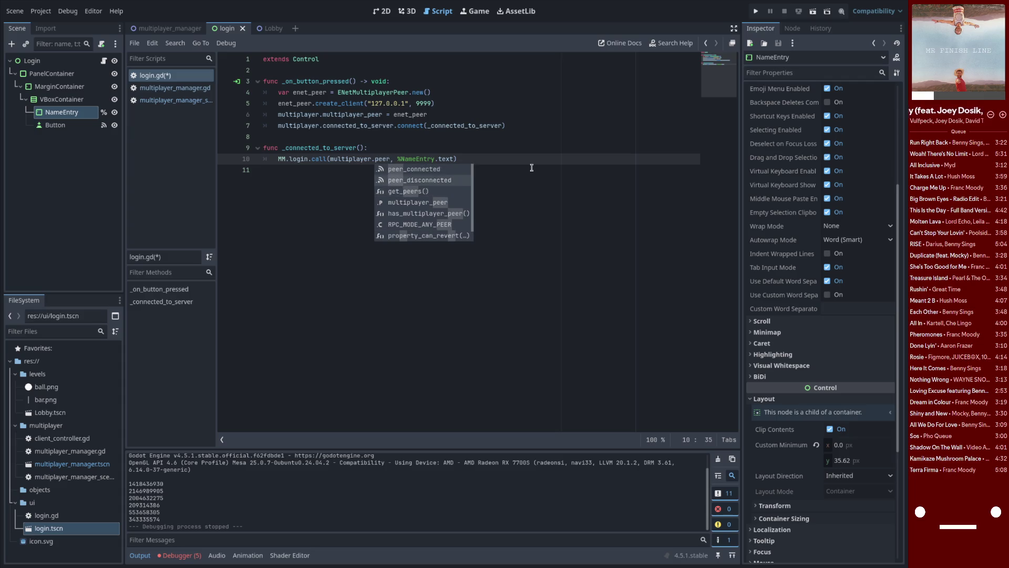
key("Down")
key("Down")
key("Up")
key("Up")
key("Up")
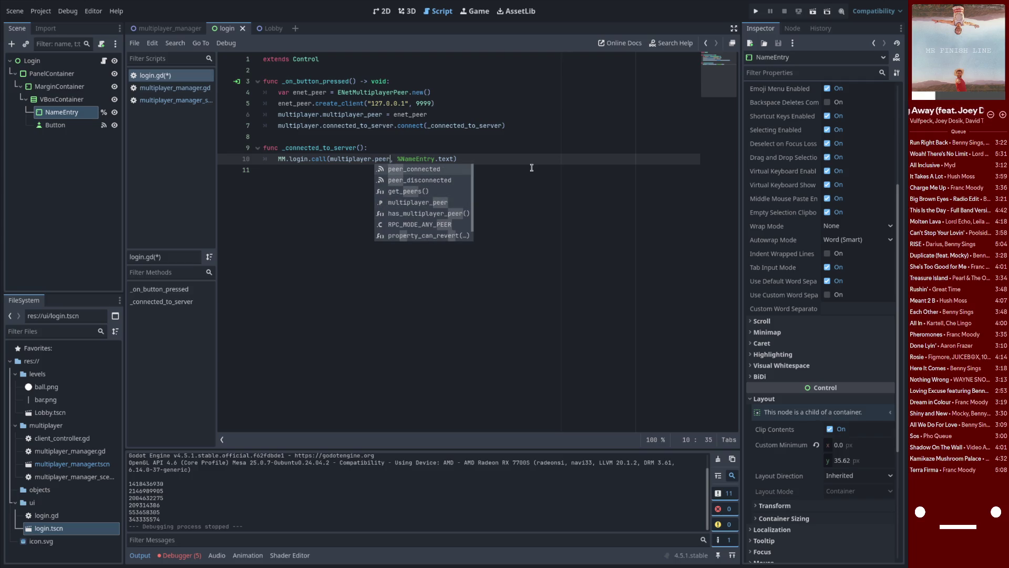
key("Down")
key("Down")
key("Down")
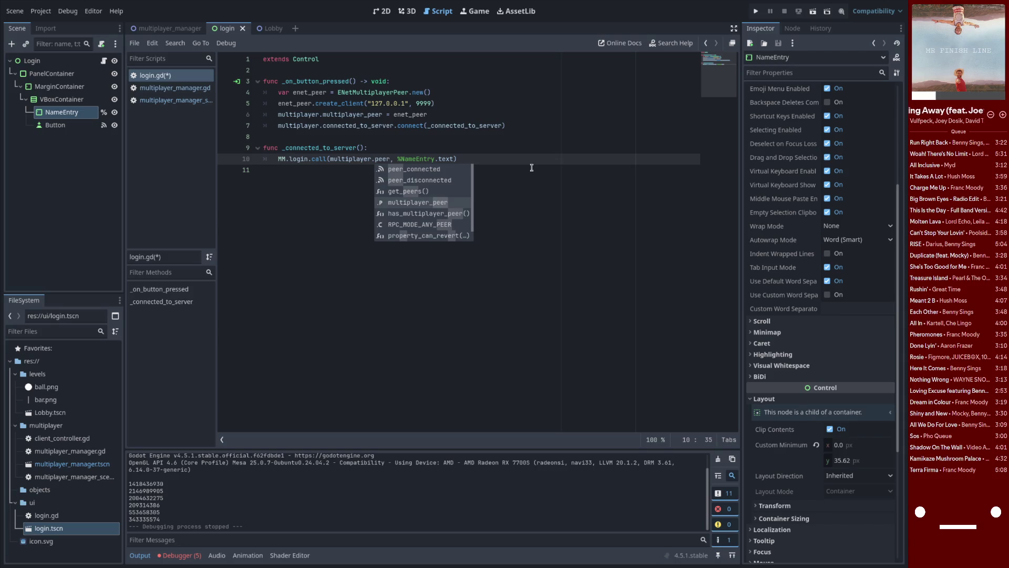
key("Return")
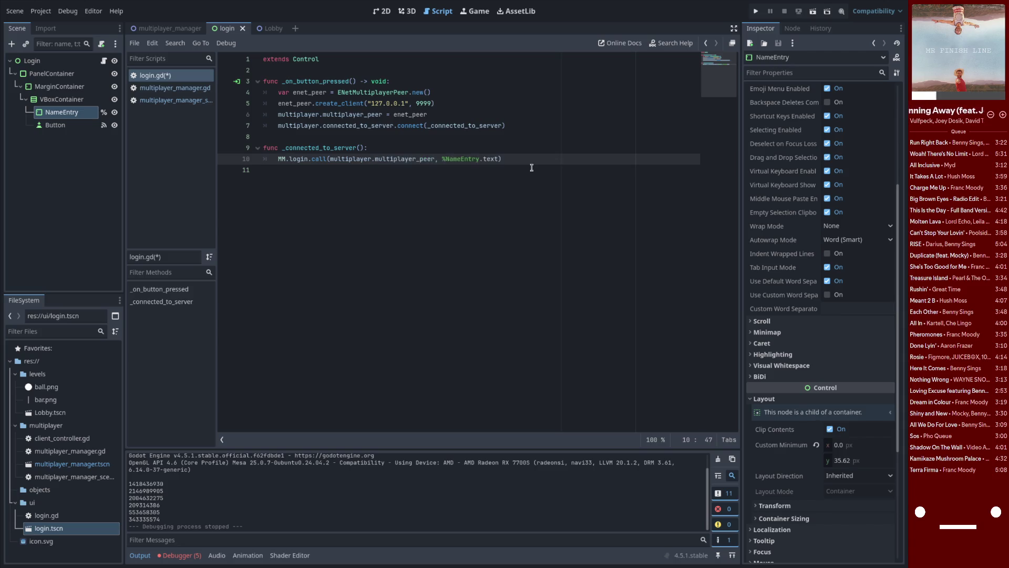
- Type .id after multiplayer_peer and browse the peer's suggested members
type(".")
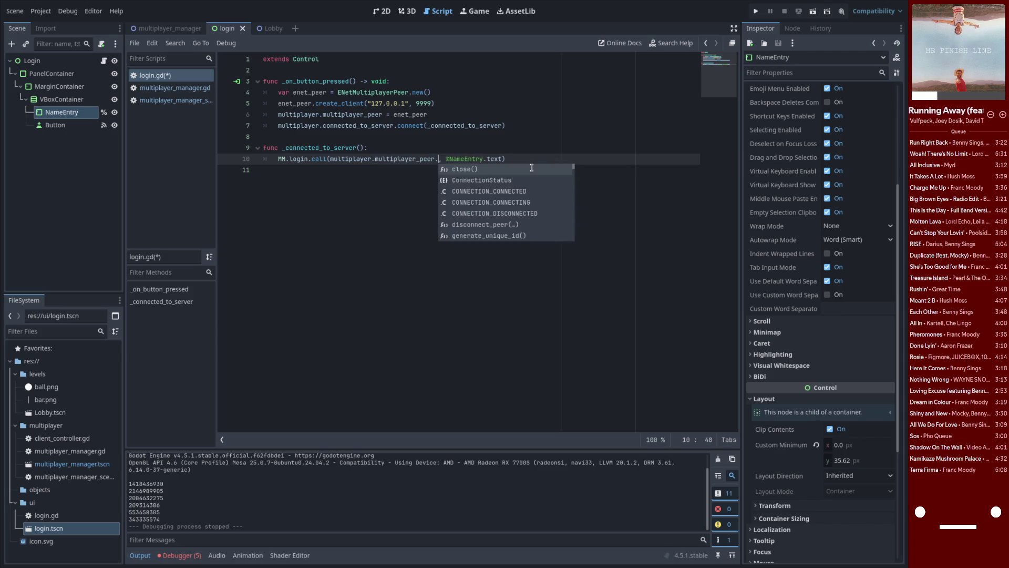
type("id")
key("Down")
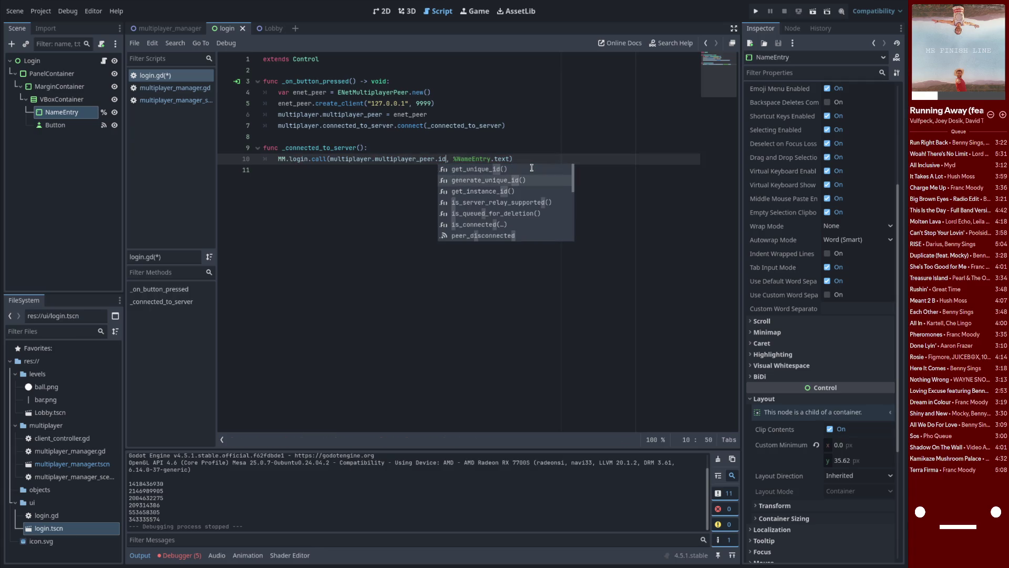
key("Down")
key("Down")
key("Down")
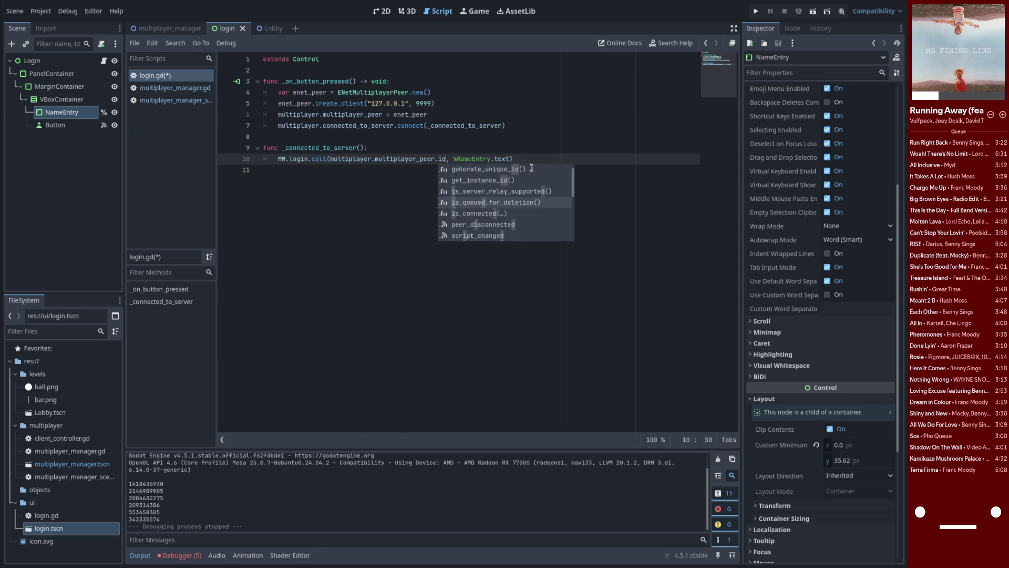
key("Down")
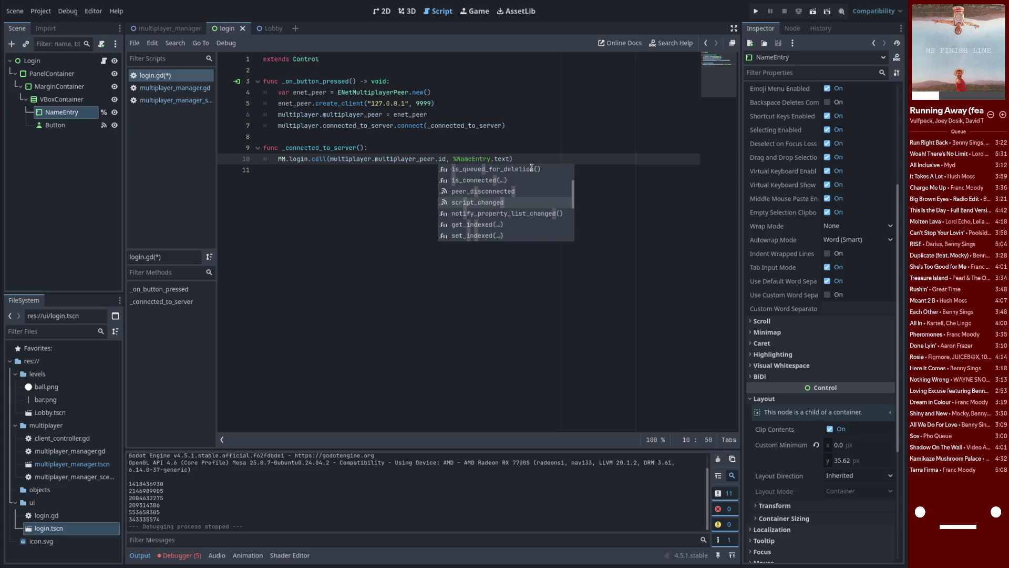
key("Down")
key("Down")
key("Down")
key("Down")
scroll(532, 168, "up", 8)
scroll(531, 168, "up", 3)
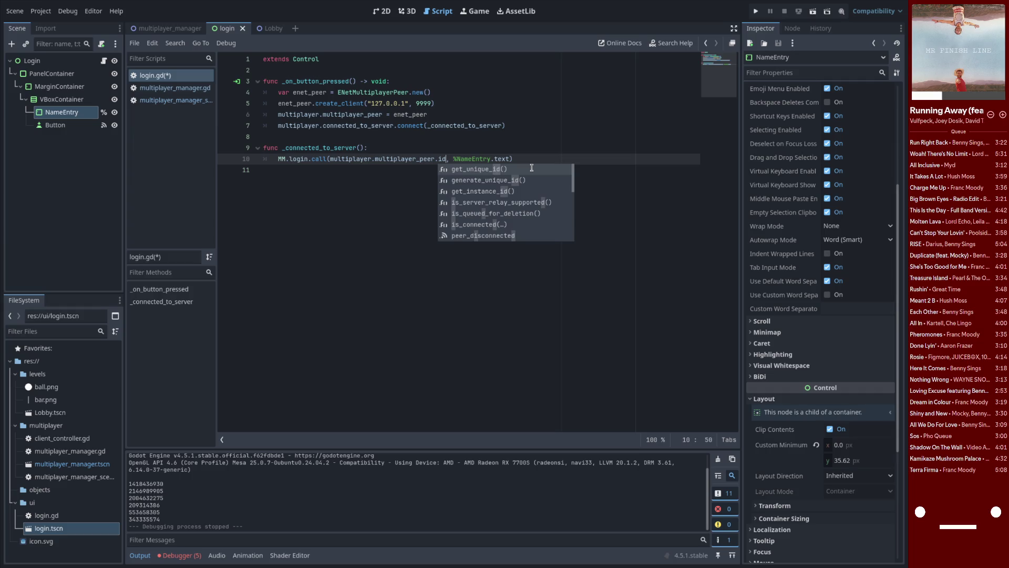
scroll(532, 167, "down", 2)
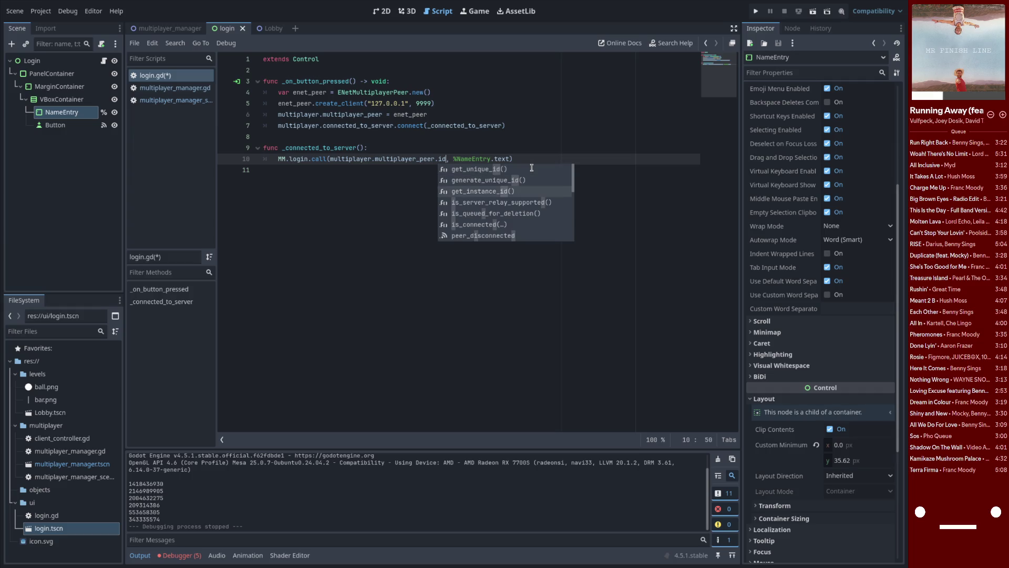
scroll(532, 167, "up", 2)
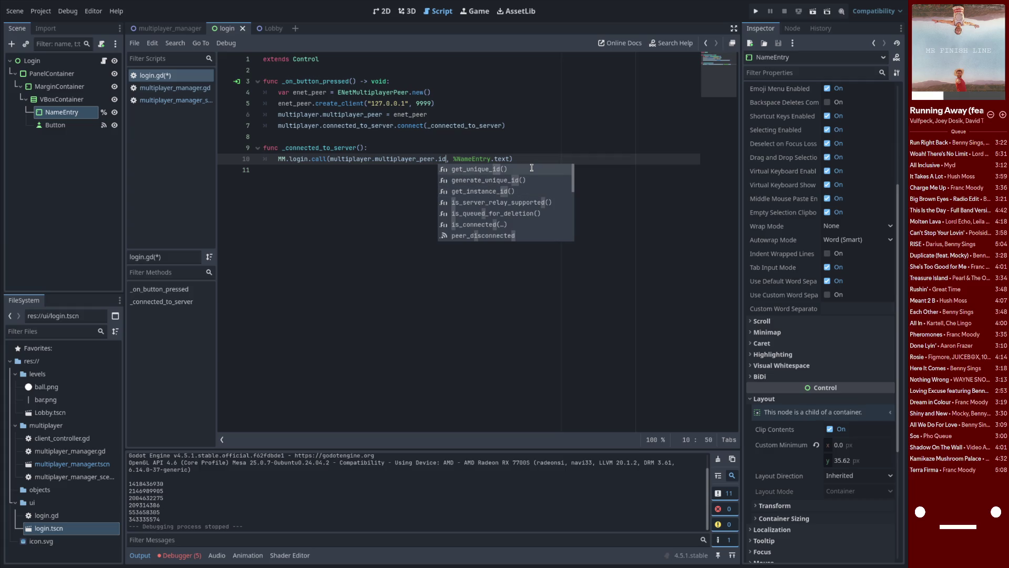
scroll(531, 167, "down", 1)
scroll(531, 167, "down", 1)
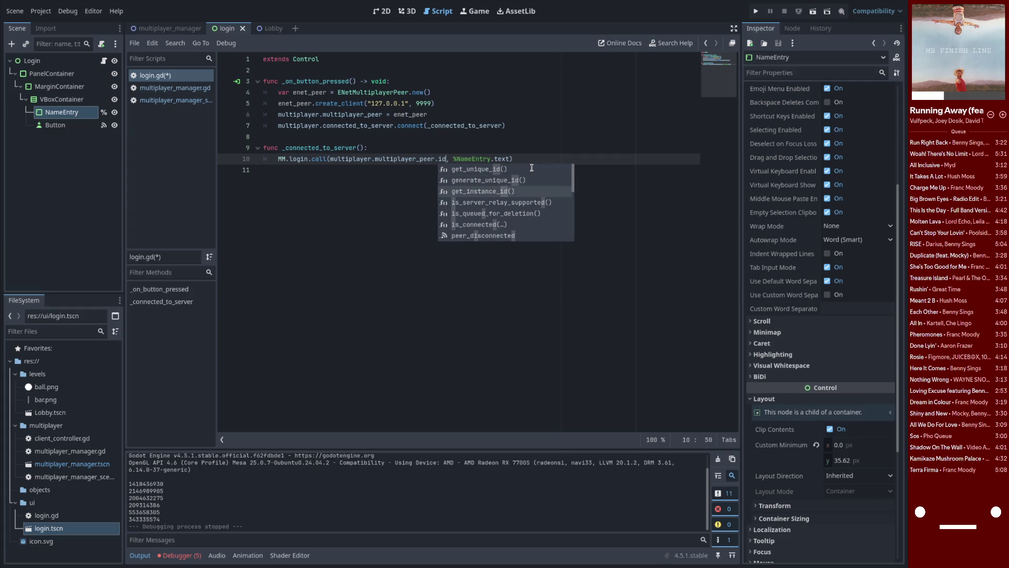
scroll(531, 167, "up", 3)
scroll(531, 168, "down", 1)
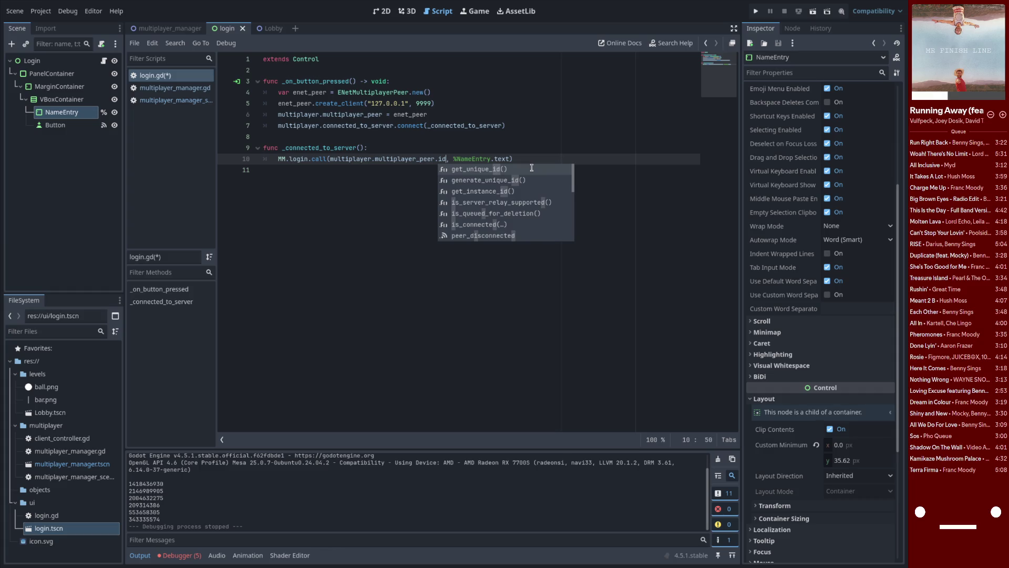
- Complete the argument as multiplayer_peer.get_unique_id() and save login.gd
key("BackSpace")
key("BackSpace")
type("get")
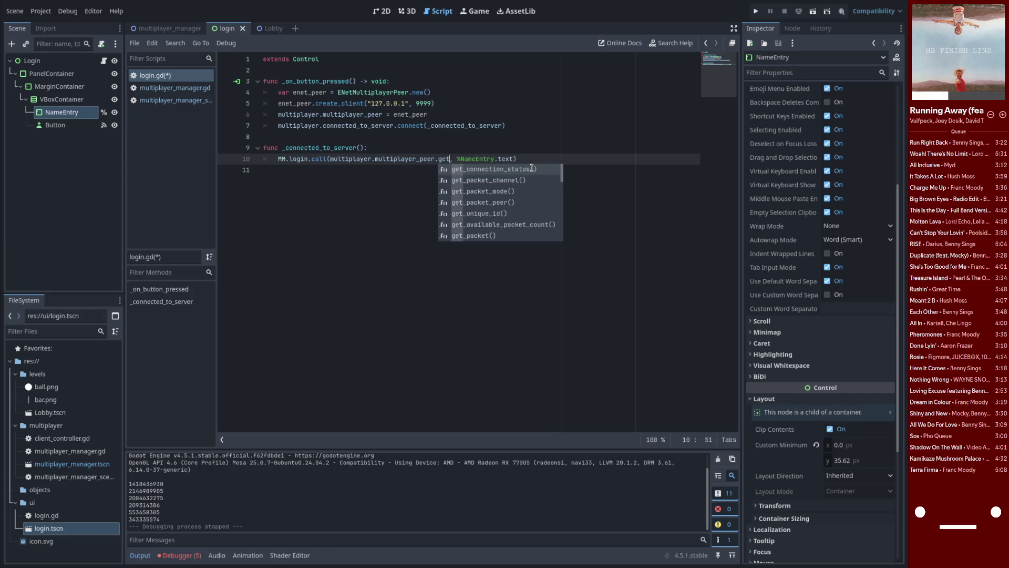
type("_uni")
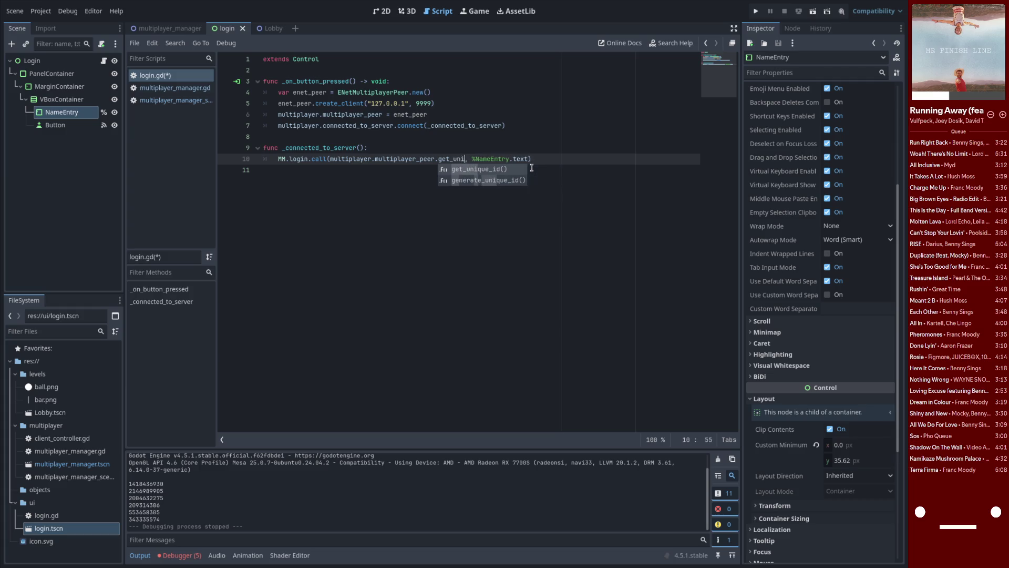
key("Return")
key("Up")
key("Up")
key("Up")
key("ctrl+s")
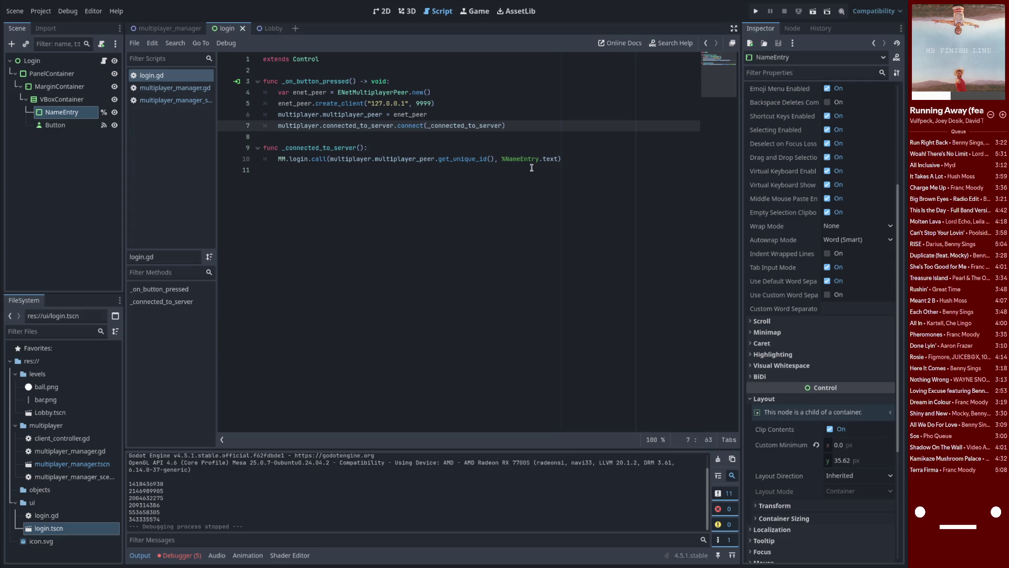
key("Up")
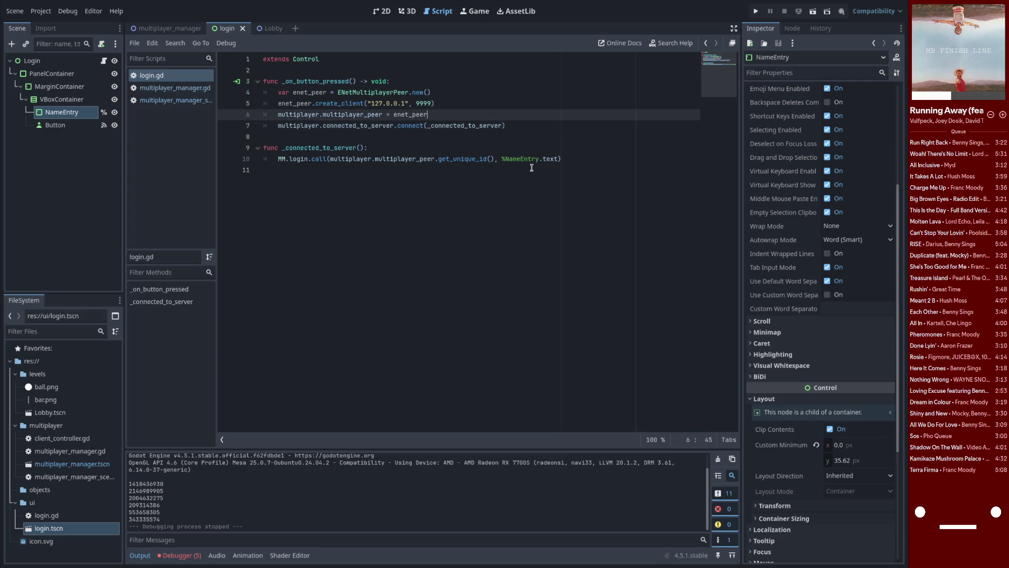
- Add a new line 4 in _on_button_pressed reading 'if multiplayer', copied from line 7
key("Up")
key("Up")
key("Up")
key("Return")
type("if")
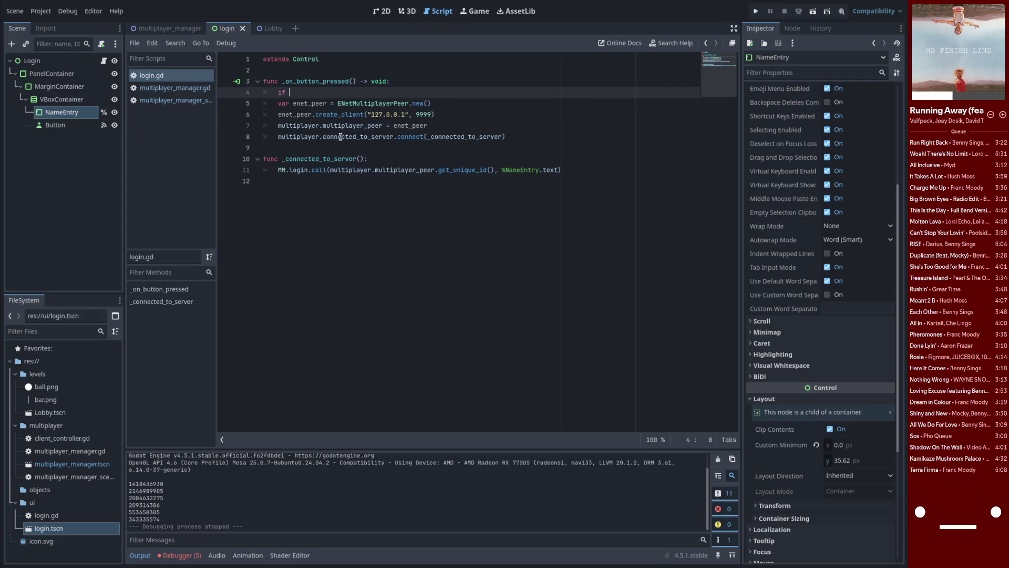
double_click(296, 126)
key("ctrl+c")
left_click(326, 93)
key("ctrl+v")
- Try .c and get_con members on multiplayer, then delete the get_remote_sender_id suggestion
type(".")
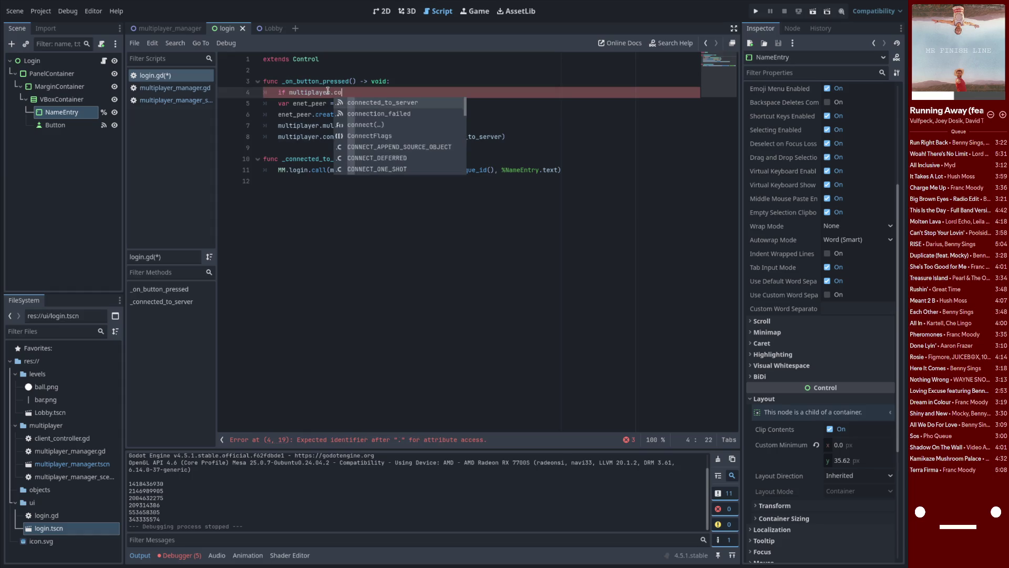
type("c")
key("BackSpace")
type("get_con")
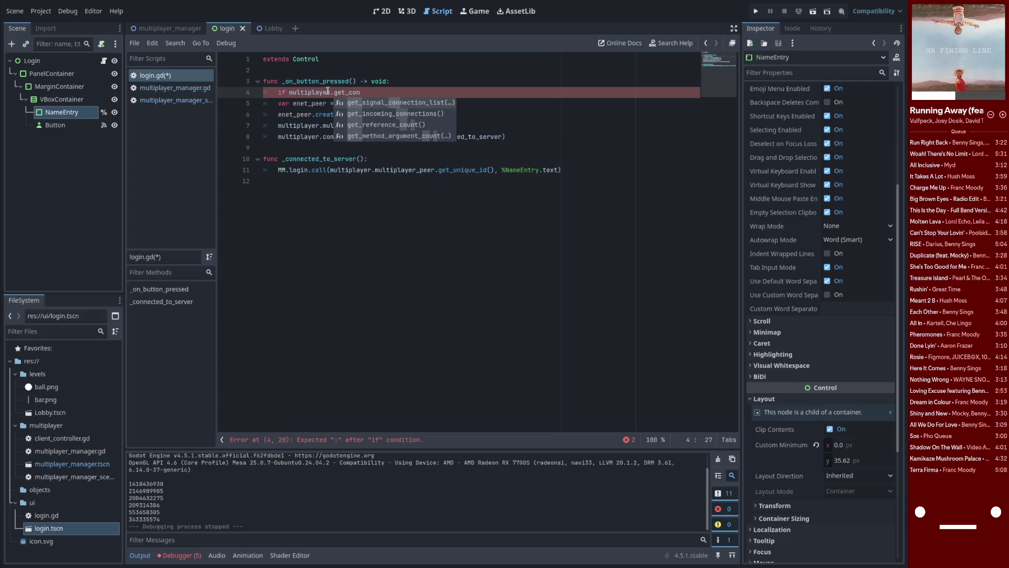
key("BackSpace")
key("BackSpace")
key("BackSpace")
key("Down")
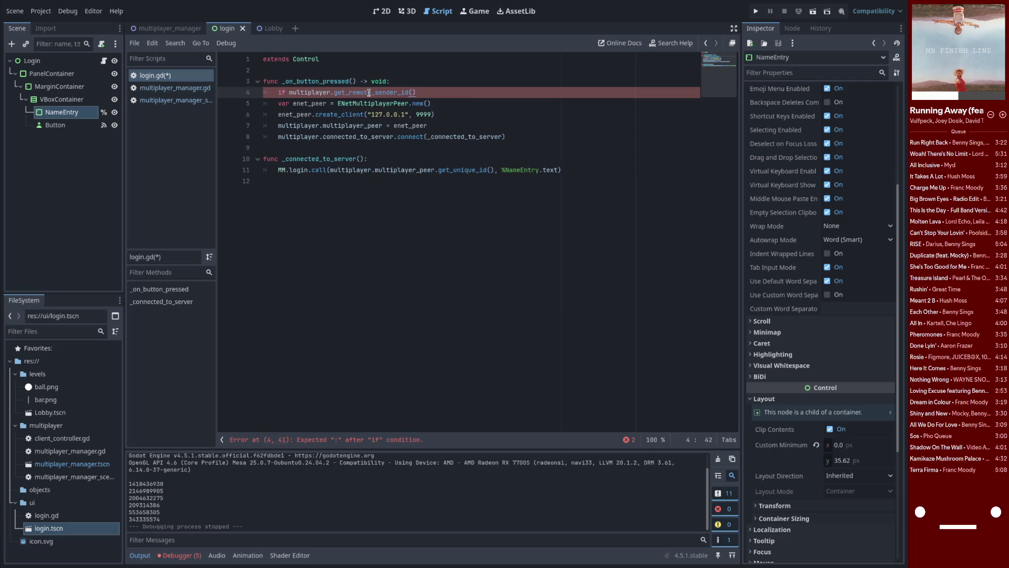
mouse_move(369, 92)
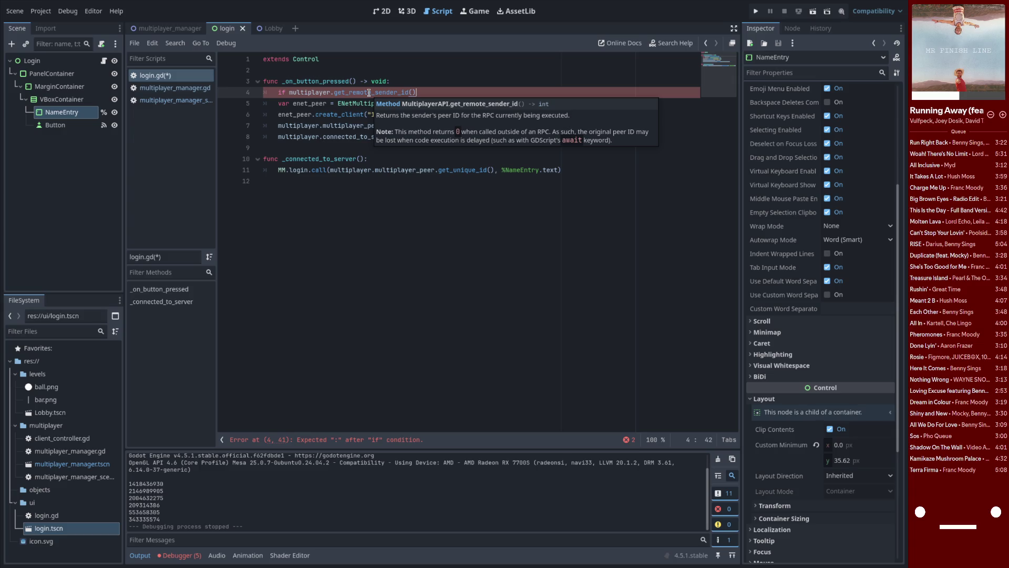
key("ctrl+shift+Left")
key("ctrl+shift+Left")
key("BackSpace")
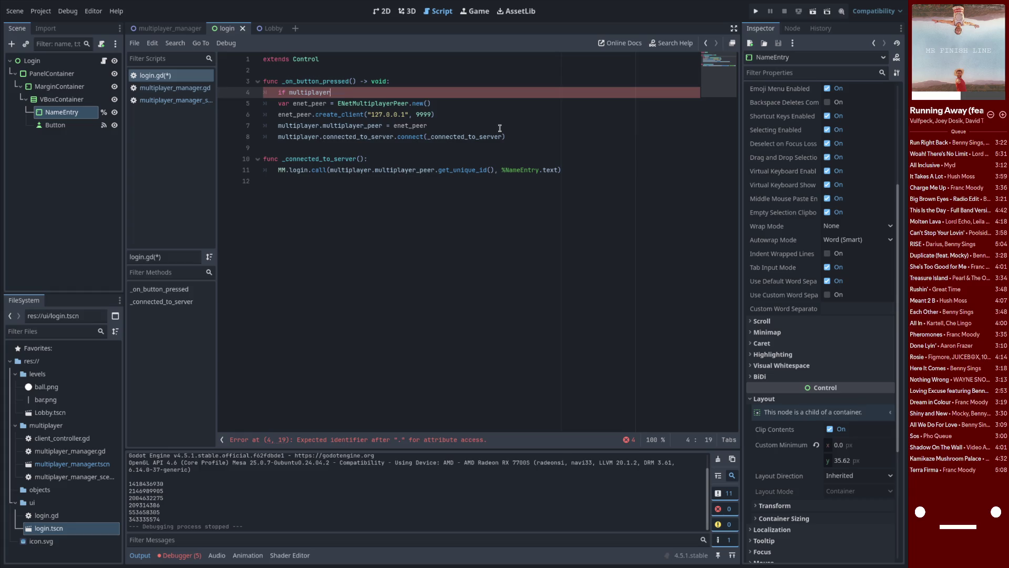
- Try .server, then insert and remove an is_connected() call on line 4
type(".server")
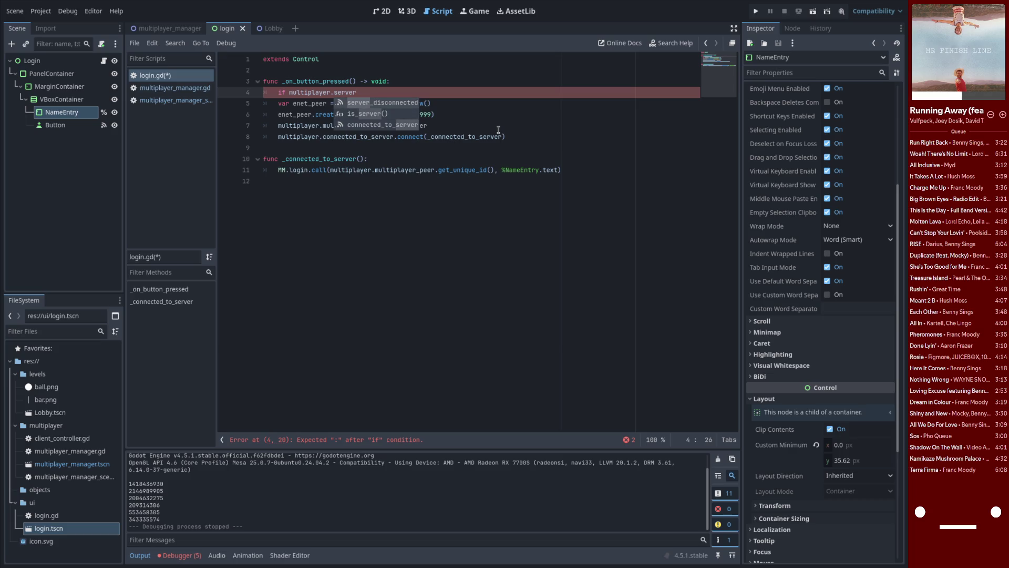
key("BackSpace")
key("BackSpace")
key("BackSpace")
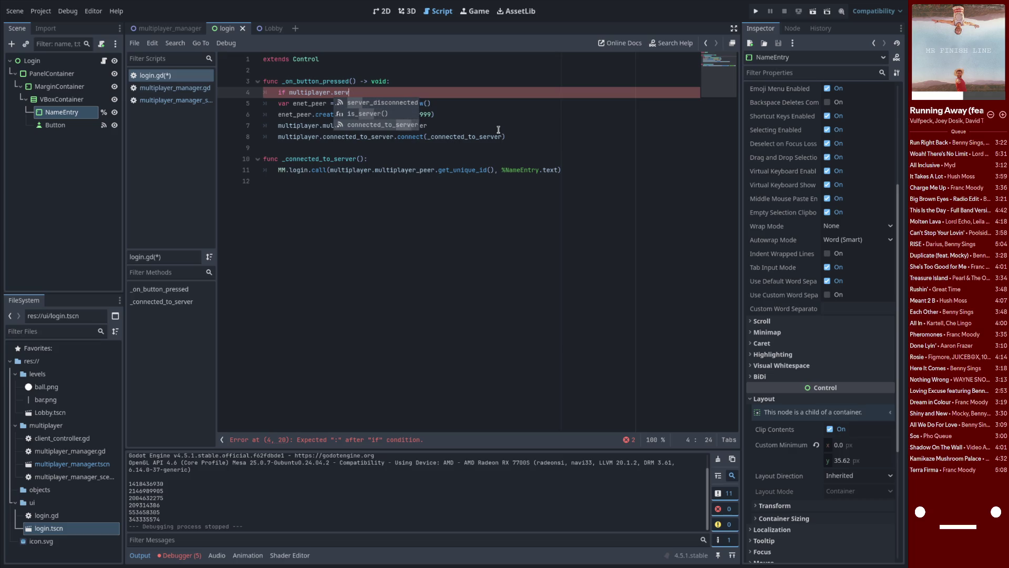
key("BackSpace")
type("is_")
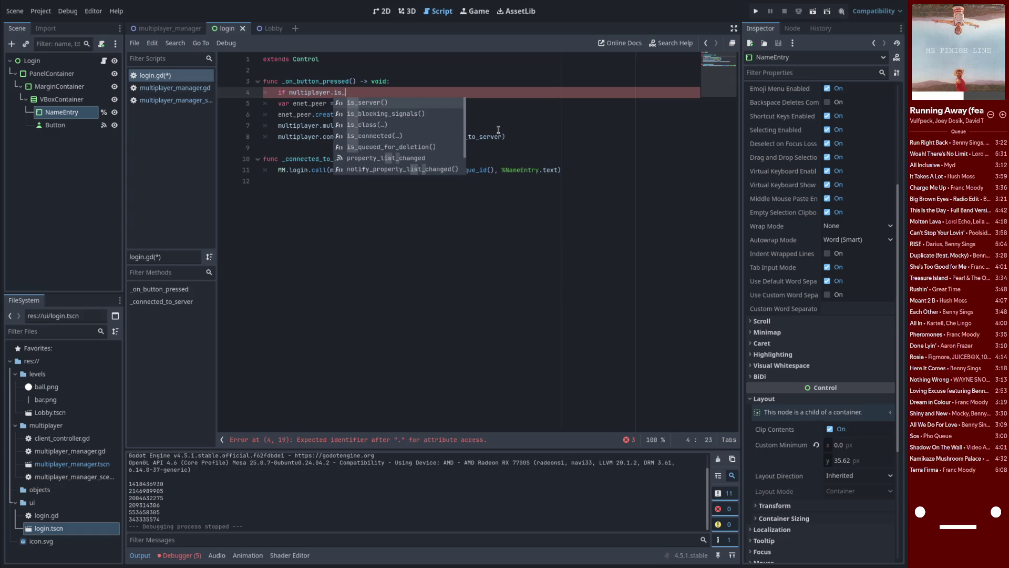
key("Down")
key("Down")
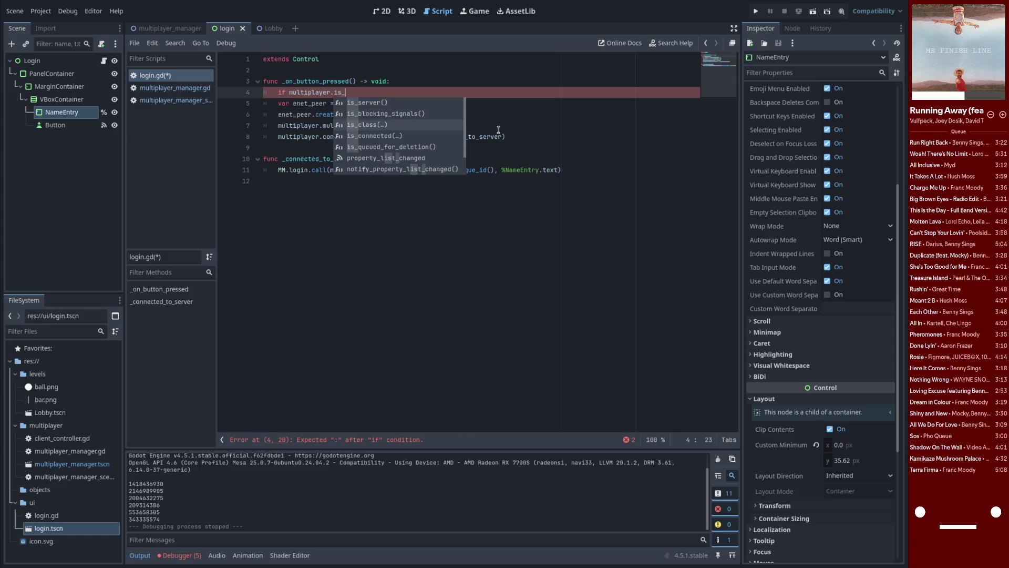
key("Down")
key("Return")
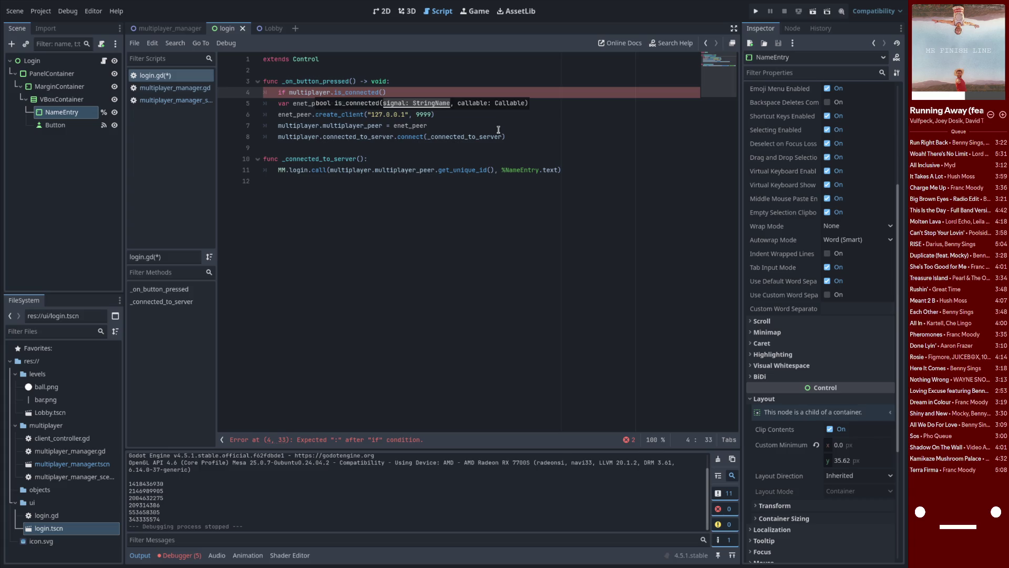
key("ctrl+BackSpace")
key("ctrl+BackSpace")
- Type 'is' after multiplayer. and browse the is_ completion list
type("is")
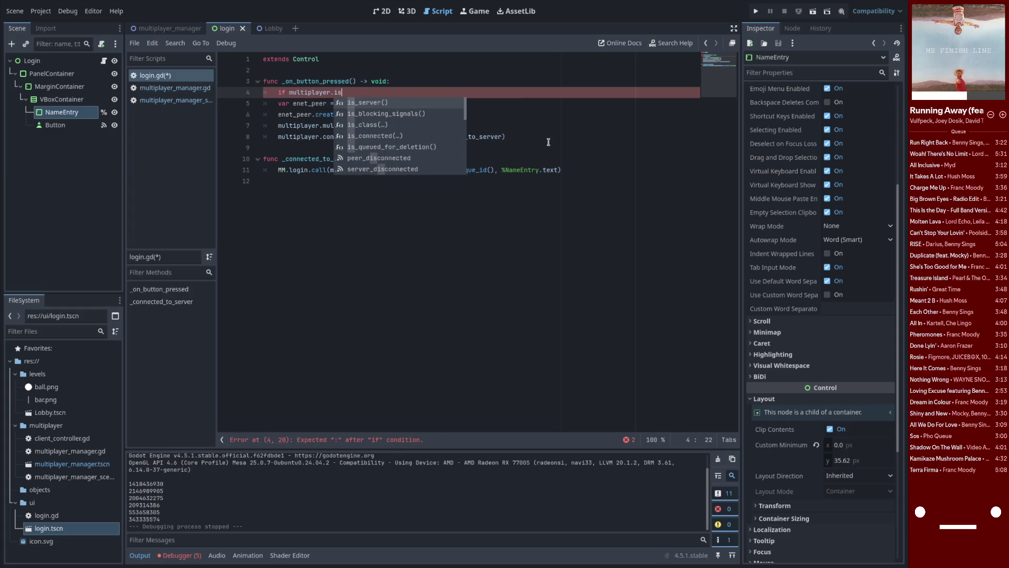
scroll(414, 155, "down", 5)
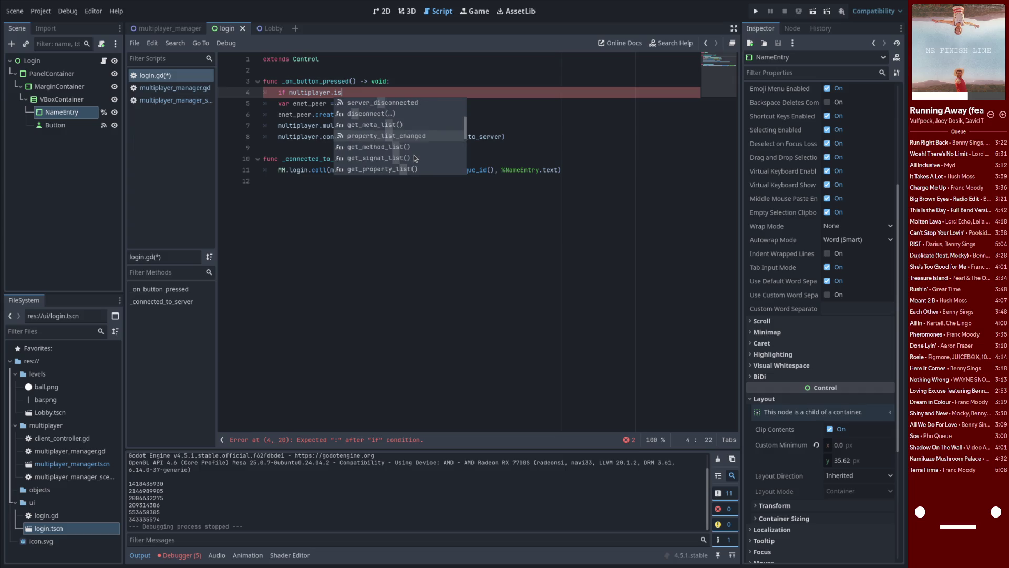
scroll(416, 144, "down", 5)
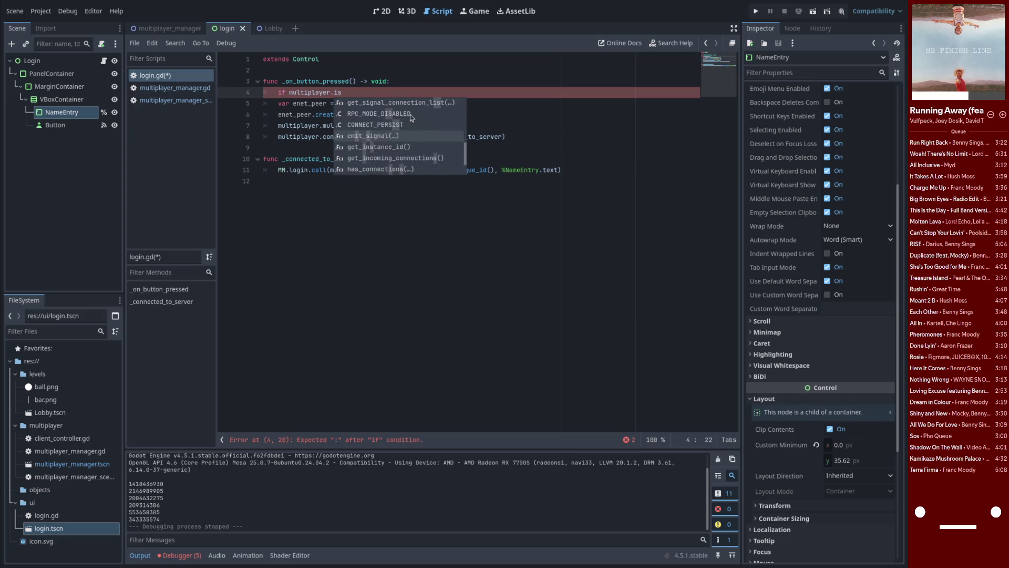
scroll(412, 118, "down", 1)
scroll(405, 136, "down", 1)
scroll(405, 136, "down", 1)
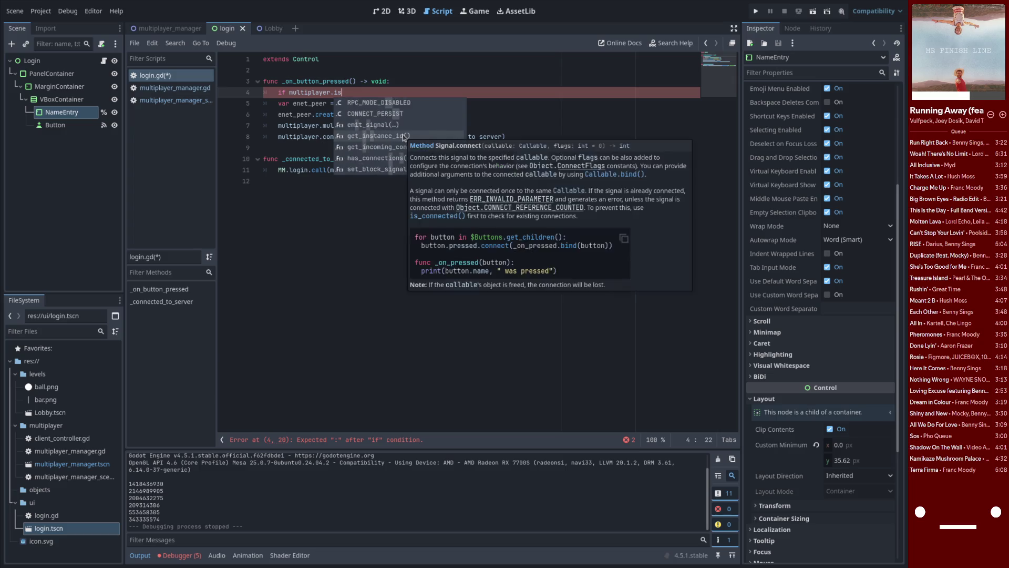
scroll(421, 137, "up", 5)
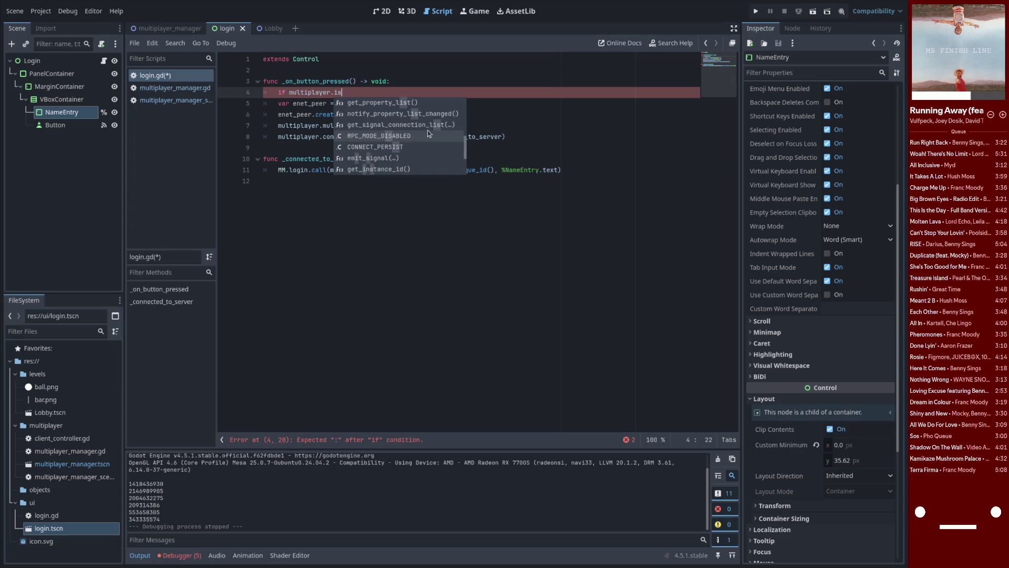
scroll(420, 152, "up", 1)
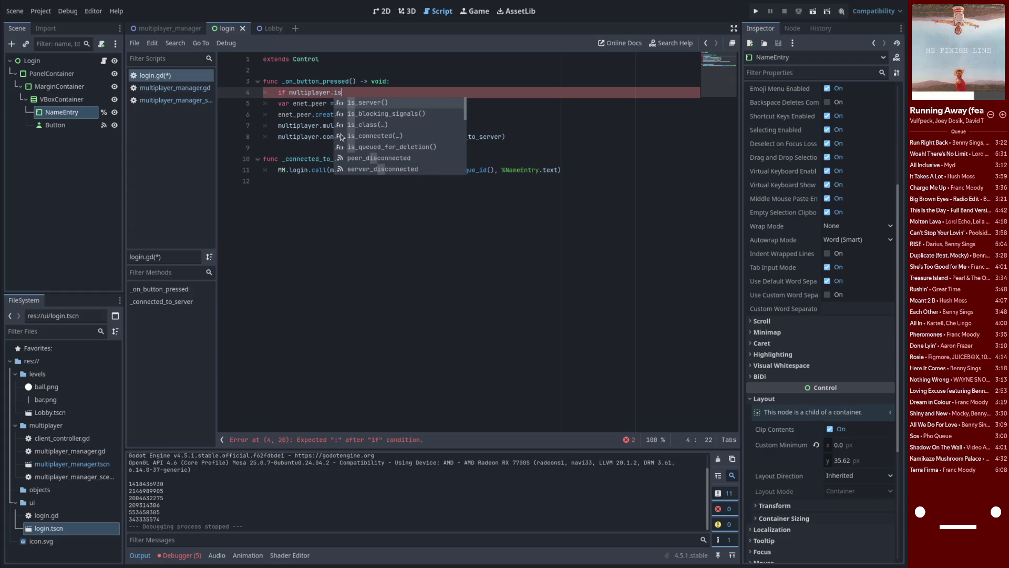
left_click_drag(316, 103, 316, 92)
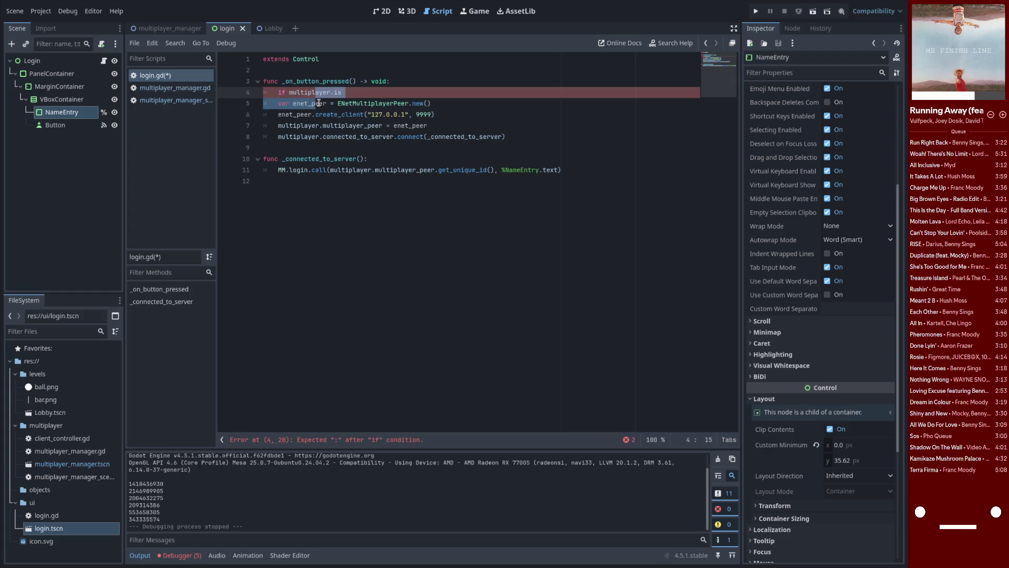
- Replace 'is' with multiplayer_peer on line 4 and remove a trial ConnectionStatus constant
double_click(345, 126)
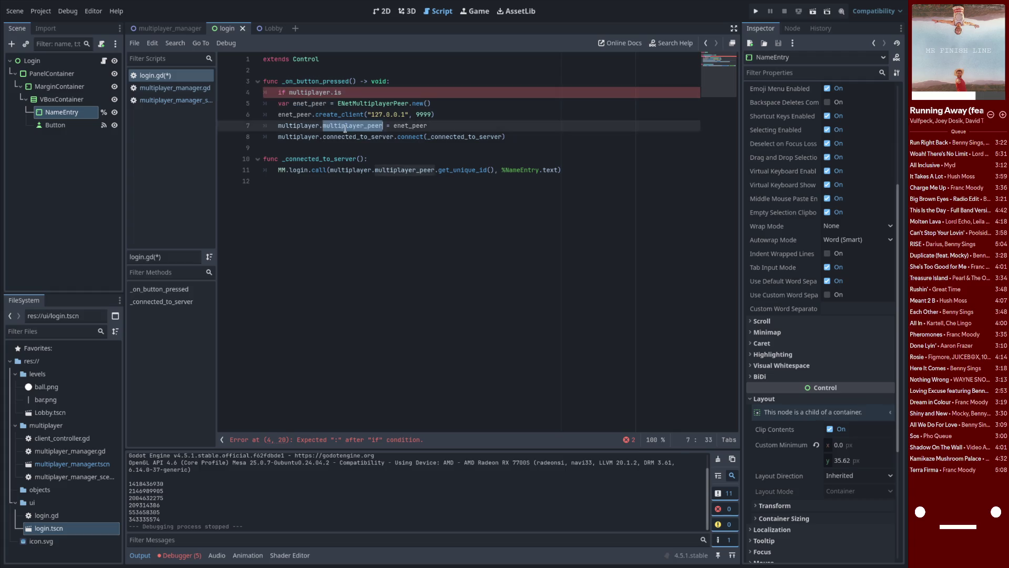
double_click(338, 92)
key("ctrl+v")
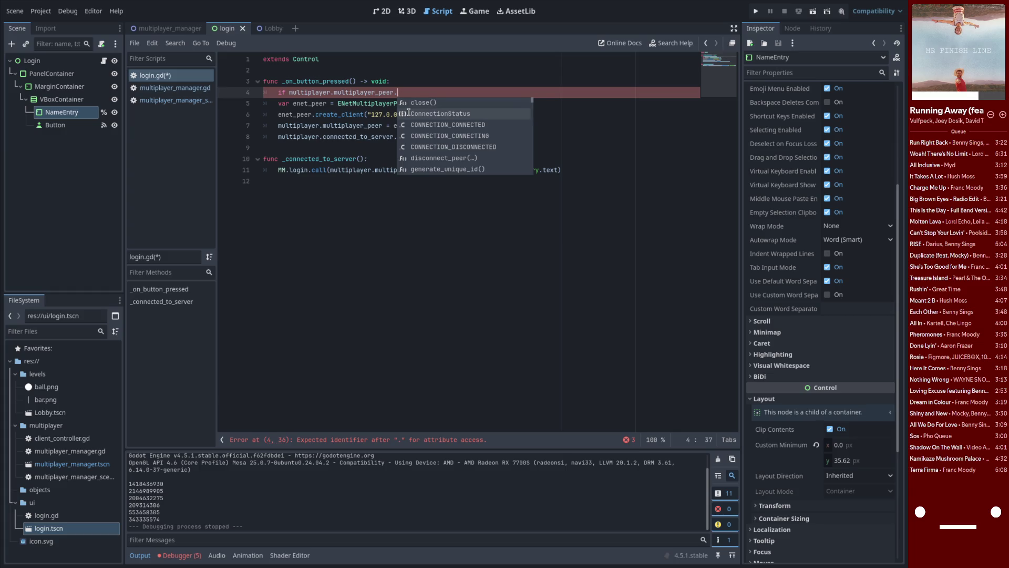
double_click(408, 113)
type(".")
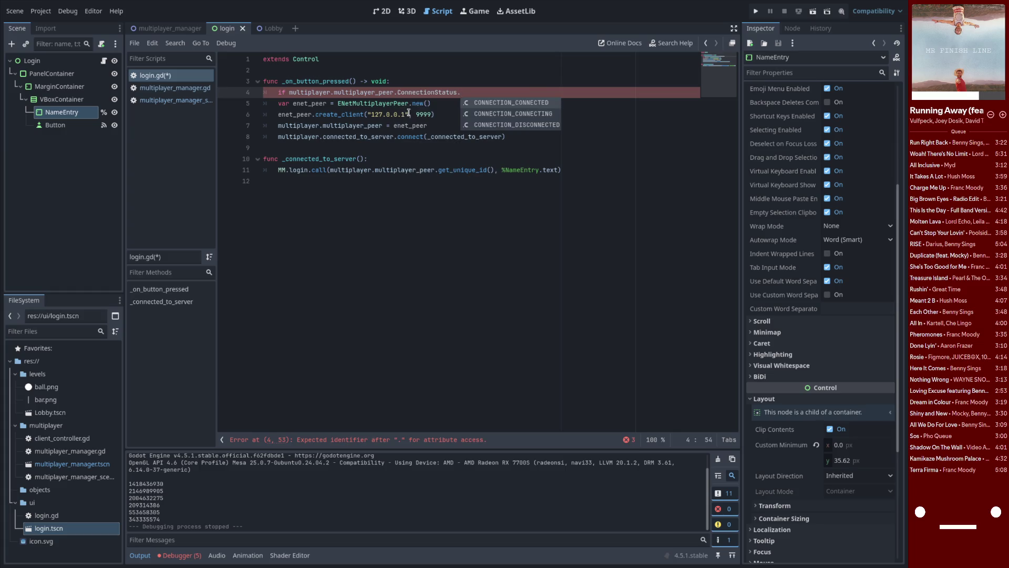
key("Return")
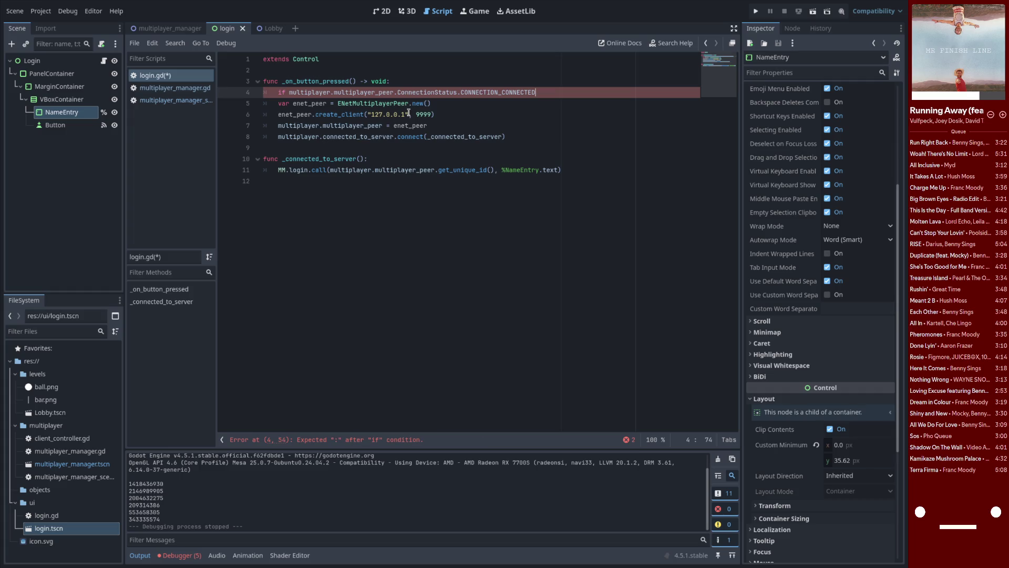
key("ctrl+BackSpace")
key("ctrl+BackSpace")
- Add get_connection_status() == and try a MultiplayerAPI constant in the comparison
type("get_stat")
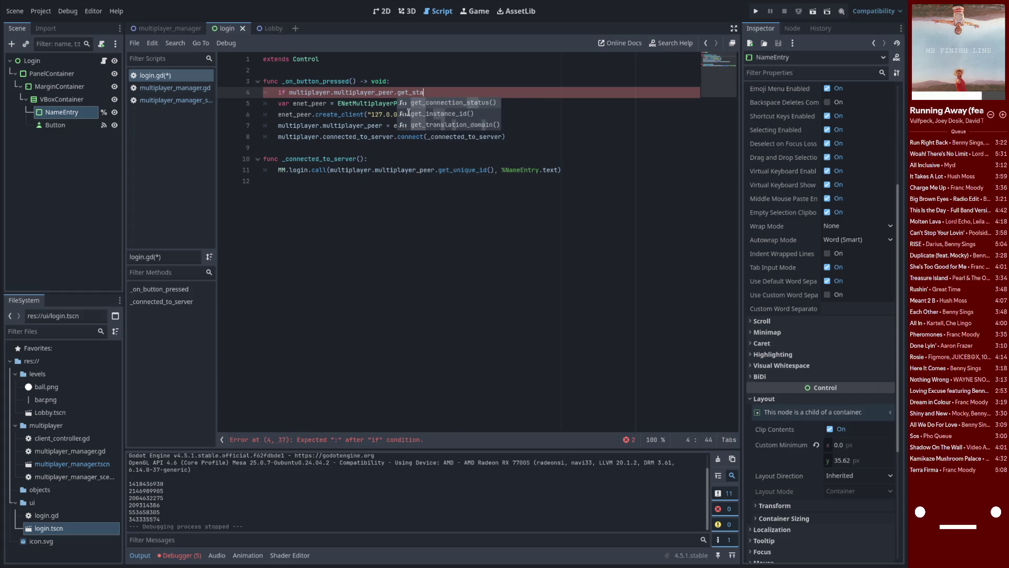
key("Return")
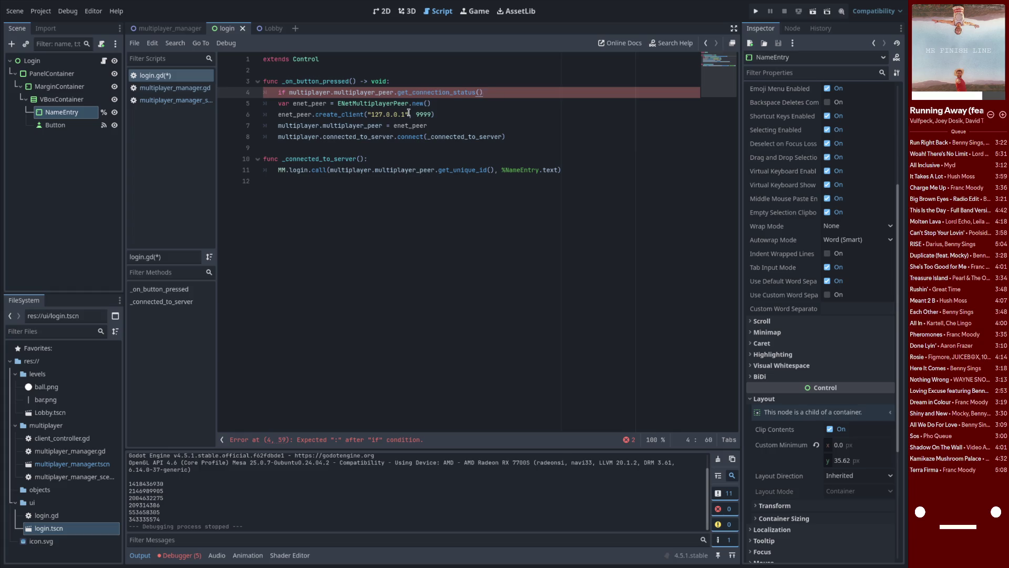
type("==")
type(" C")
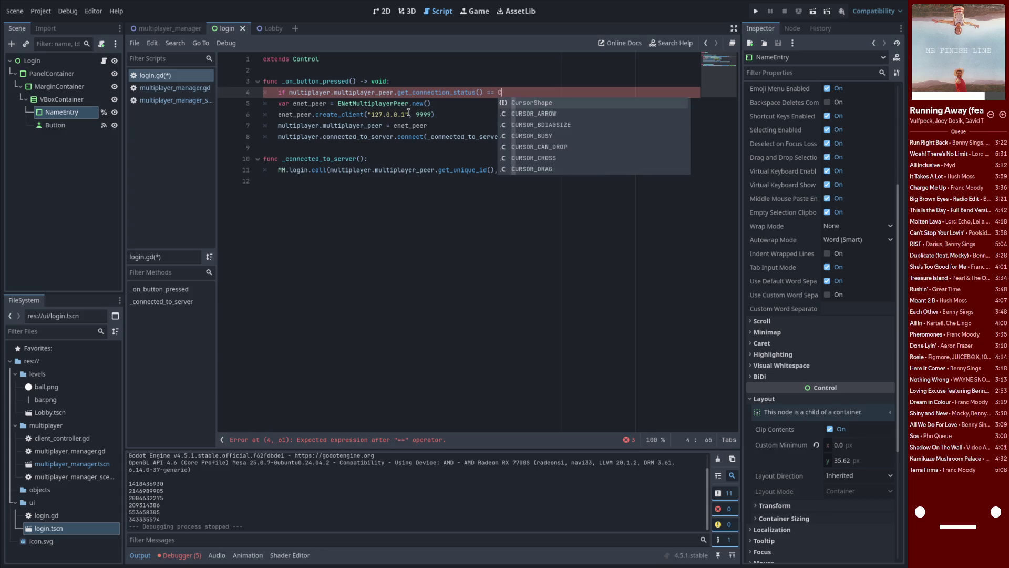
key("BackSpace")
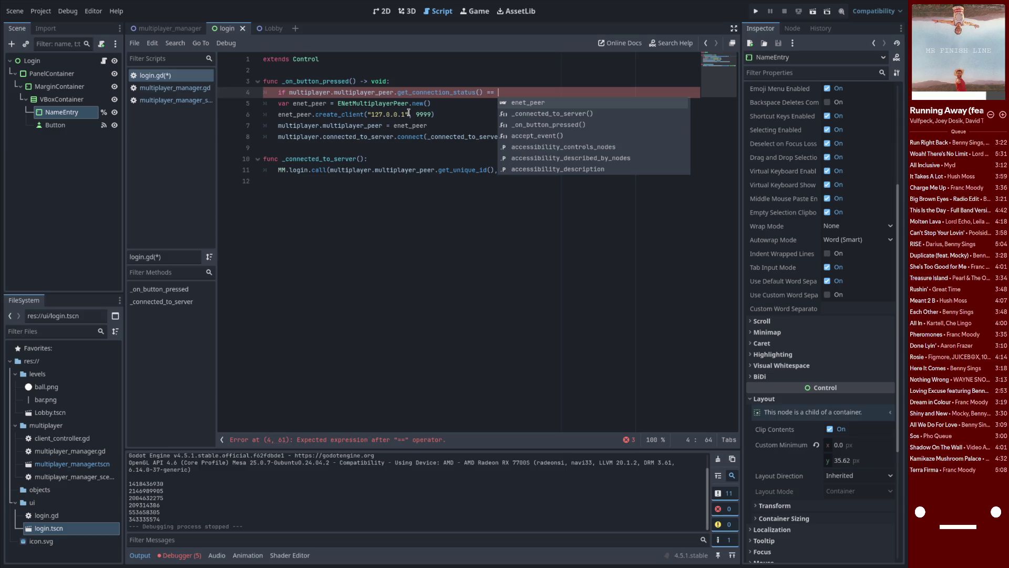
type("Mul")
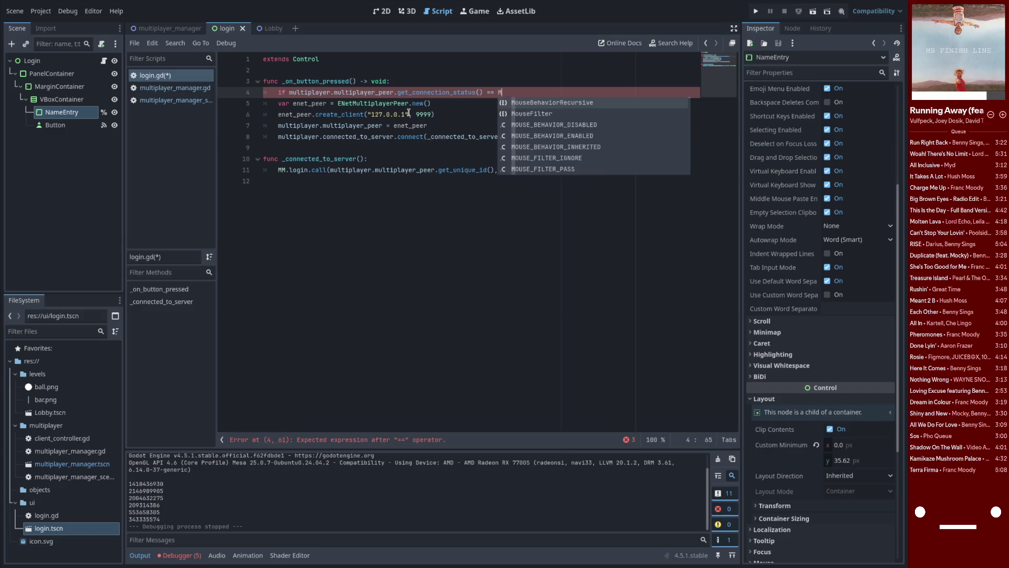
type("to")
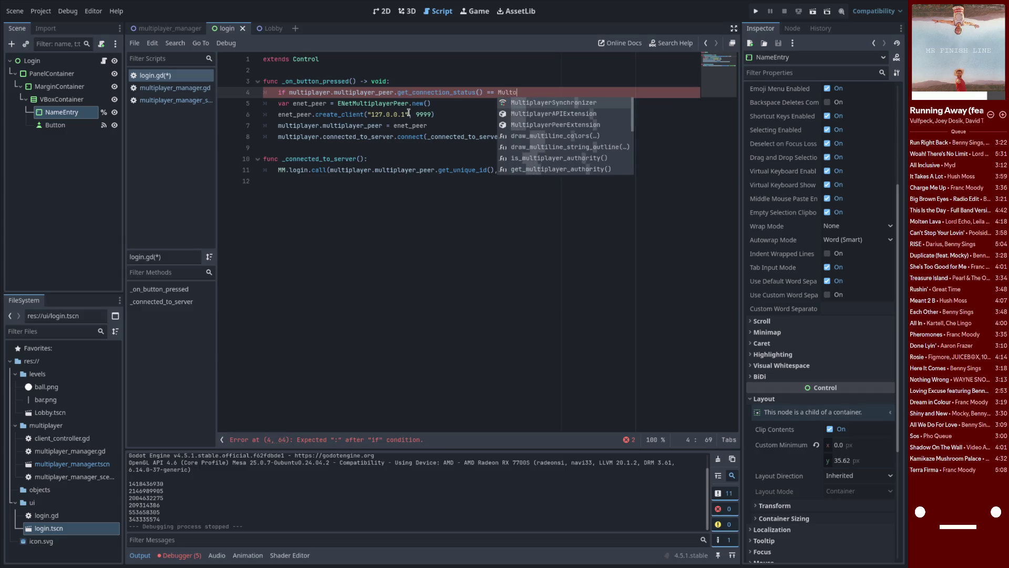
type("player")
key("ctrl+BackSpace")
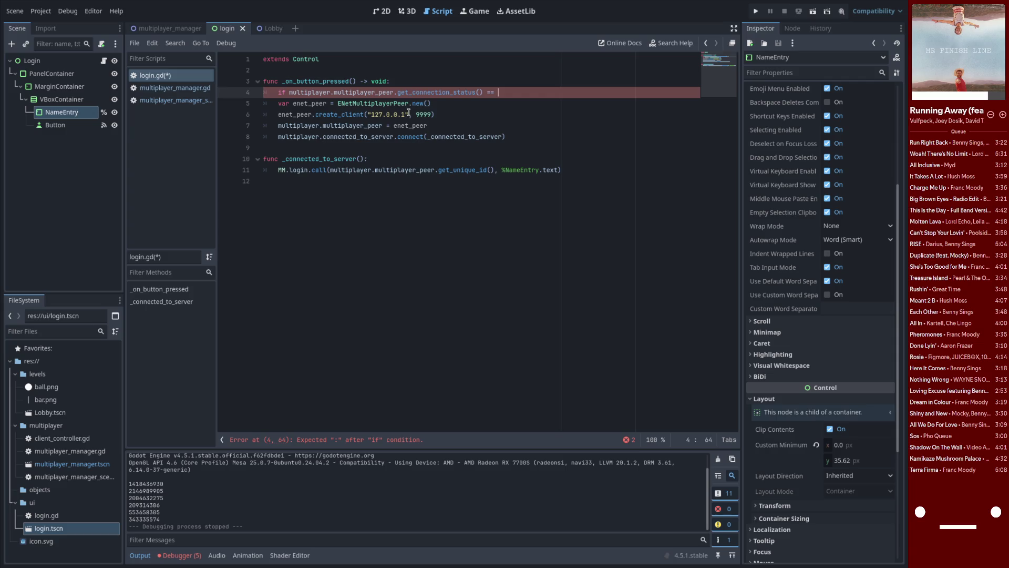
type("Multiplayer")
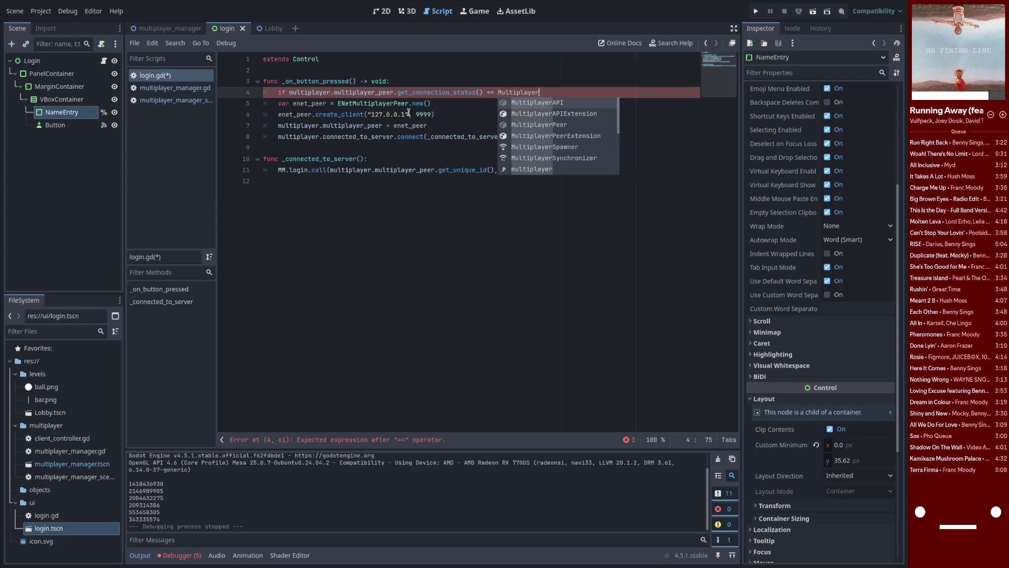
key("Return")
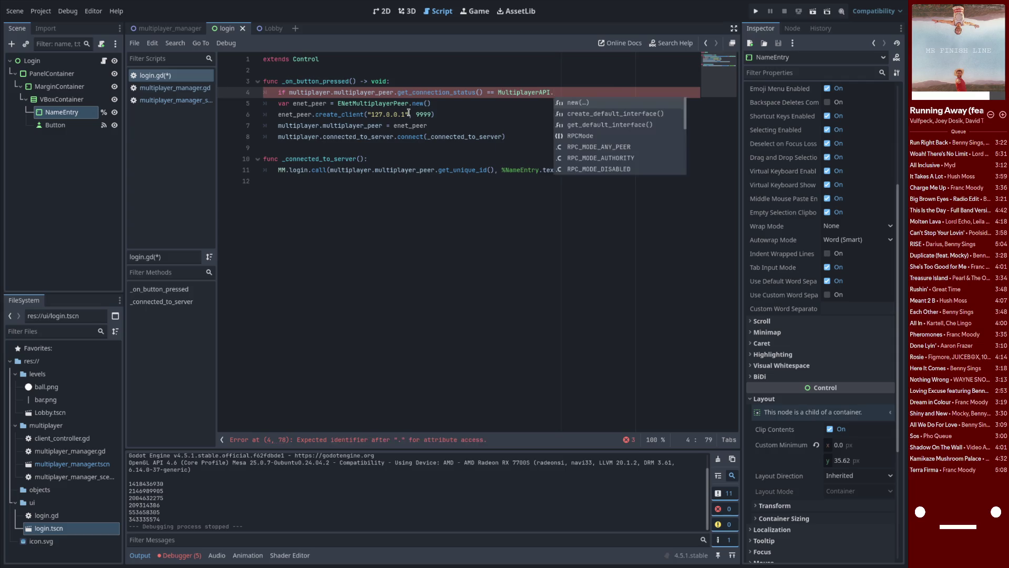
type("conn")
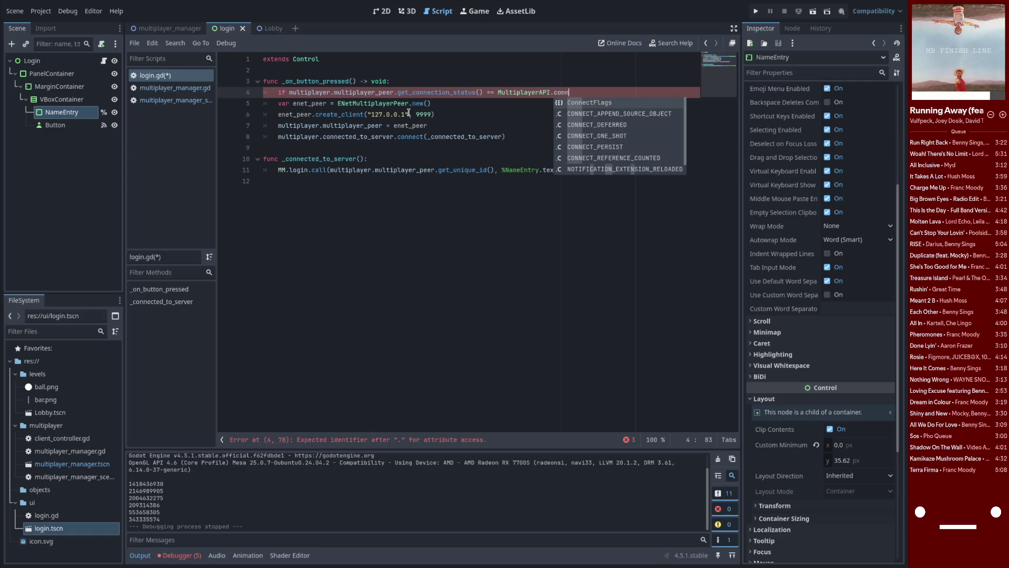
type("ecte")
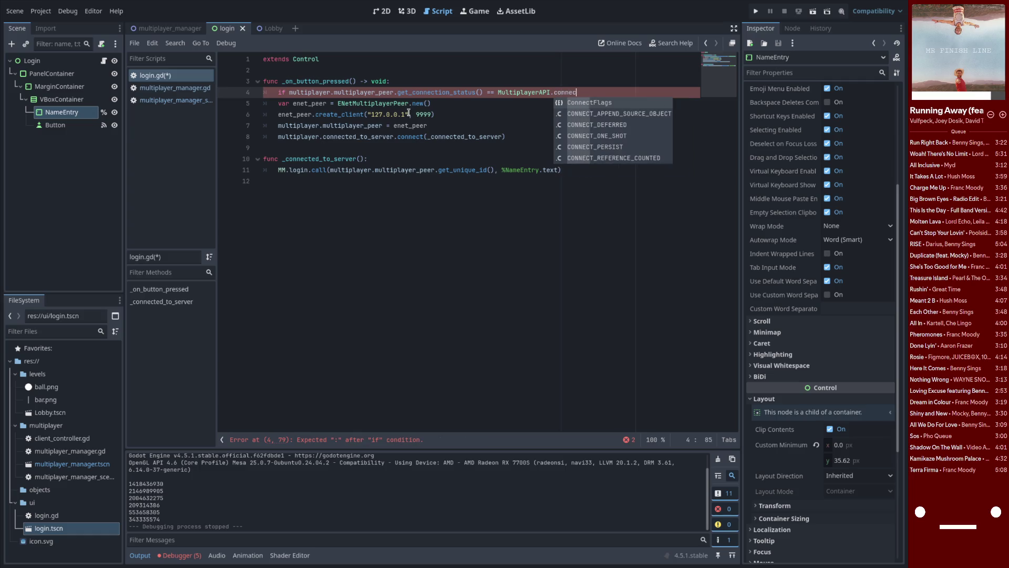
type("d")
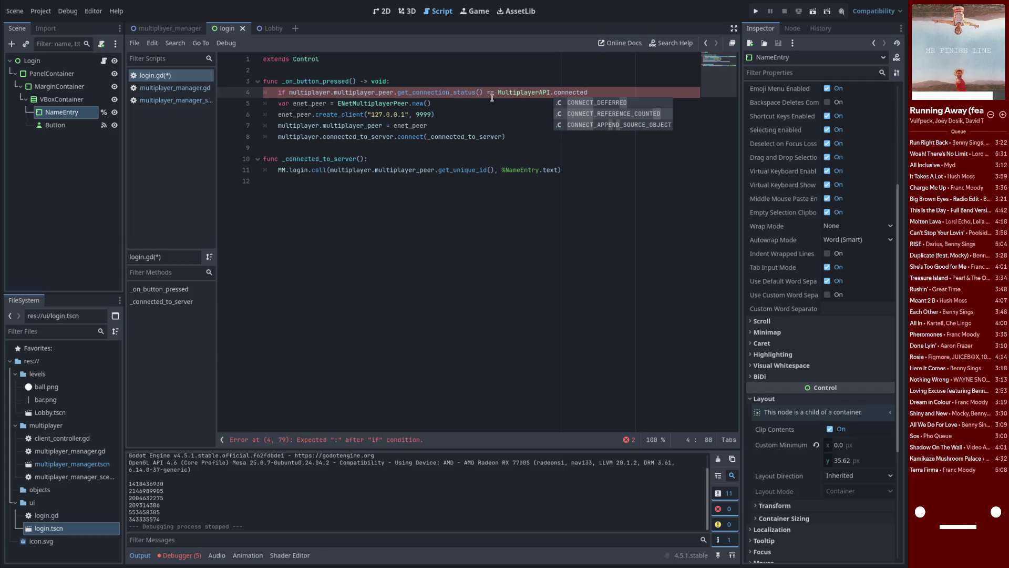
key("ctrl+BackSpace")
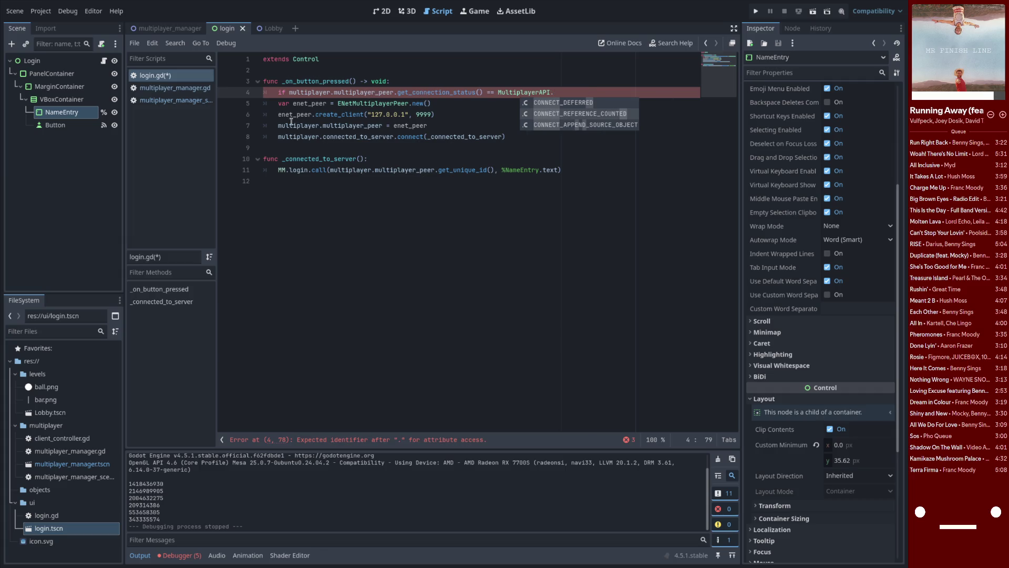
- Look up the multiplayer_peer documentation, then return to login.gd
left_click(354, 94)
left_click(354, 94, "ctrl")
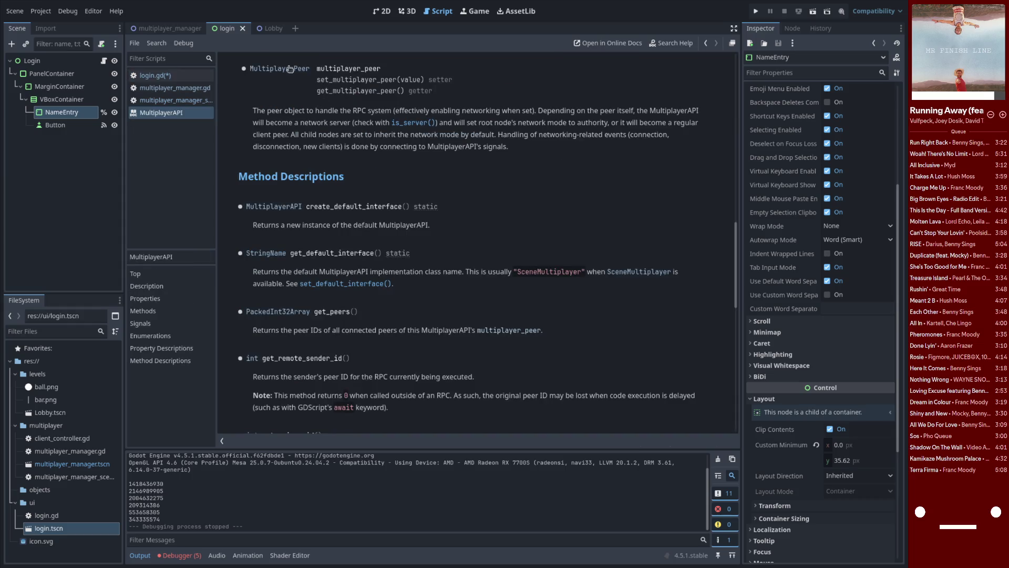
key("alt+Left")
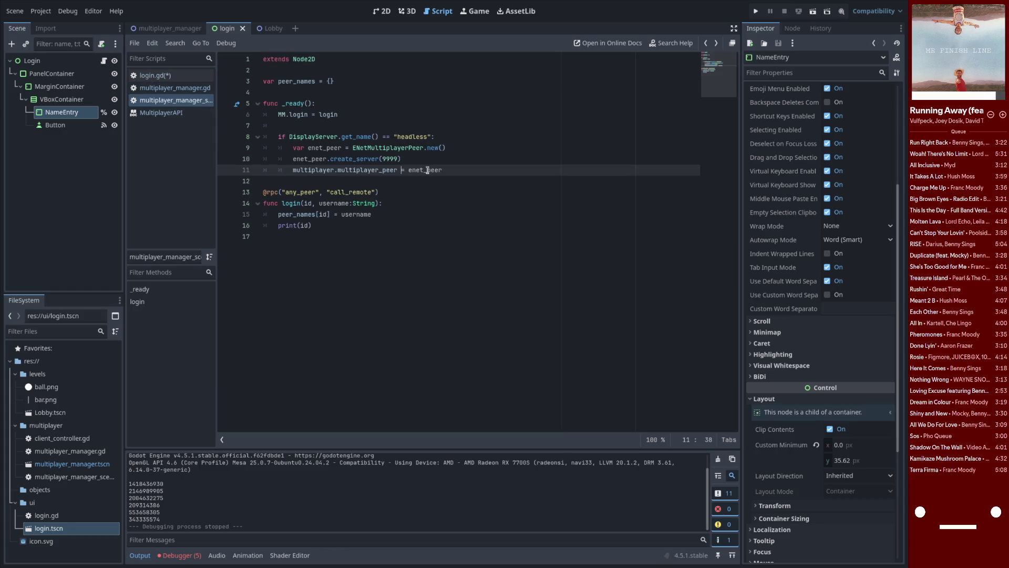
left_click(179, 90)
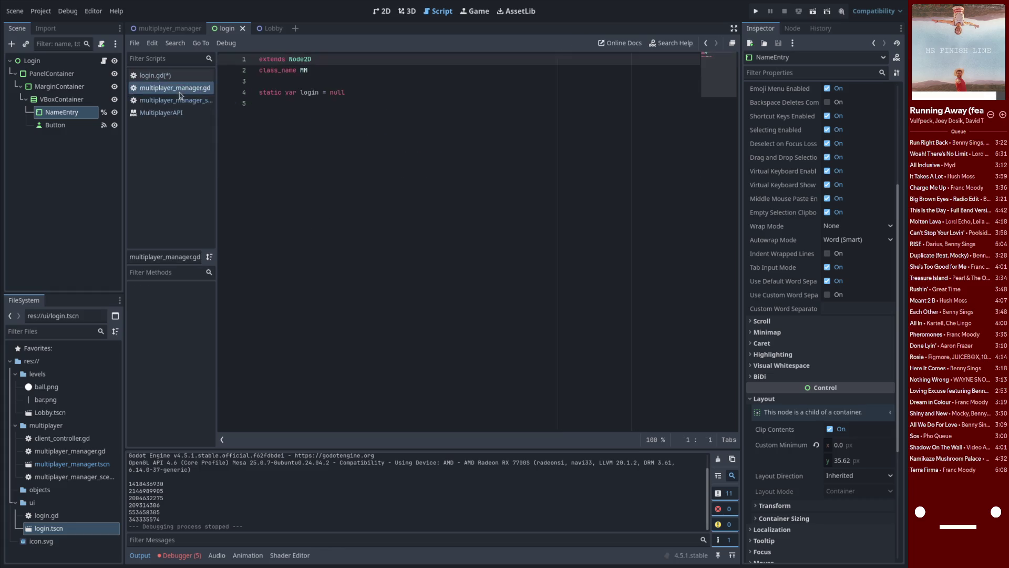
left_click(179, 78)
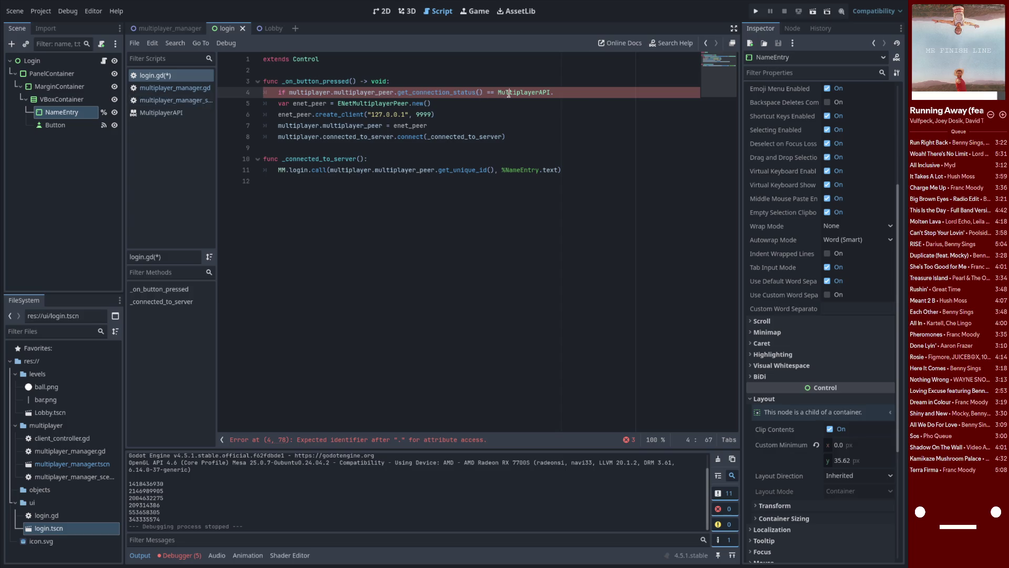
- Rewrite the condition as get_connection_status() == MultiplayerPeer.CONNECTION_CONNECTED
left_click_drag(500, 93, 671, 107)
key("Up")
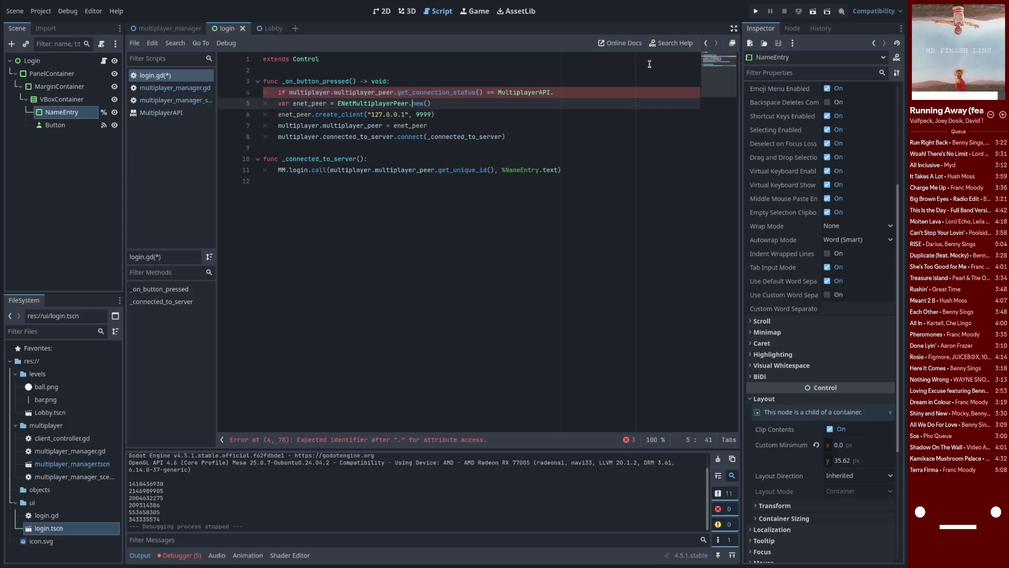
key("End")
key("ctrl+BackSpace")
key("ctrl+BackSpace")
key("ctrl+BackSpace")
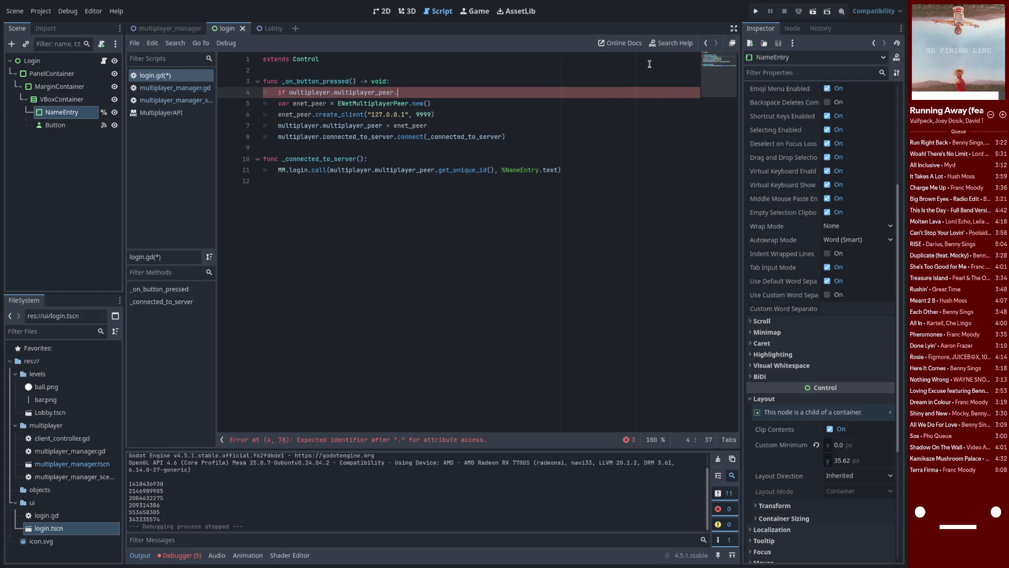
type("get_connection_status() == Multi")
type("playerPeer.")
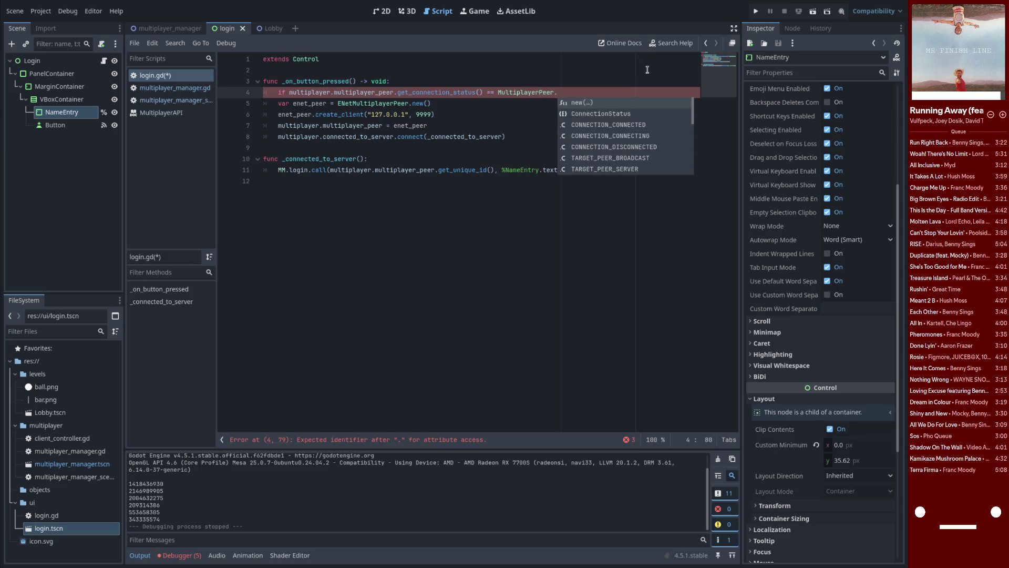
key("Down")
key("Down")
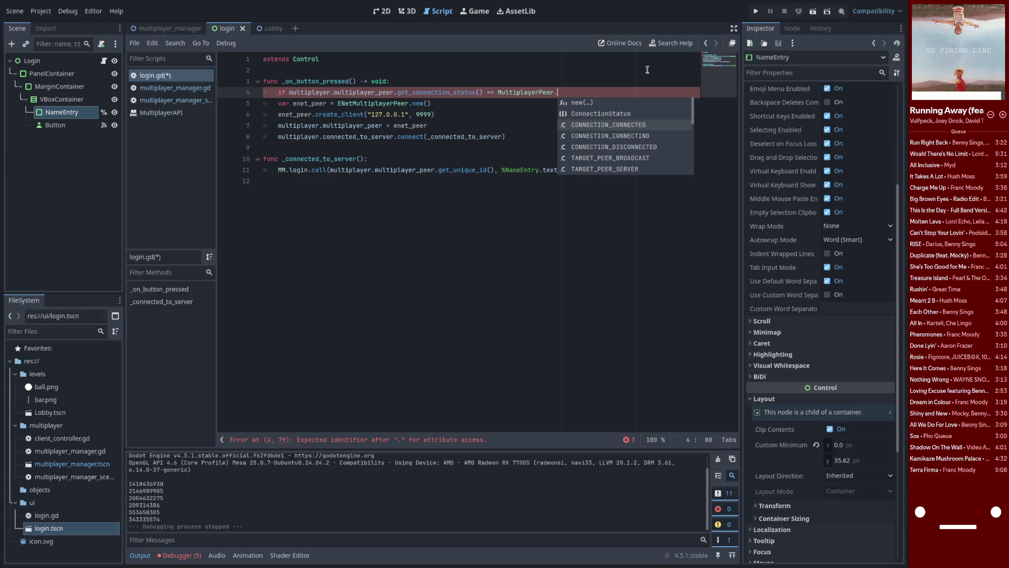
key("Return")
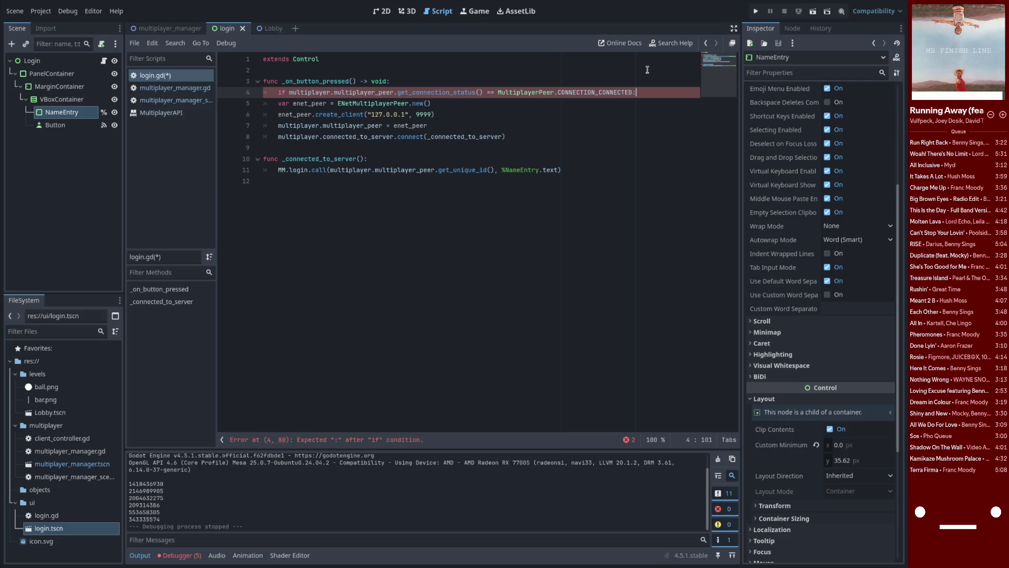
- Add return after the condition and save login.gd
type("return")
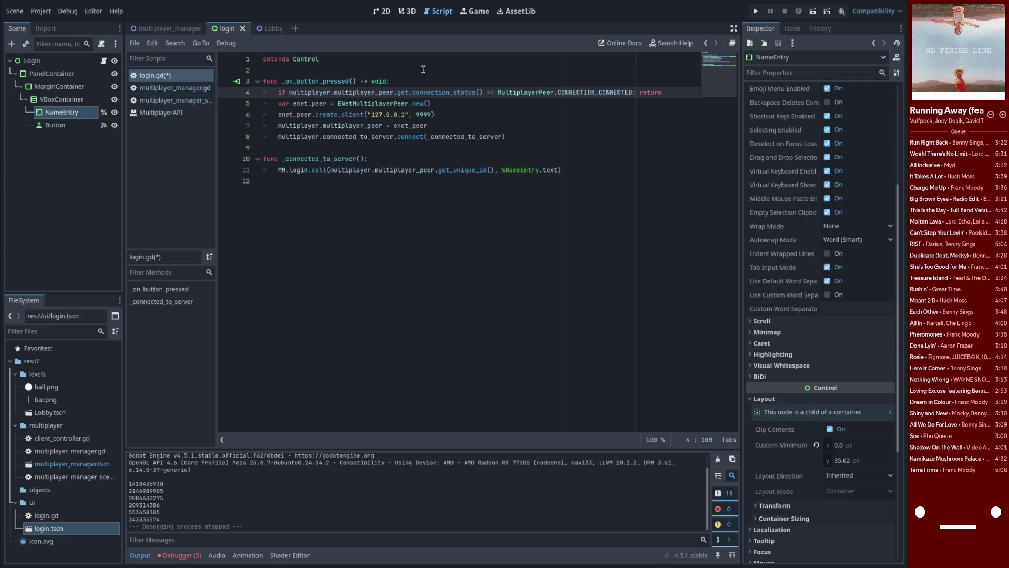
mouse_move(423, 145)
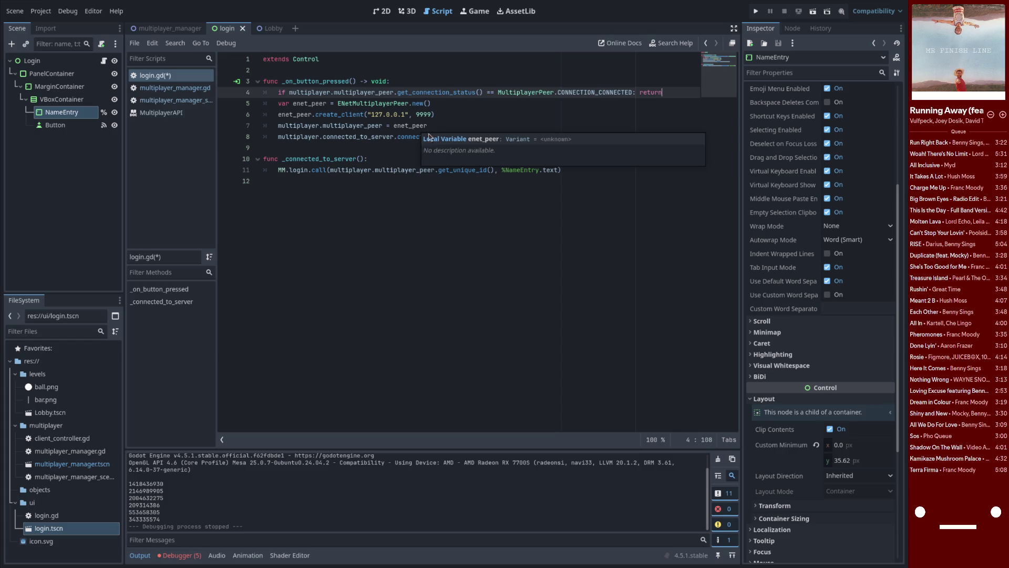
left_click(452, 127)
key("ctrl+s")
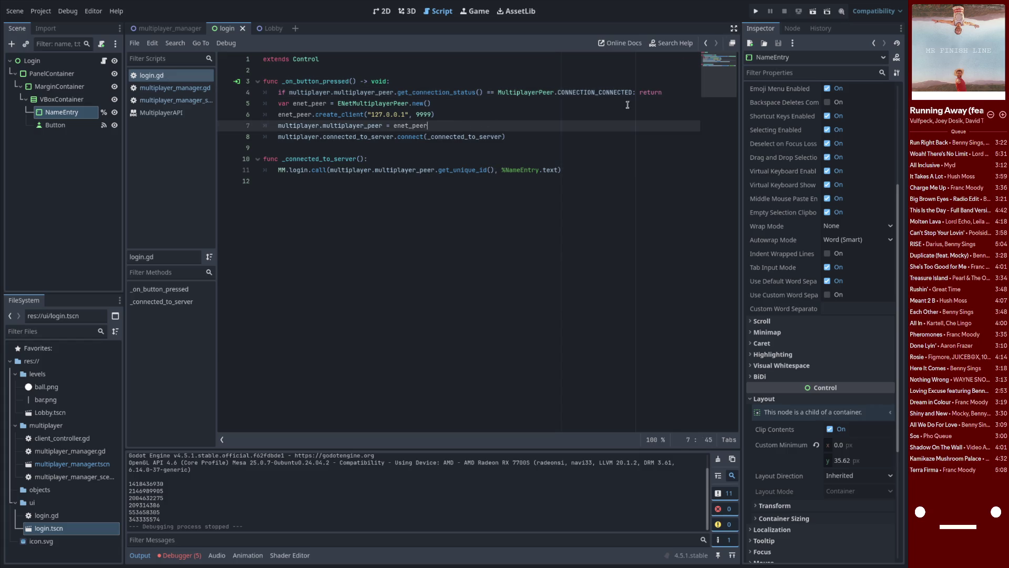
- Paste the MM.login.call line on its own line above return on line 4
left_click_drag(279, 170, 579, 170)
key("ctrl+c")
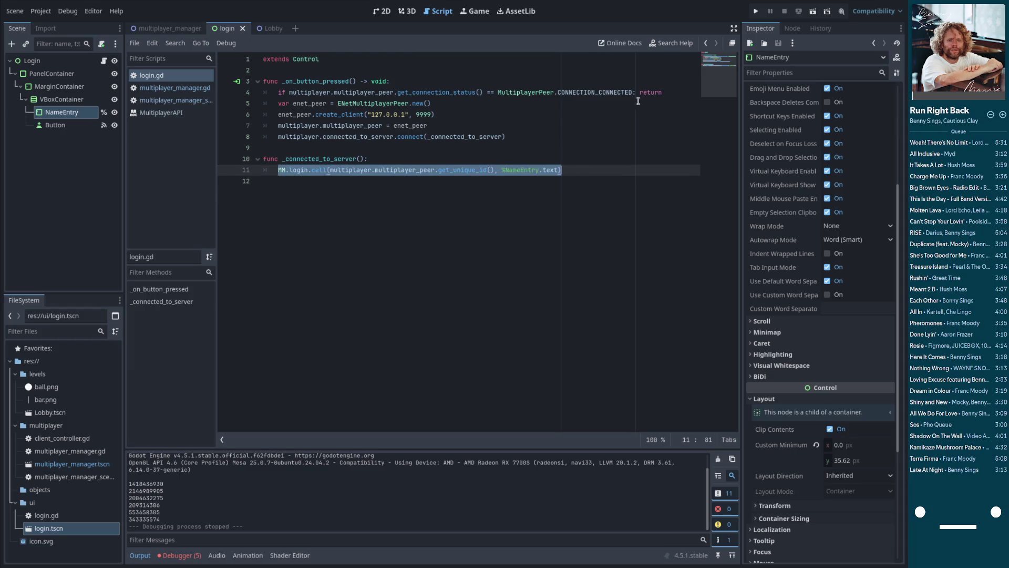
left_click(639, 93)
key("Return")
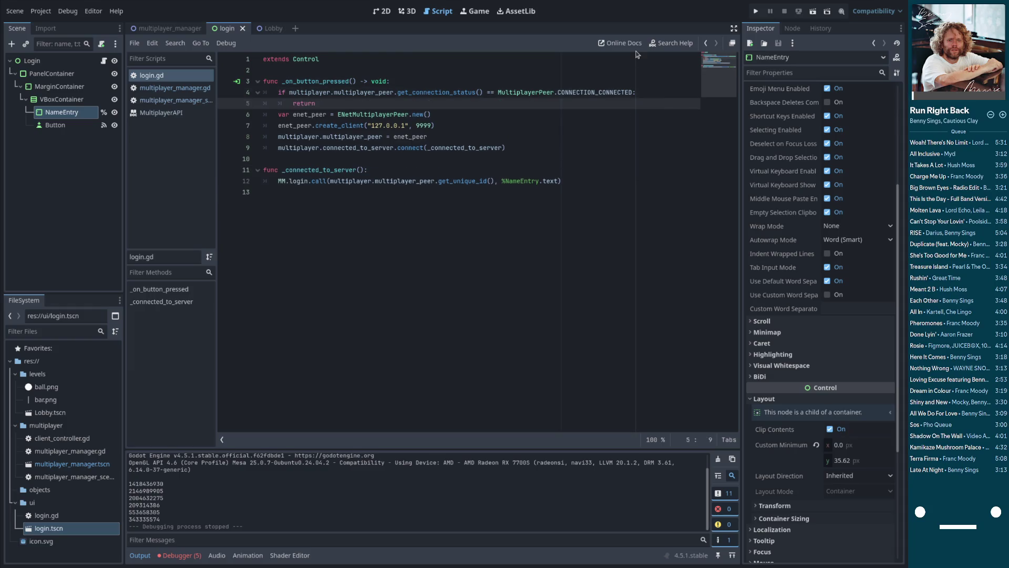
key("Return")
key("Up")
key("ctrl+v")
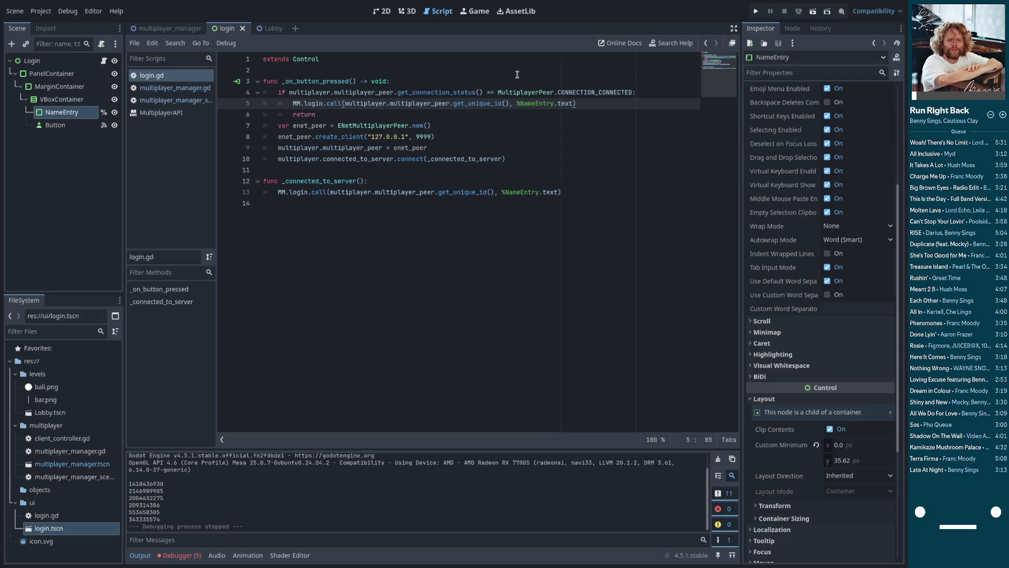
- Run the game, log in as 'Test' four times, then stop the game
left_click(755, 11)
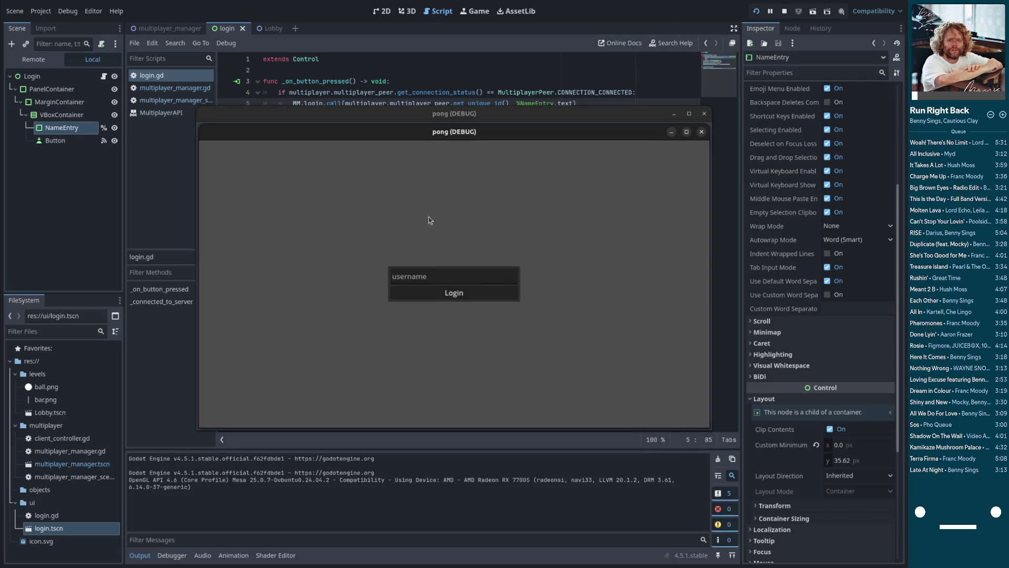
left_click(428, 272)
type("Test")
left_click(446, 297)
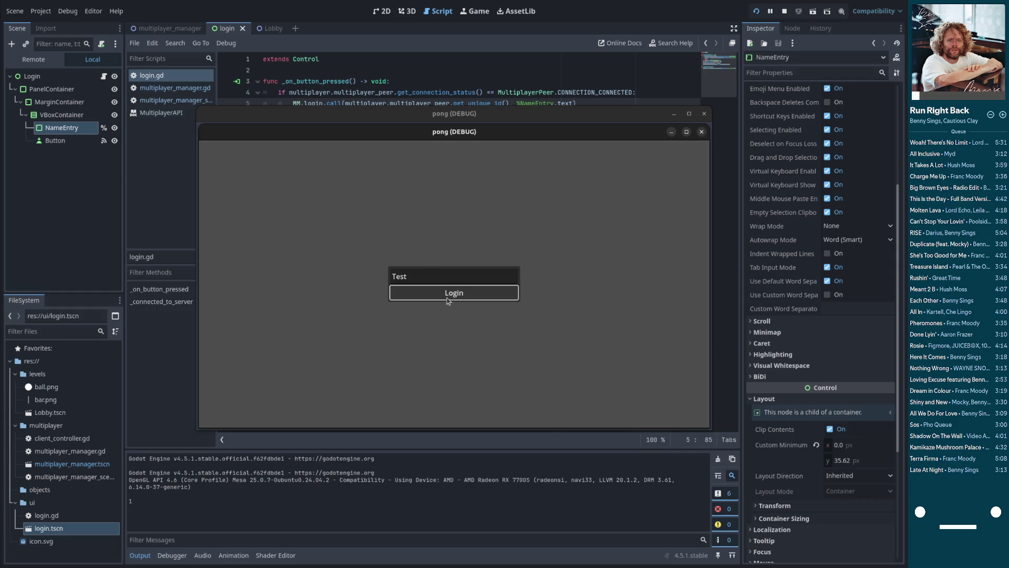
left_click(447, 300)
left_click(446, 299)
left_click(447, 299)
mouse_move(471, 137)
left_mouse_down()
mouse_move(523, 196)
mouse_move(537, 196)
mouse_move(452, 167)
left_mouse_up()
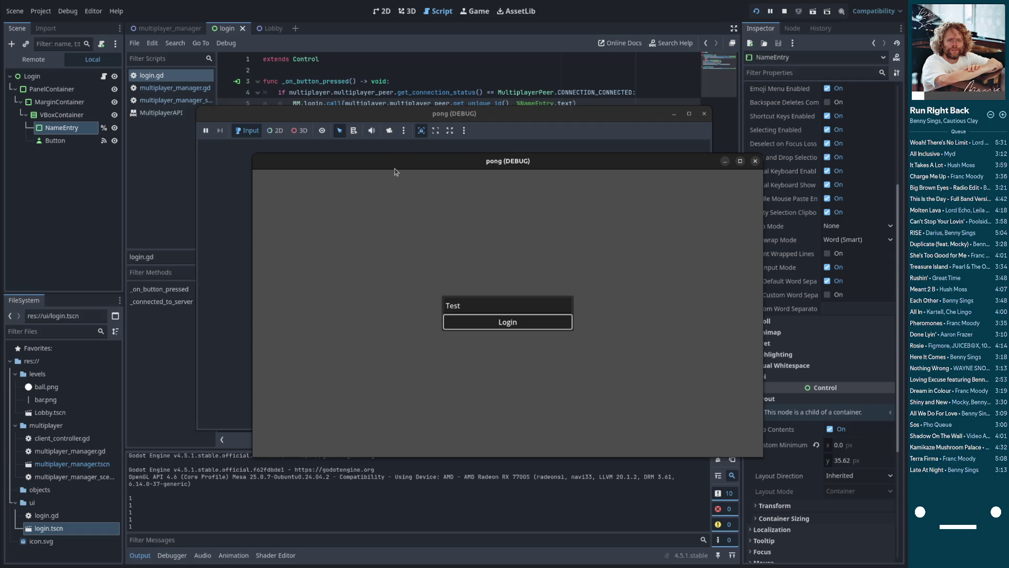
left_click(353, 82)
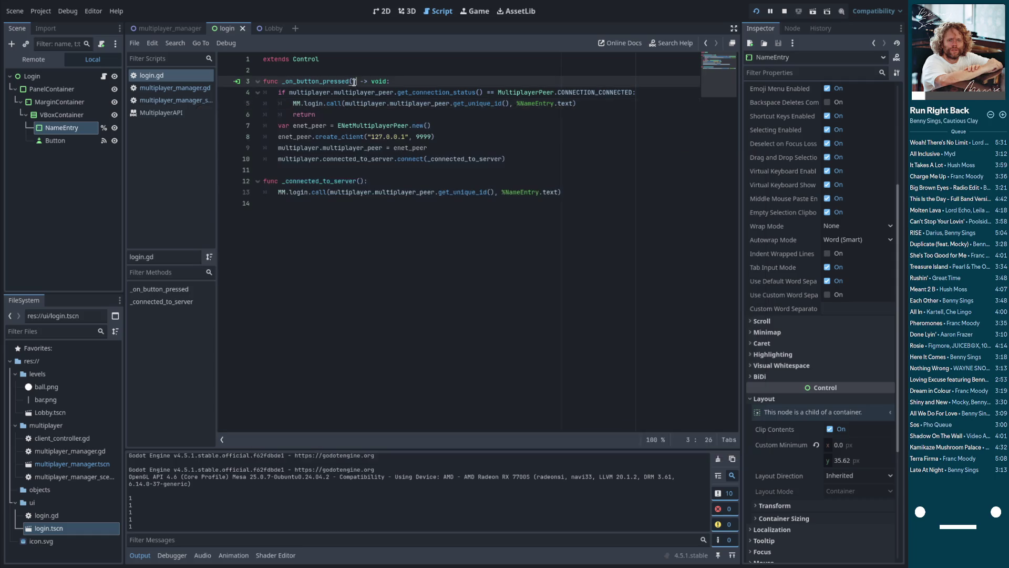
- In the server multiplayer manager script, add multiplayer.peer_connected.connect(_peer_connected) after the peer assignment
left_click(163, 88)
left_click(166, 100)
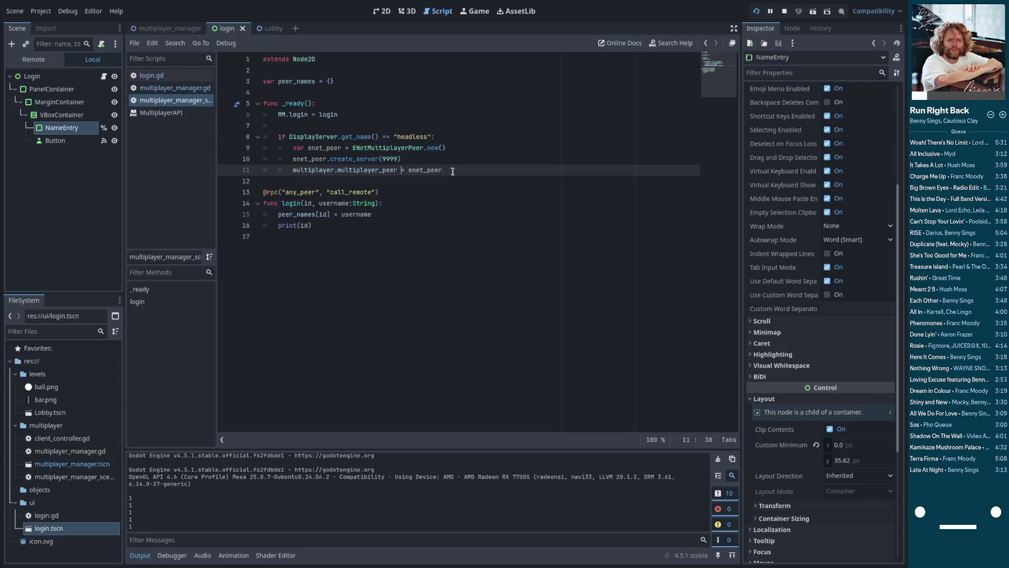
key("Return")
type("multiplayer.")
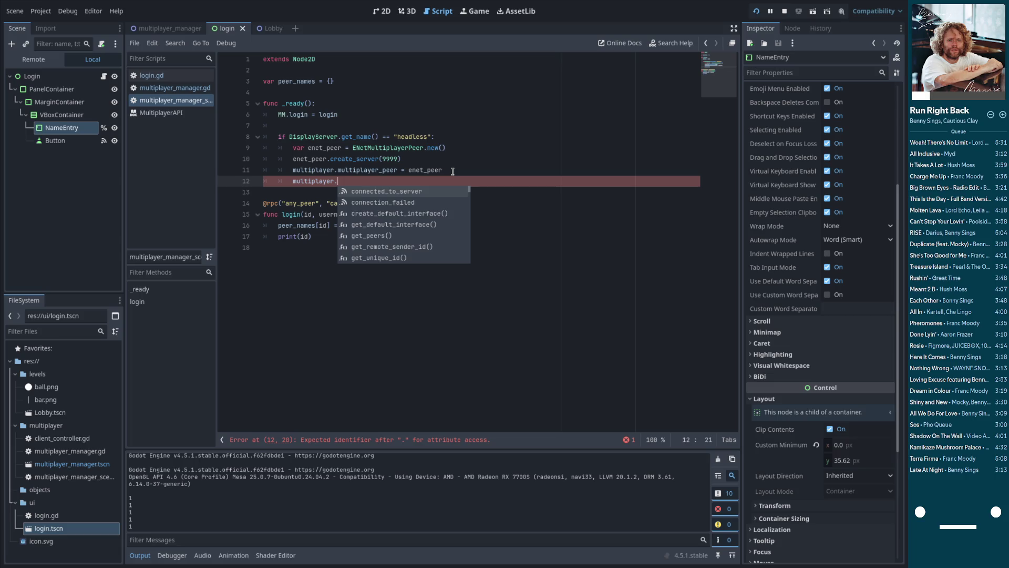
type("connect")
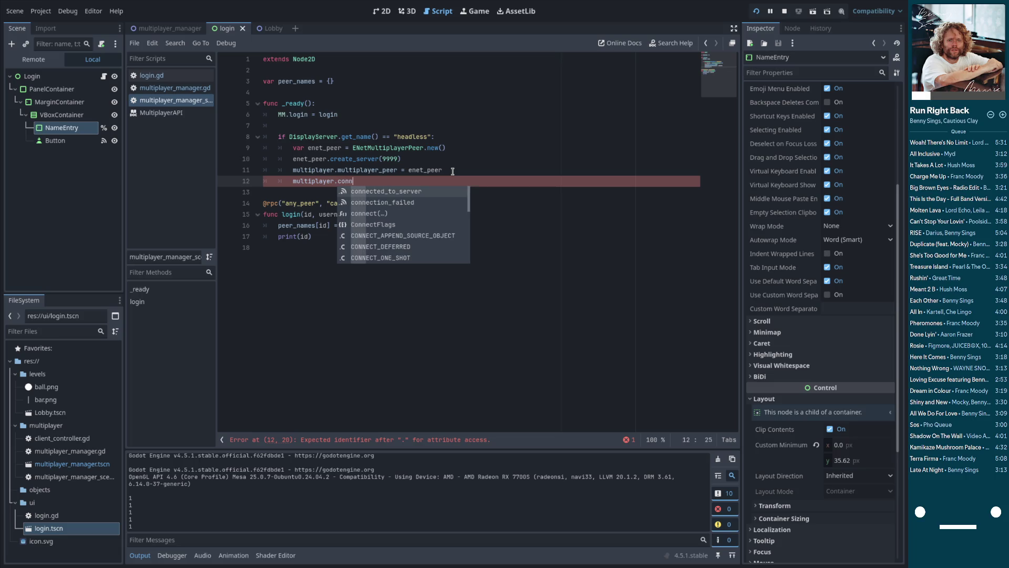
type("ed")
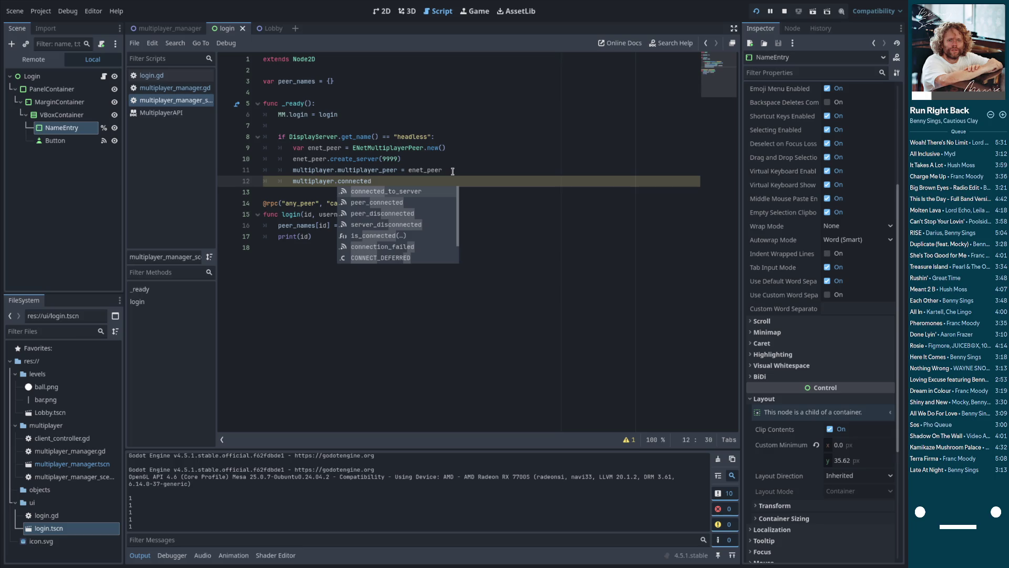
key("Down")
key("Return")
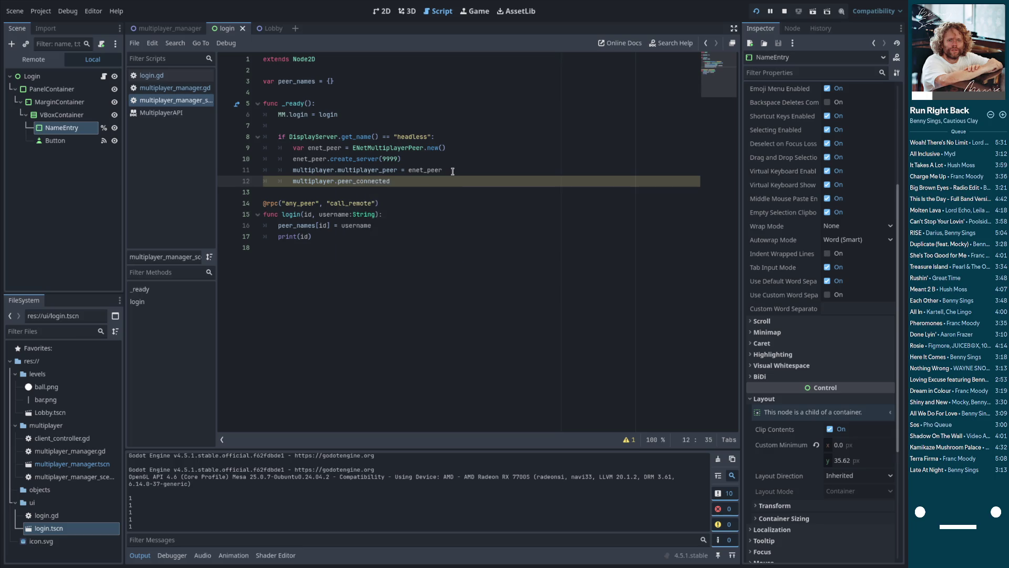
type(".connect(")
key("Return")
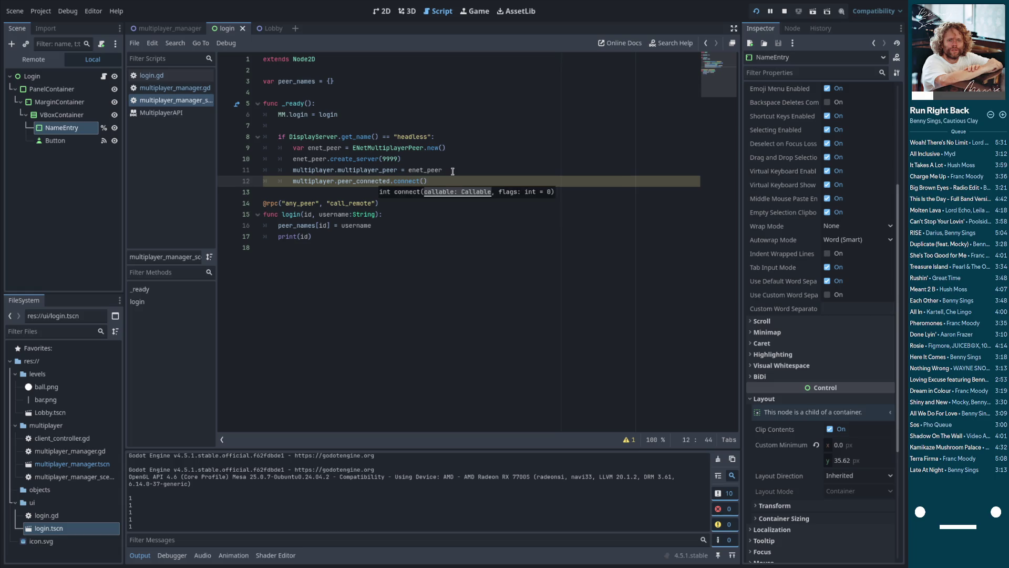
key("ctrl+space")
key("Escape")
type("_peer_connect")
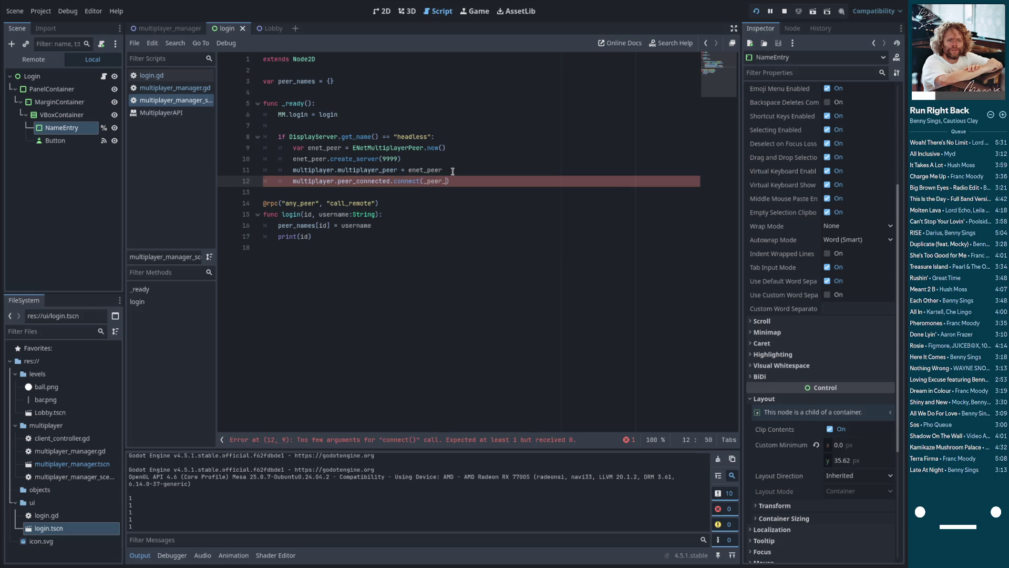
type("ed)")
- Define a new func _peer_connected(id): function with a placeholder pass body
key("Down")
key("Down")
key("Up")
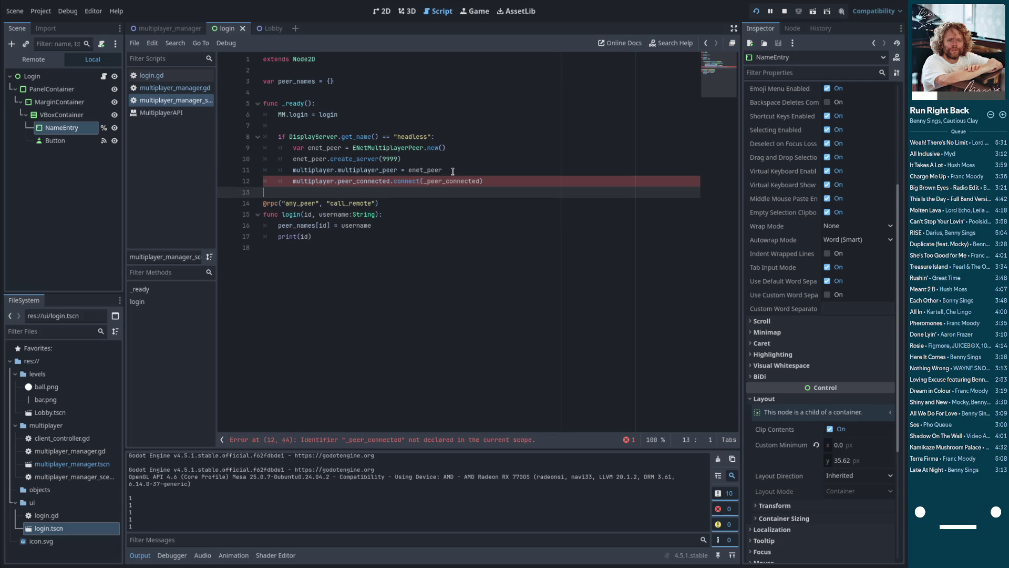
key("Return")
key("Return")
key("Up")
type("func ")
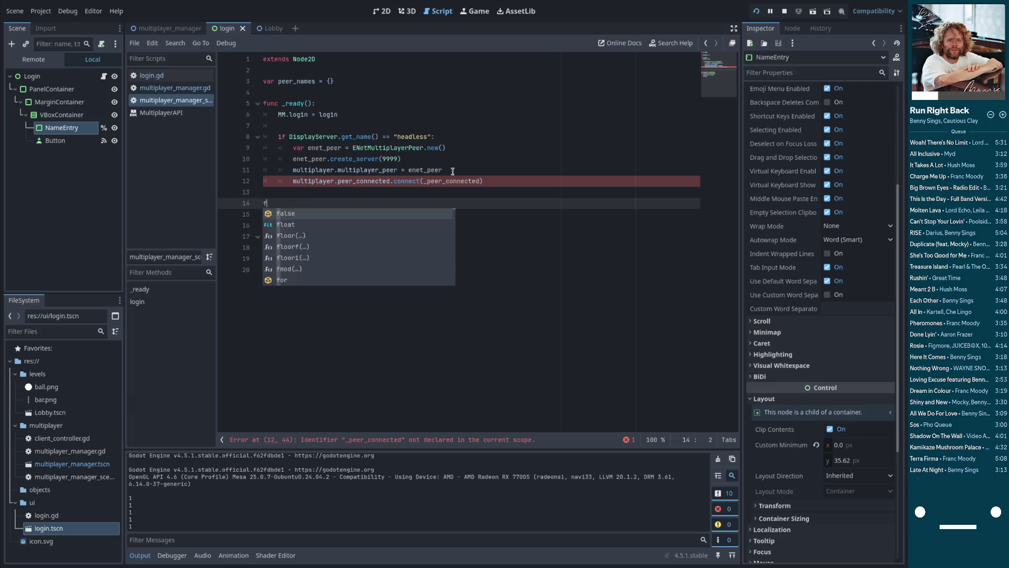
type("_peer_con")
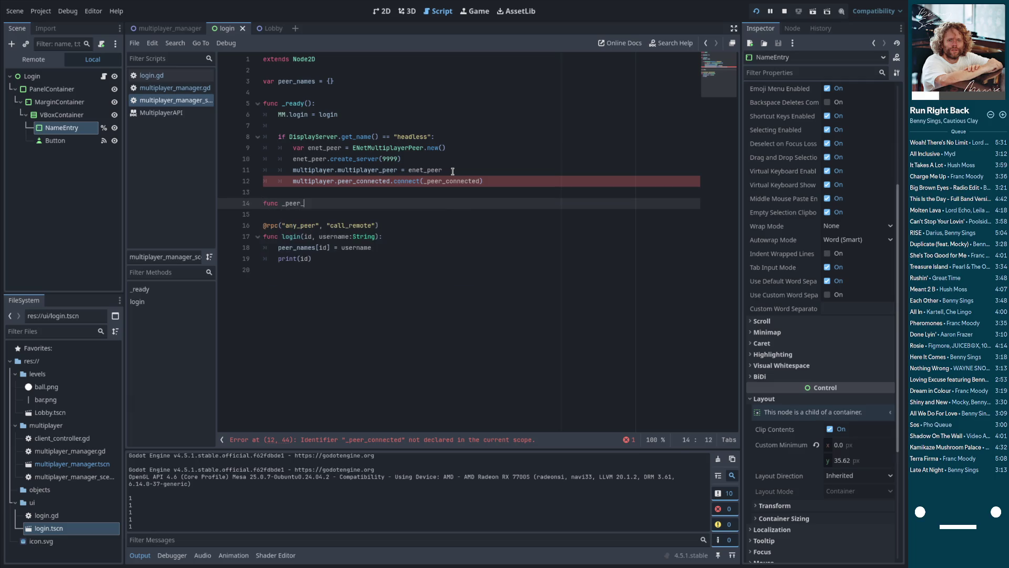
type("nected")
type("()")
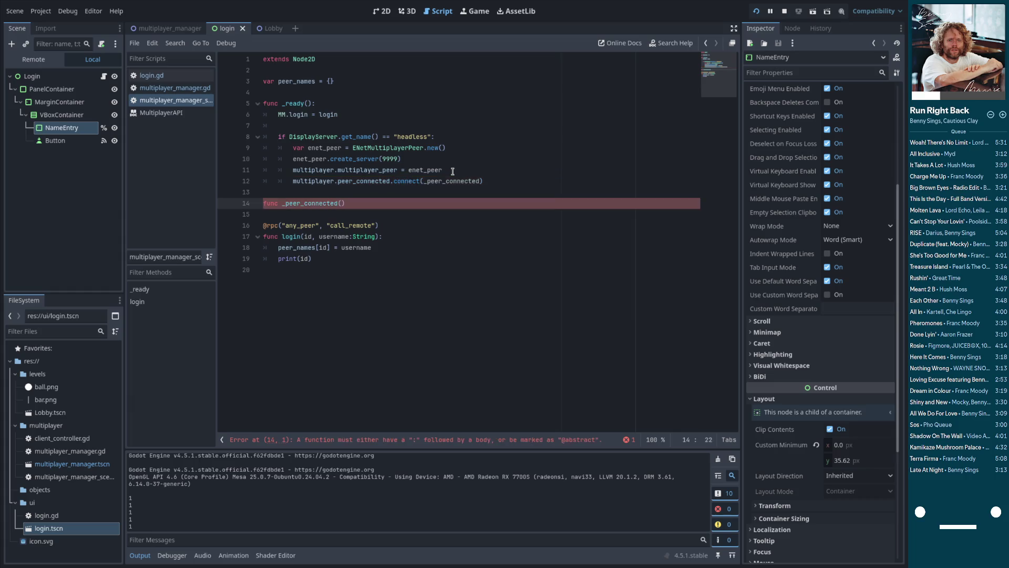
type(":")
key("Return")
type("pass")
key("Up")
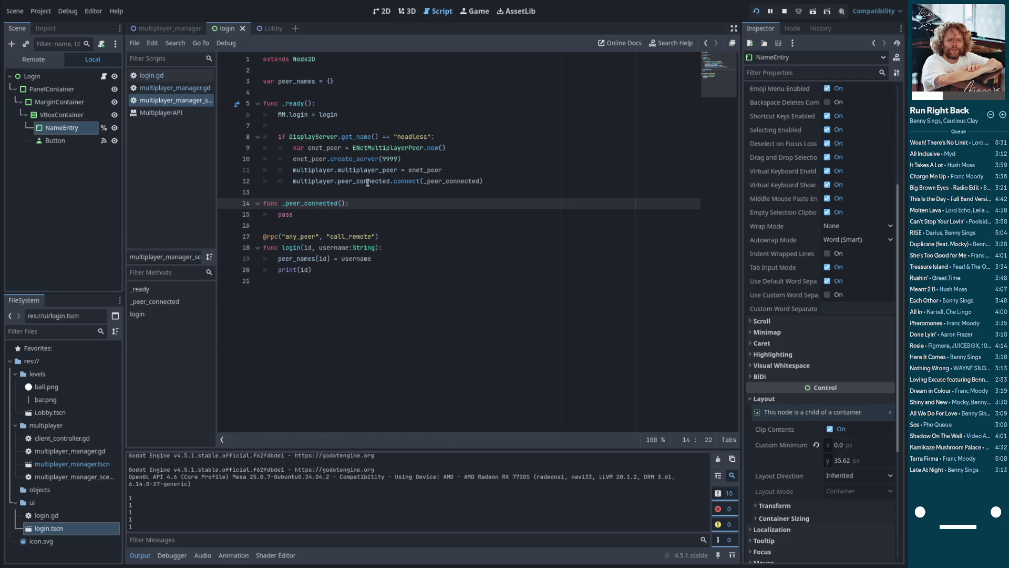
mouse_move(367, 183)
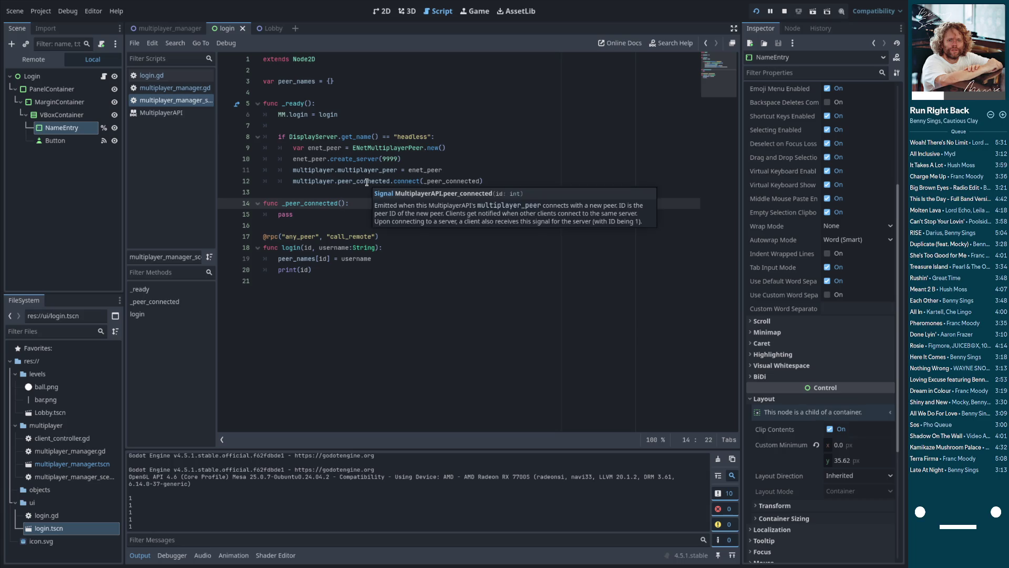
type("id")
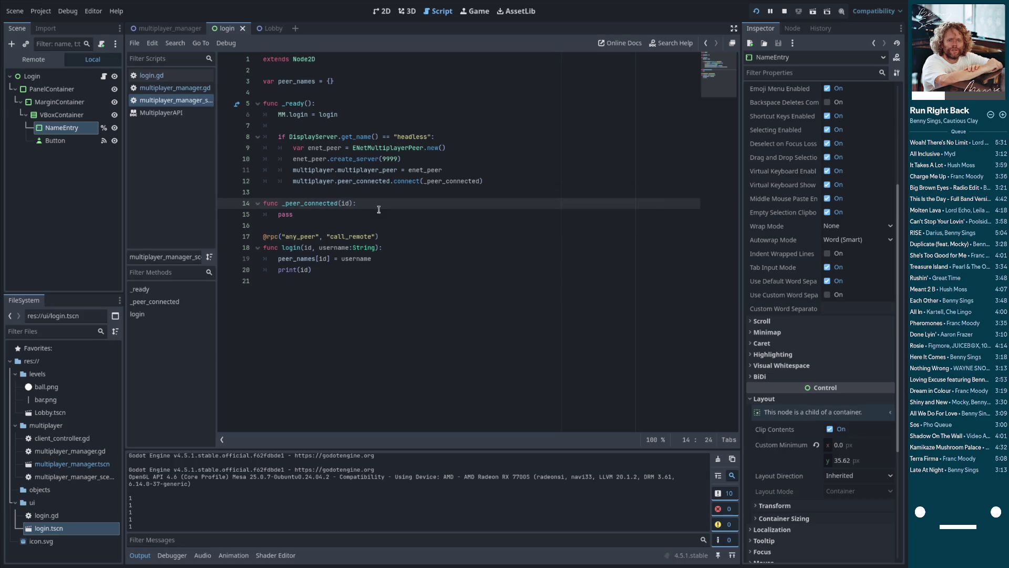
- Replace the handler's pass with the start of a print("Connected...") call
key("Down")
key("ctrl+BackSpace")
type("print(")
type("\"Connrect")
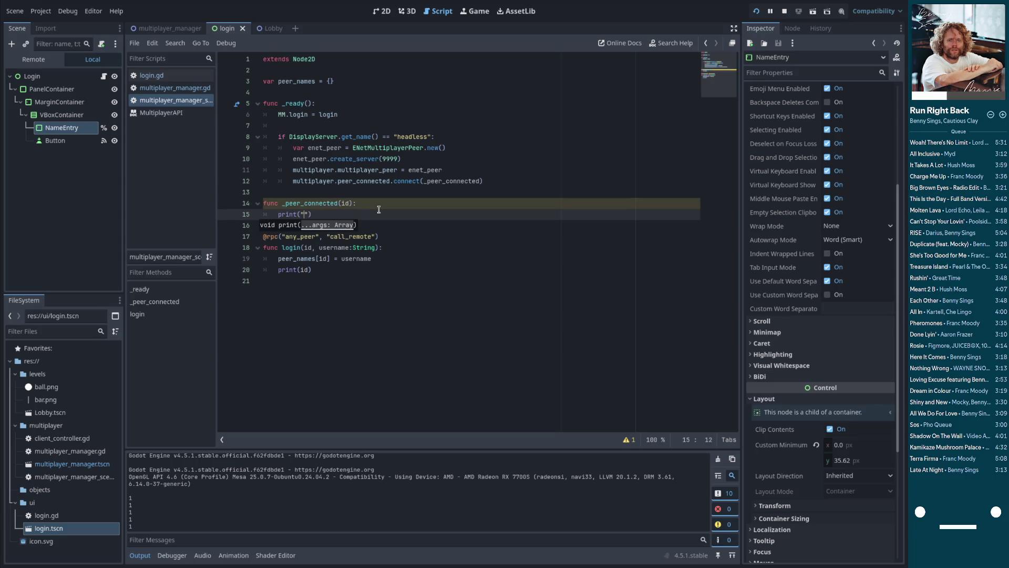
key("BackSpace")
key("BackSpace")
key("BackSpace")
- Complete the handler line as print("Connected %d" % id)
type("ected\"")
type(" %")
type("\",")
key("BackSpace")
key("BackSpace")
key("BackSpace")
type("% id")
key("End")
- Run the project, log in twice with username Test, then close the game window
left_click(757, 11)
left_click(460, 279)
type("Test")
key("Return")
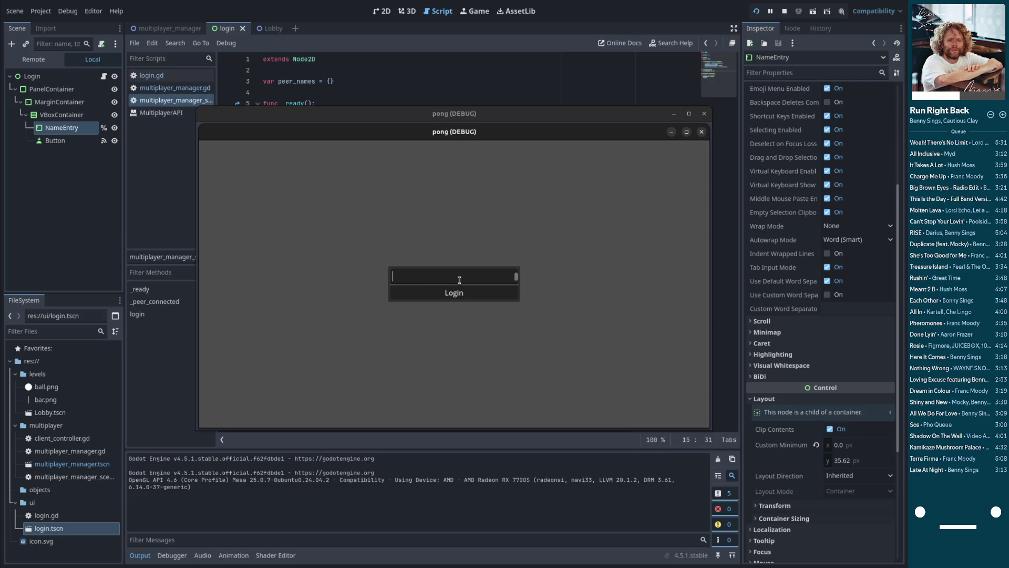
key("BackSpace")
left_click(457, 299)
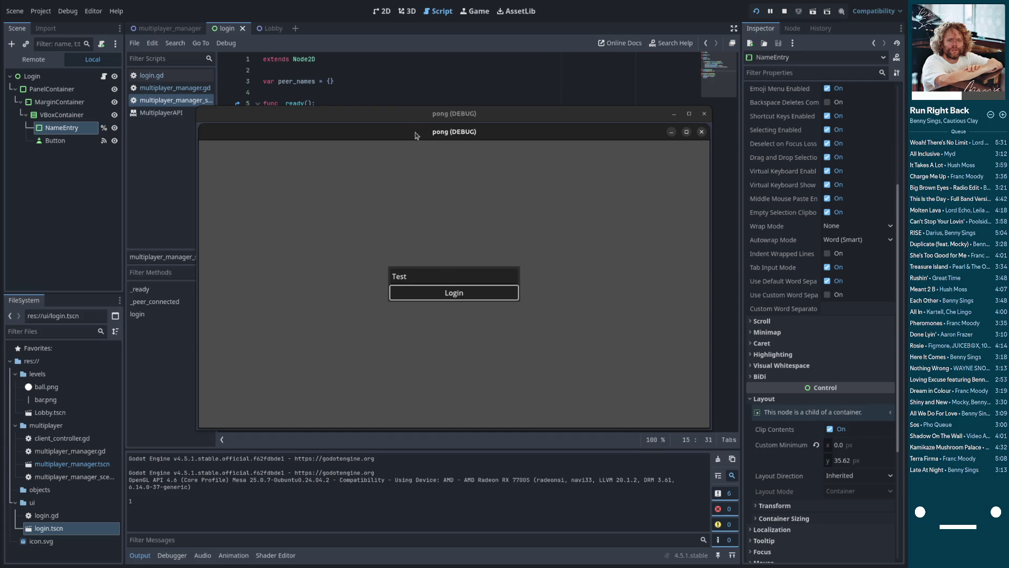
left_click(405, 292)
left_click(343, 214)
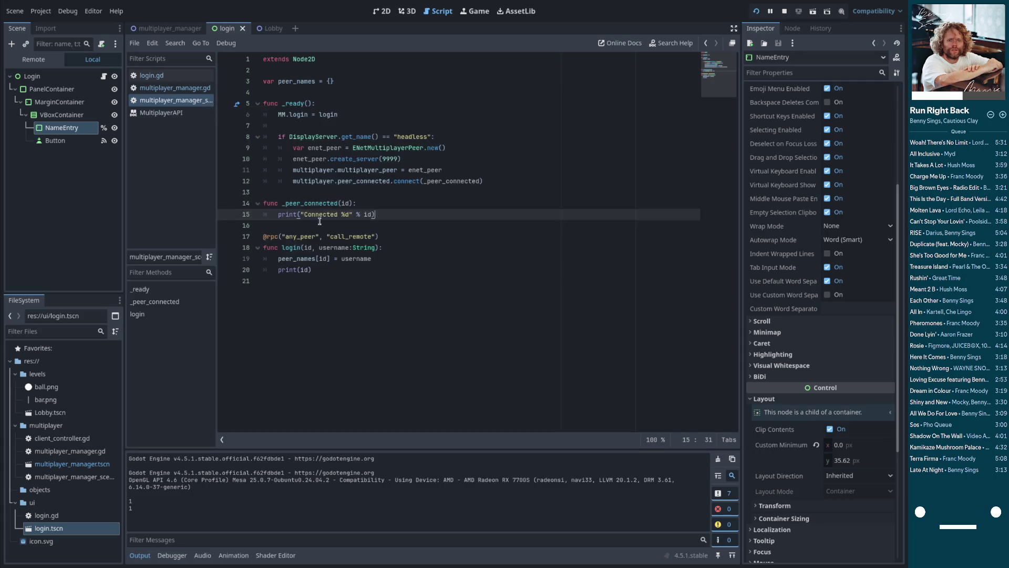
left_click(363, 204)
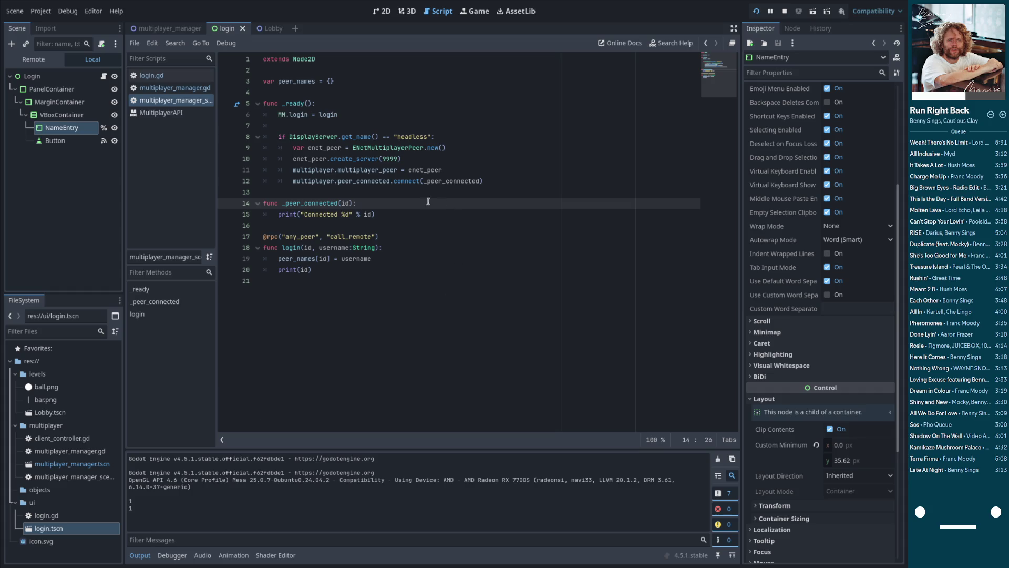
left_click(394, 215)
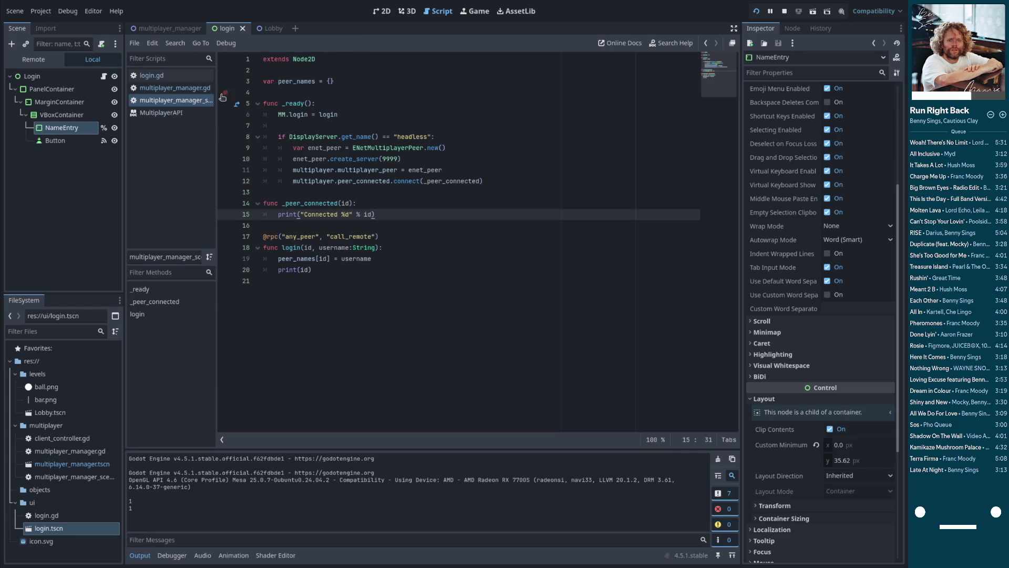
left_click(175, 78)
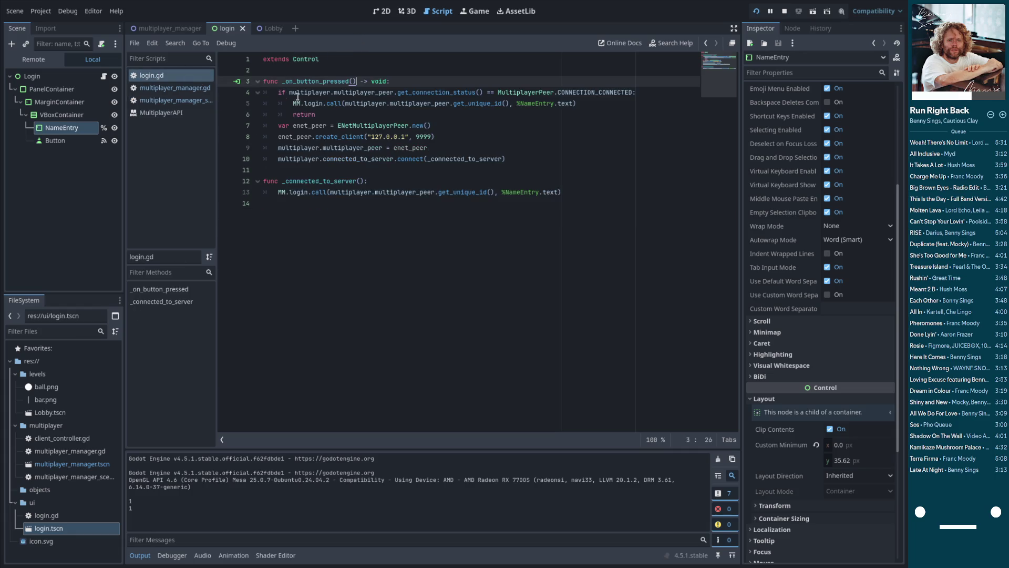
left_click(191, 88)
left_click(185, 101)
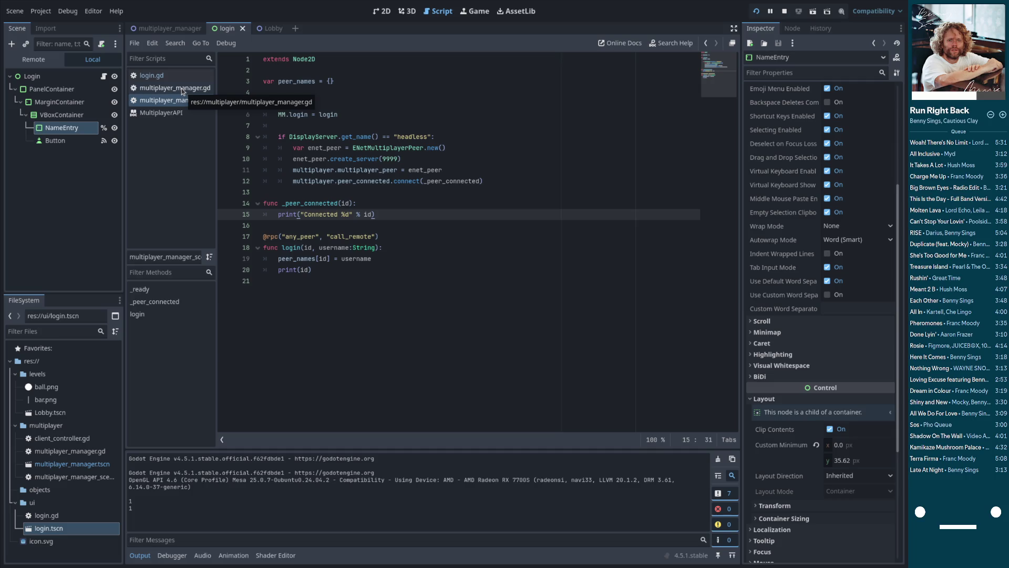
left_click(180, 88)
left_click(173, 101)
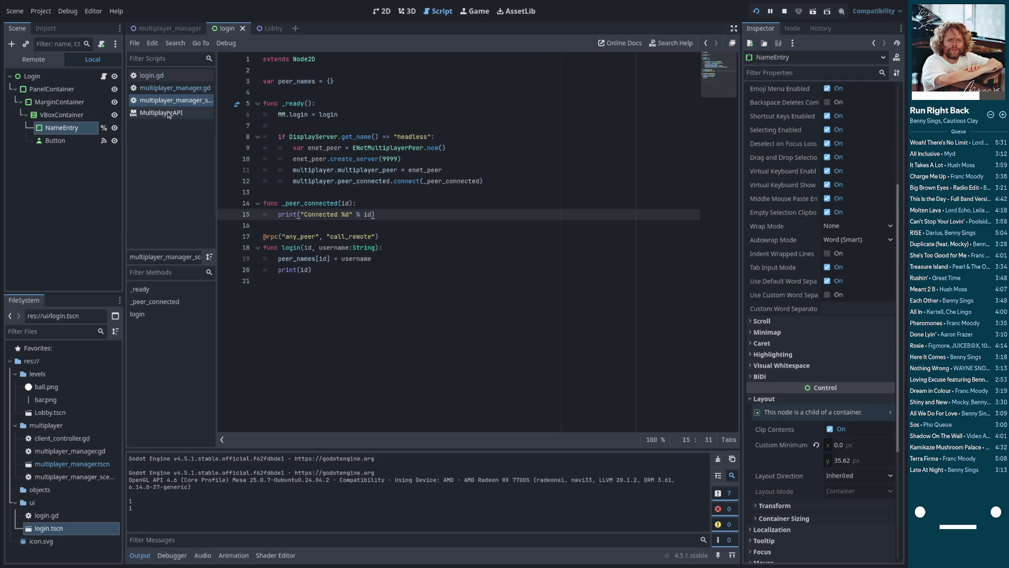
left_click(181, 91)
left_click(177, 100)
left_click(176, 78)
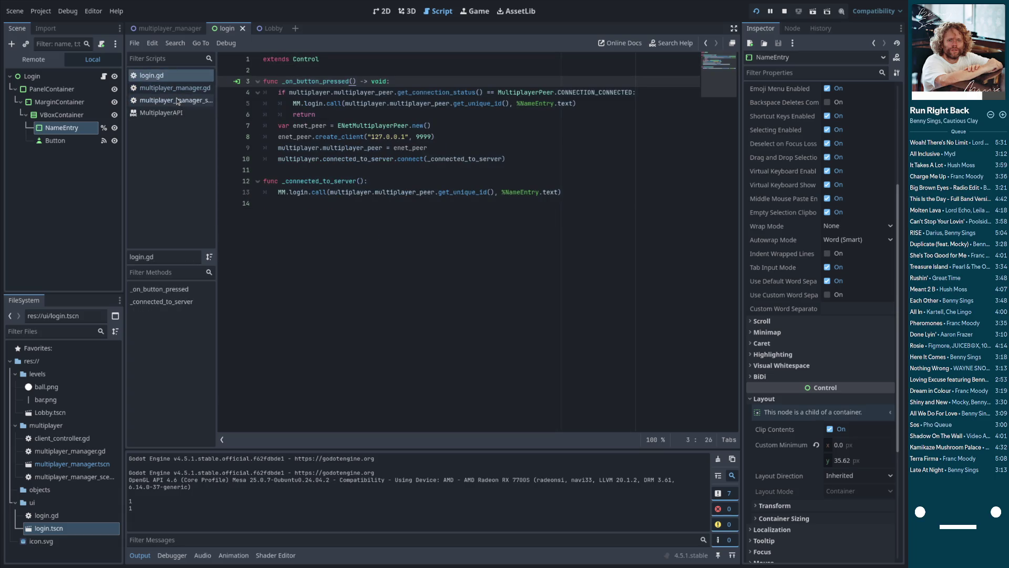
left_click(184, 88)
left_click(180, 100)
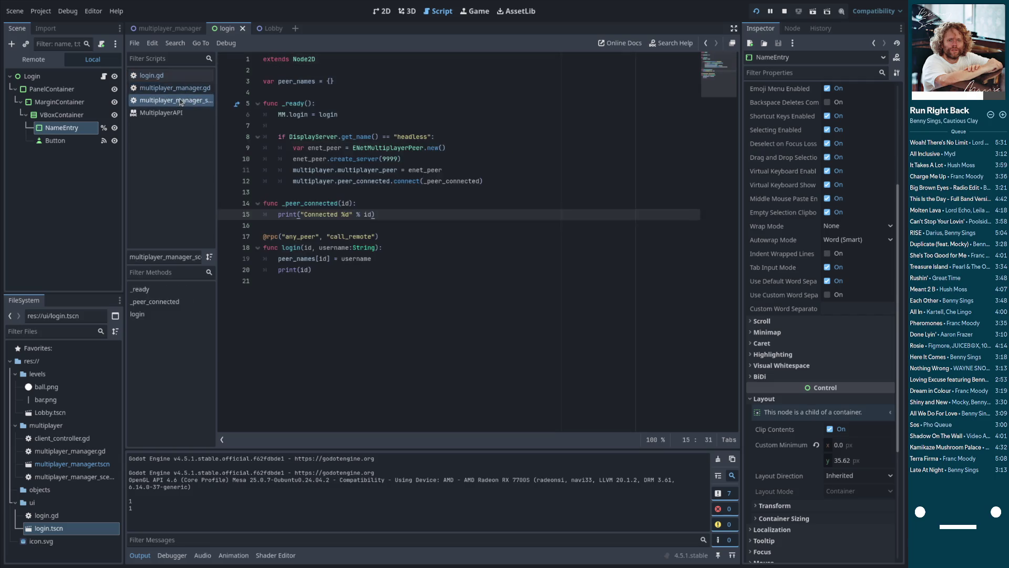
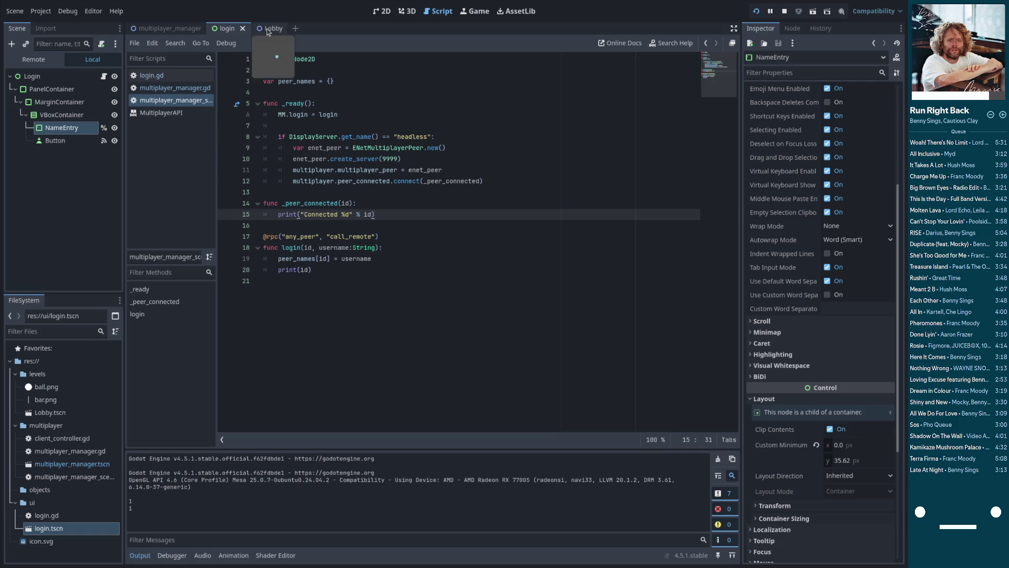
- Switch to the multiplayer_manager scene via the Lobby tab and run the project
left_click(261, 35)
left_click(161, 29)
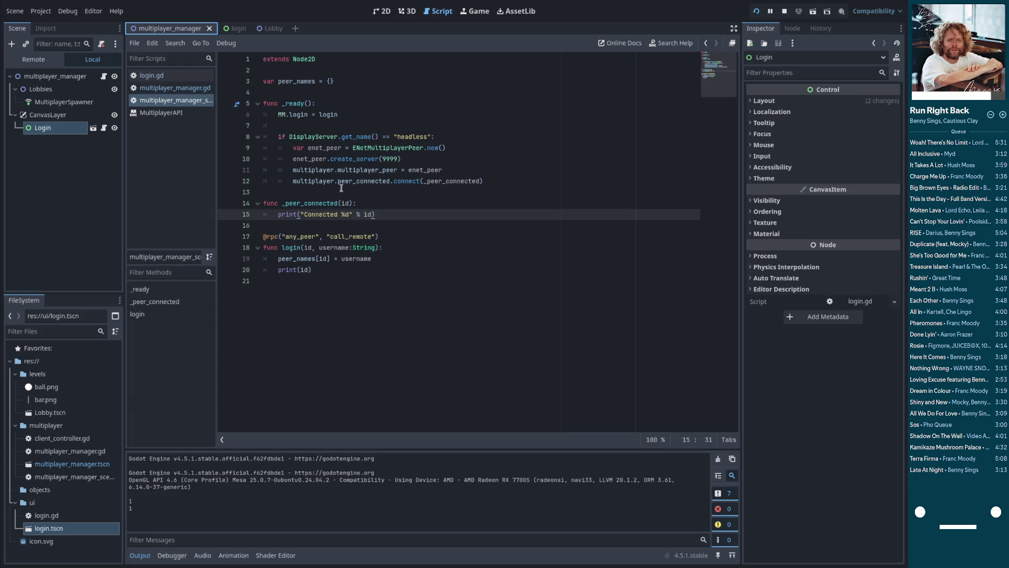
left_click(756, 11)
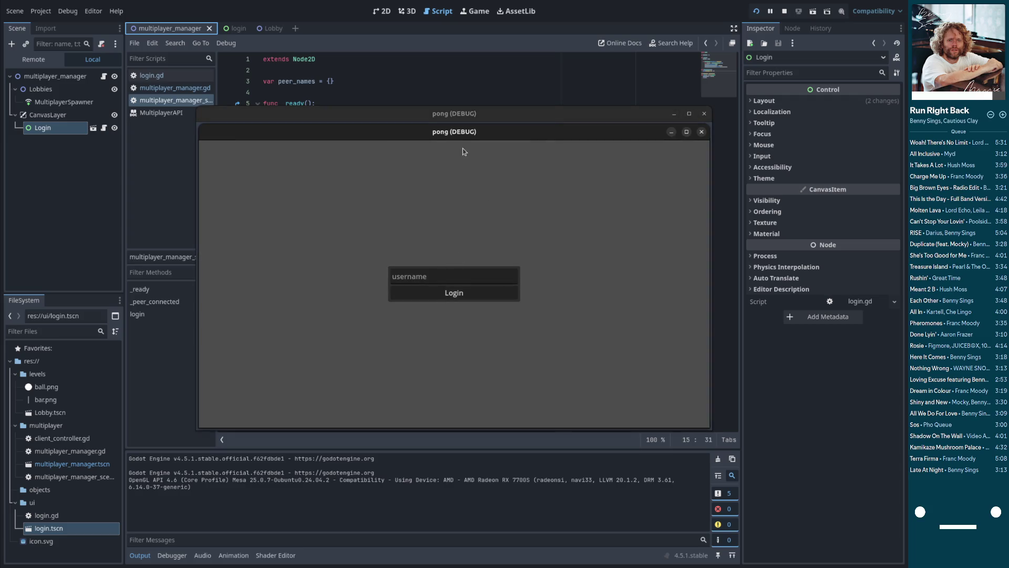
mouse_move(535, 188)
left_mouse_down()
mouse_move(669, 345)
mouse_move(600, 194)
left_mouse_up()
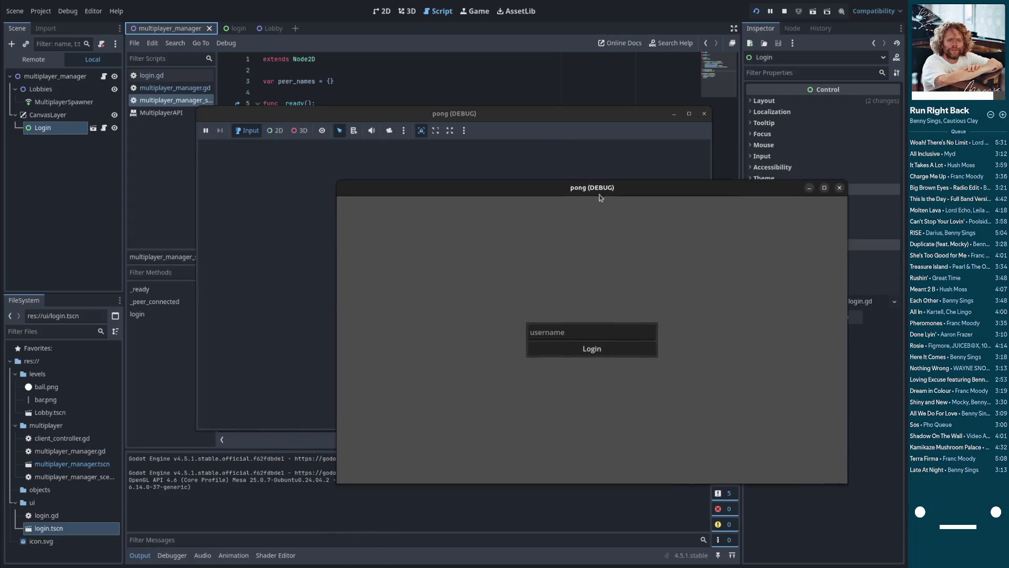
- Log in with username 'a' in the game window, then close both game windows
left_click(574, 351)
left_click(574, 334)
type("a")
left_click(574, 349)
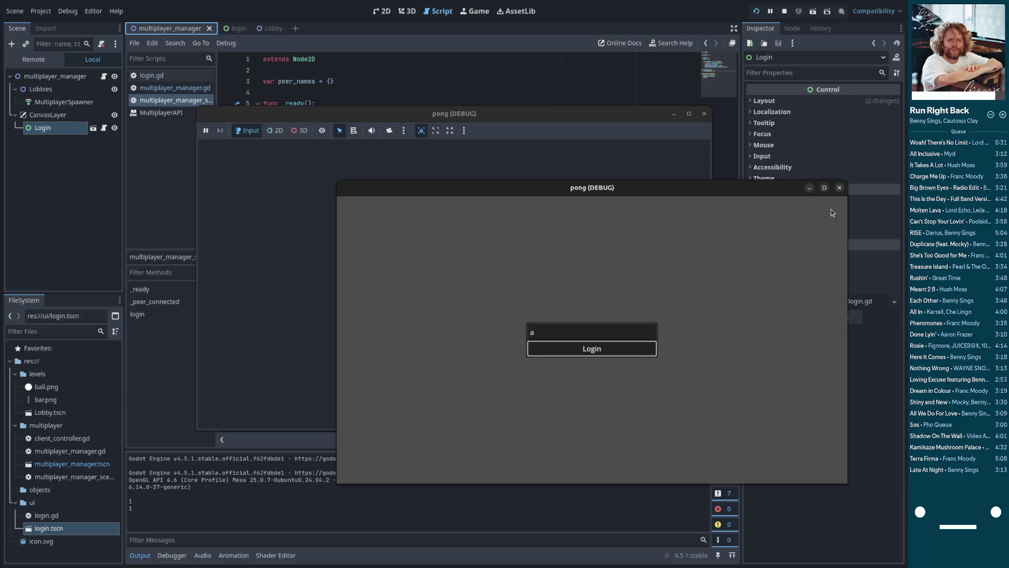
left_click(840, 188)
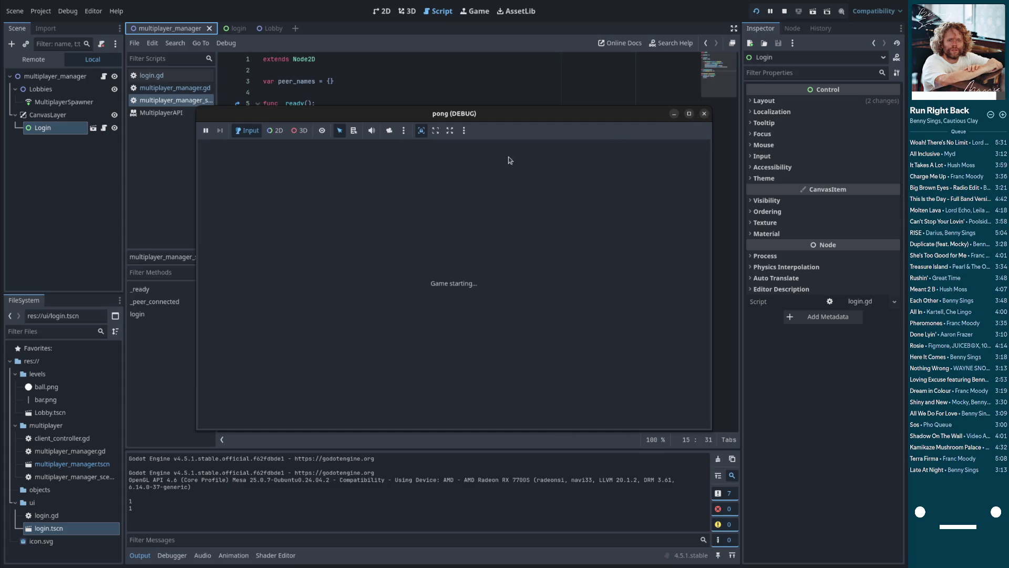
left_click(704, 114)
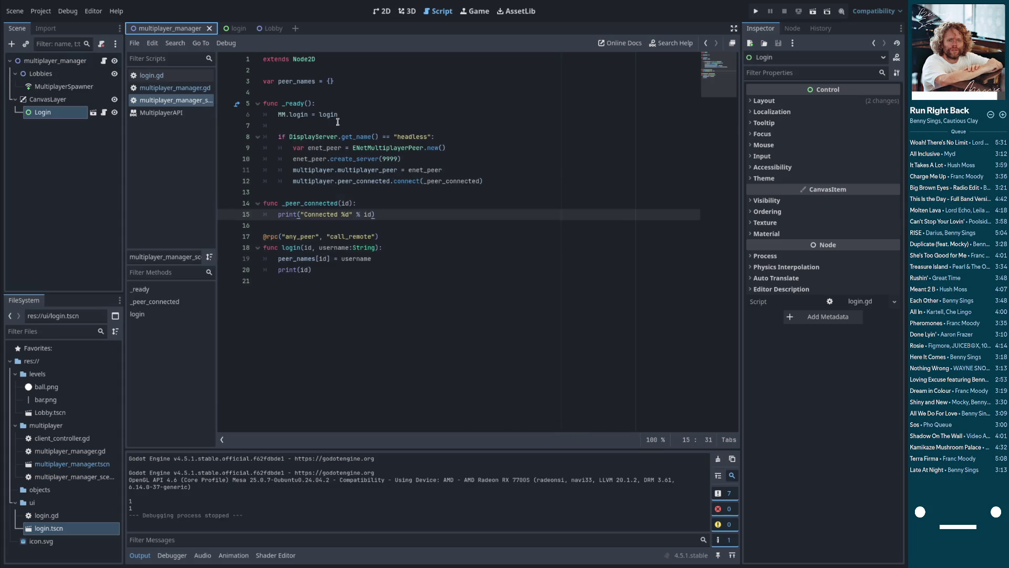
- Delete the CONNECTION_CONNECTED if/return check from login.gd's _on_button_pressed and save
left_click(163, 77)
left_click(557, 125)
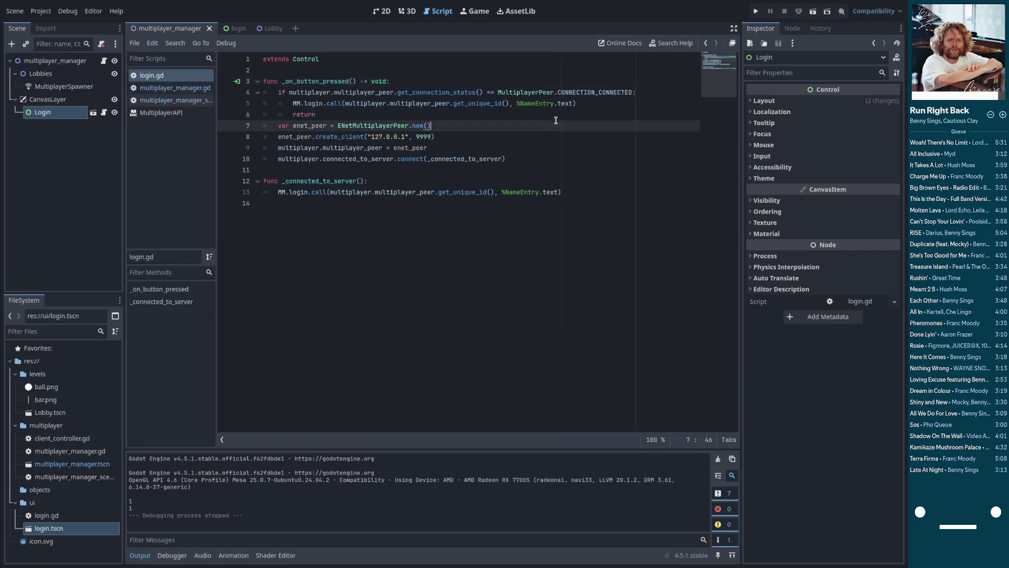
mouse_move(488, 92)
left_mouse_down()
mouse_move(655, 99)
mouse_move(635, 92)
left_mouse_up()
key("BackSpace")
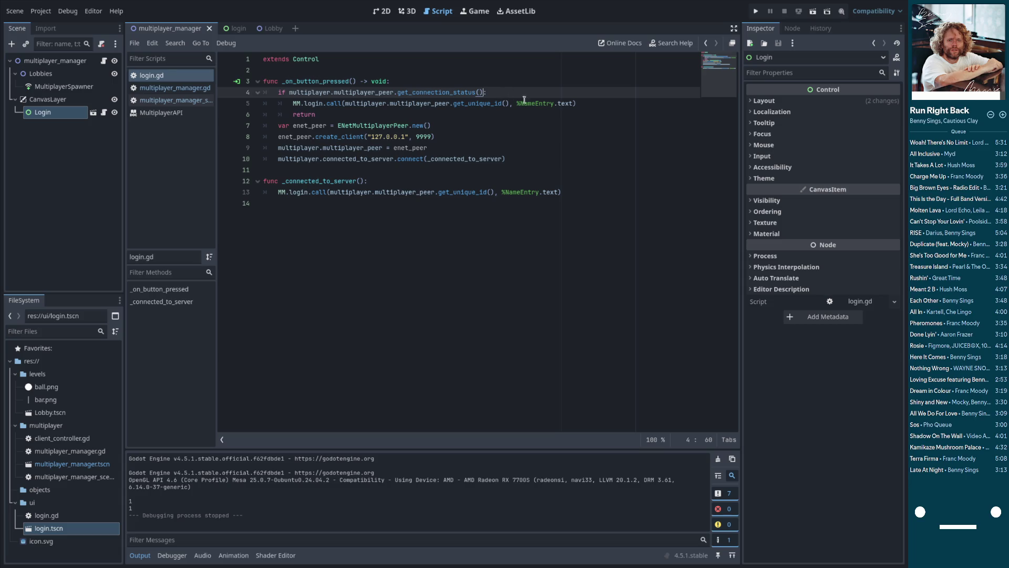
left_click_drag(334, 116, 161, 96)
key("BackSpace")
key("BackSpace")
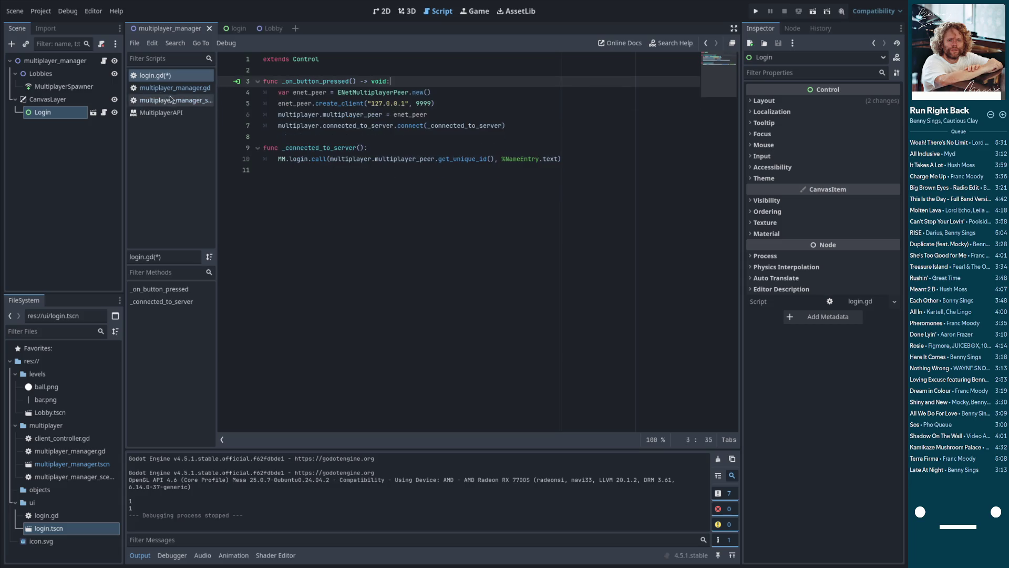
key("ctrl+s")
- Run the game, log in as 'test', then close both game windows
left_click(755, 11)
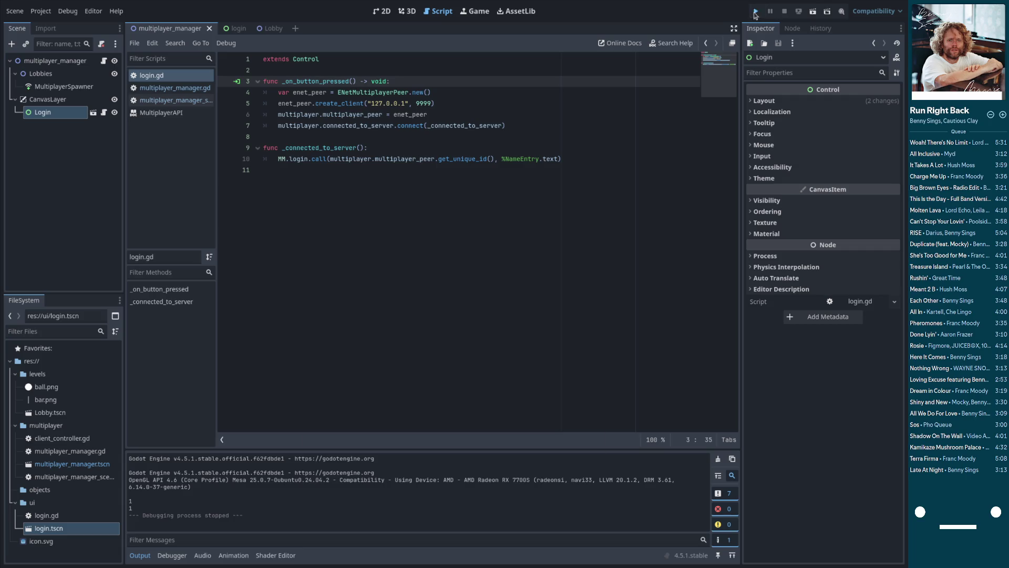
left_click(437, 273)
type("test")
left_click(434, 298)
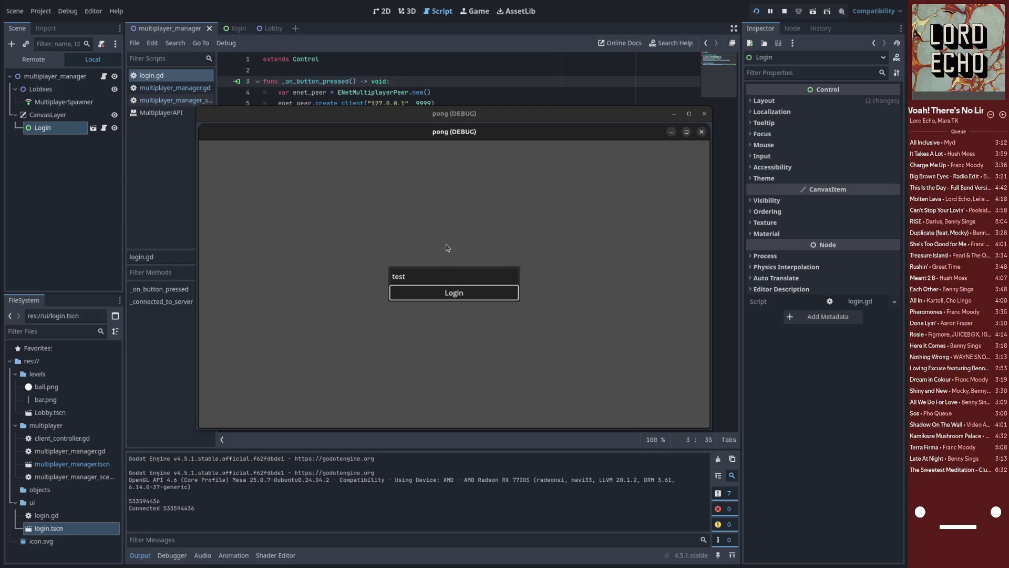
left_click(701, 132)
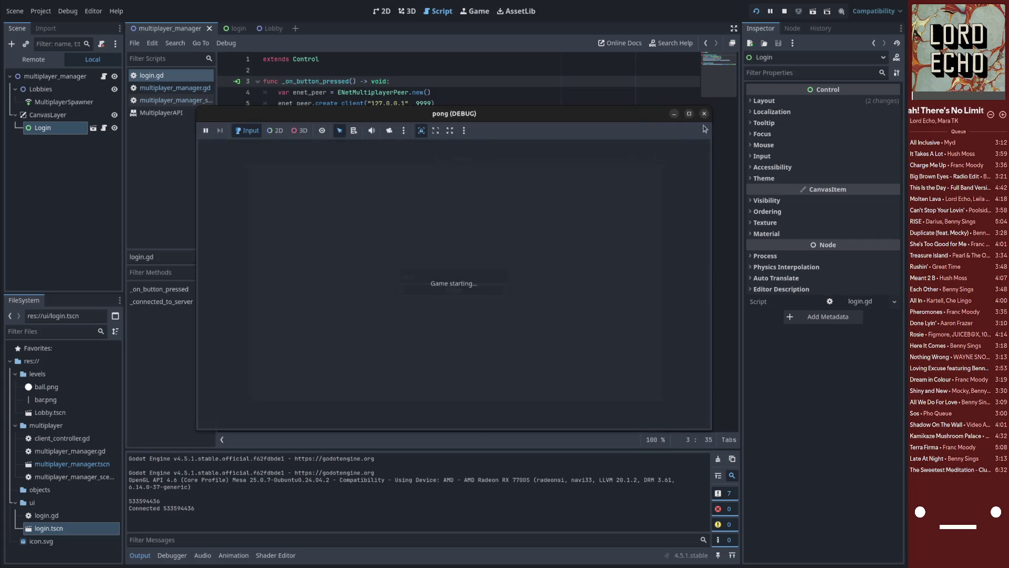
left_click(703, 114)
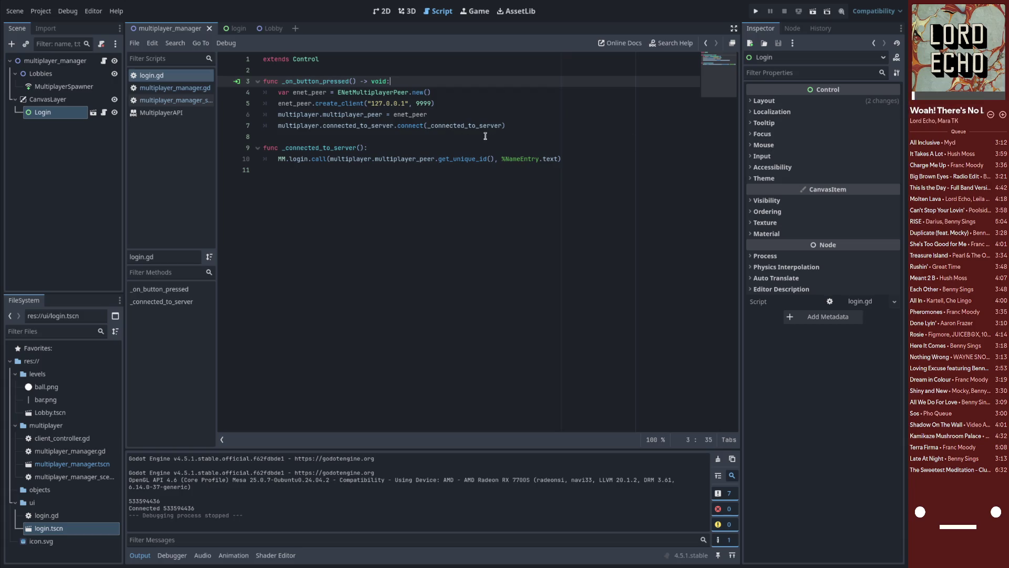
- Add a multiplayer.get_unique_id() line at the top of _on_button_pressed
key("Return")
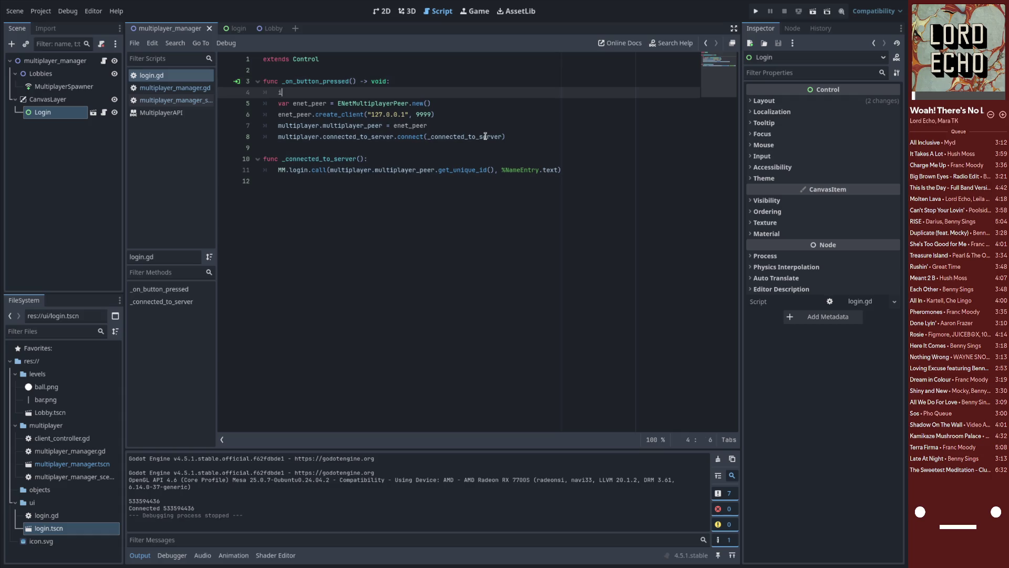
type("s_connected")
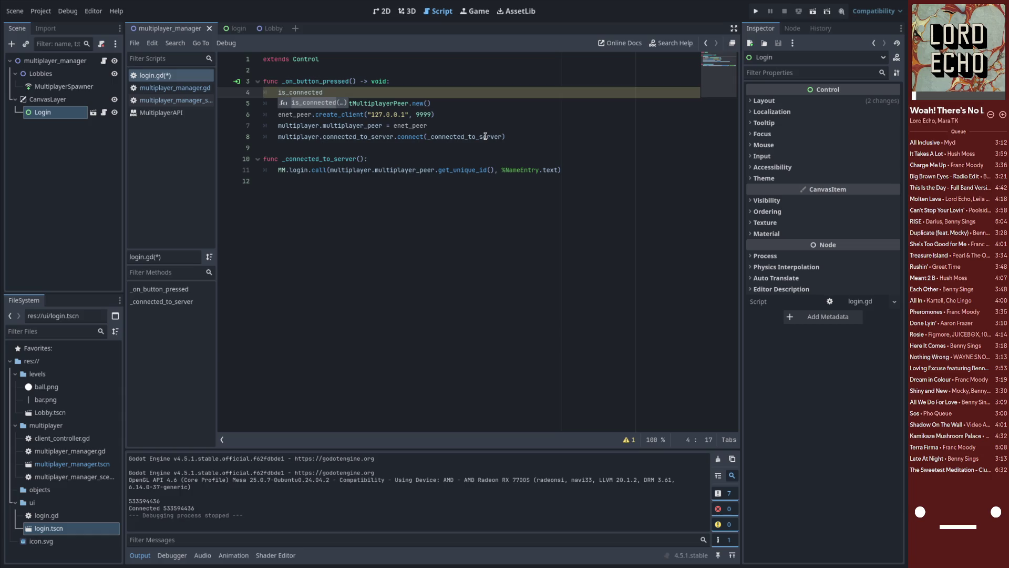
key("Return")
key("Escape")
key("ctrl+BackSpace")
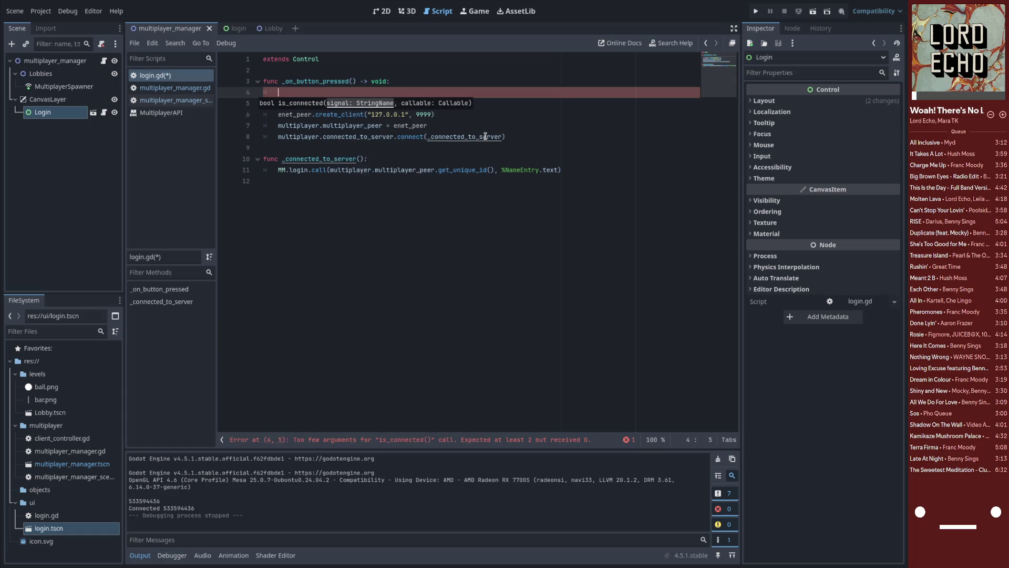
key("Return")
key("BackSpace")
type("multiplayer.")
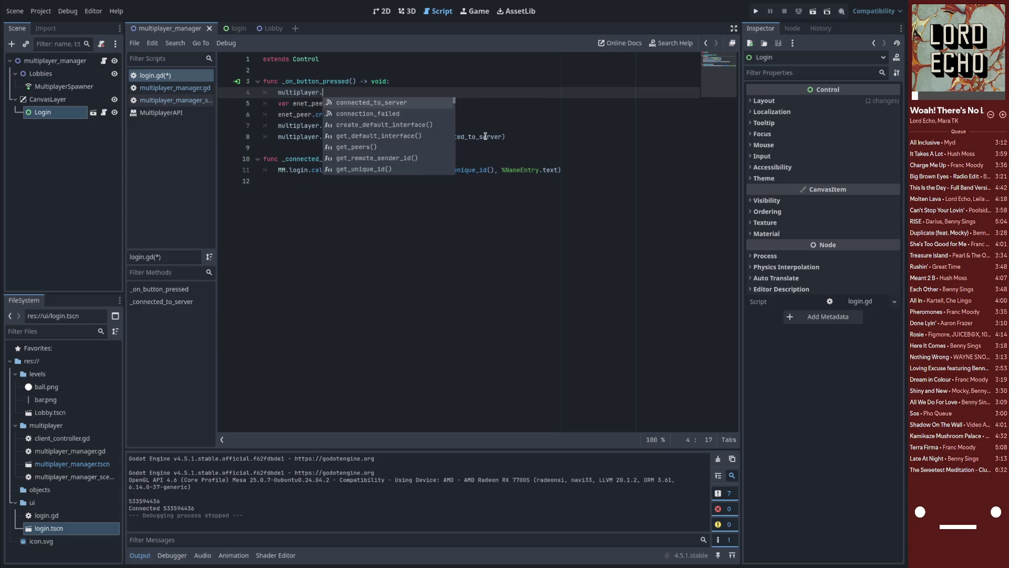
type("is_")
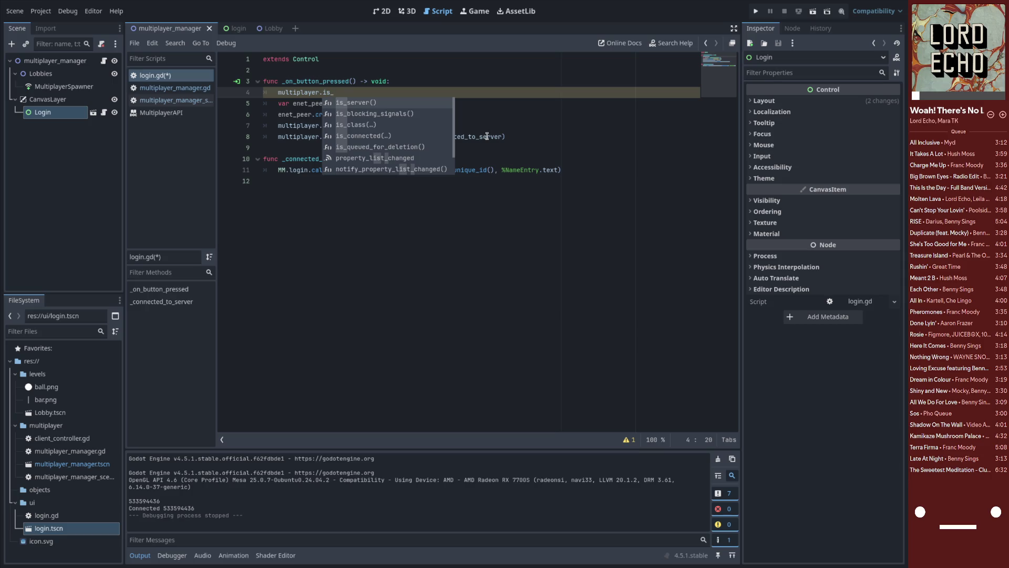
key("BackSpace")
key("BackSpace")
key("BackSpace")
type("geT_p")
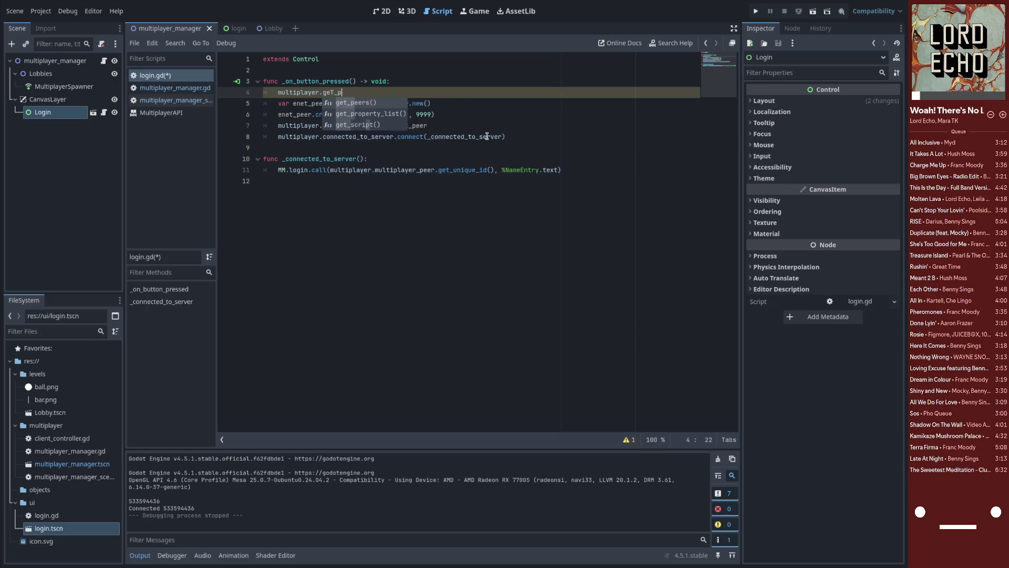
key("BackSpace")
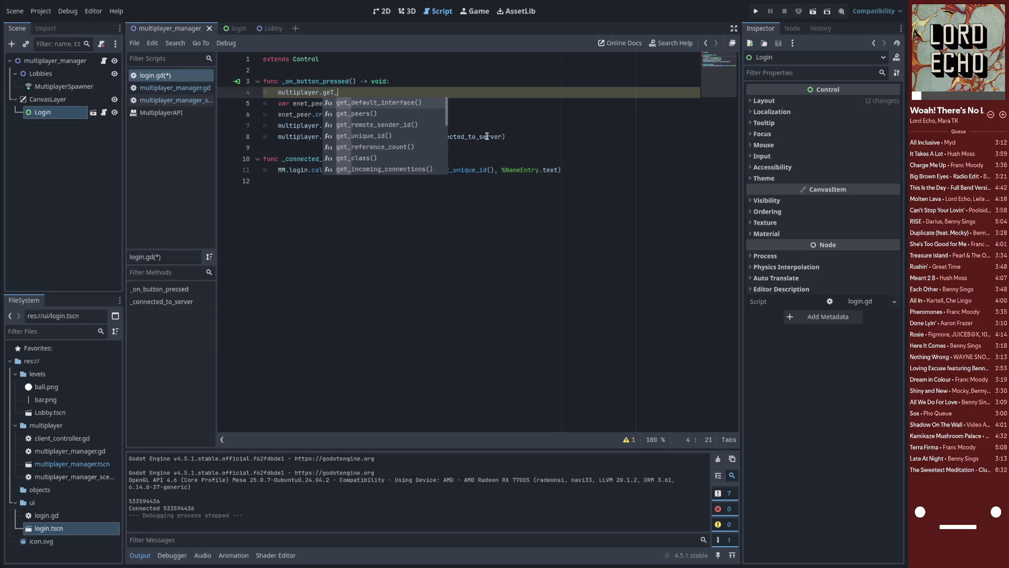
key("Down")
key("Down")
key("Down")
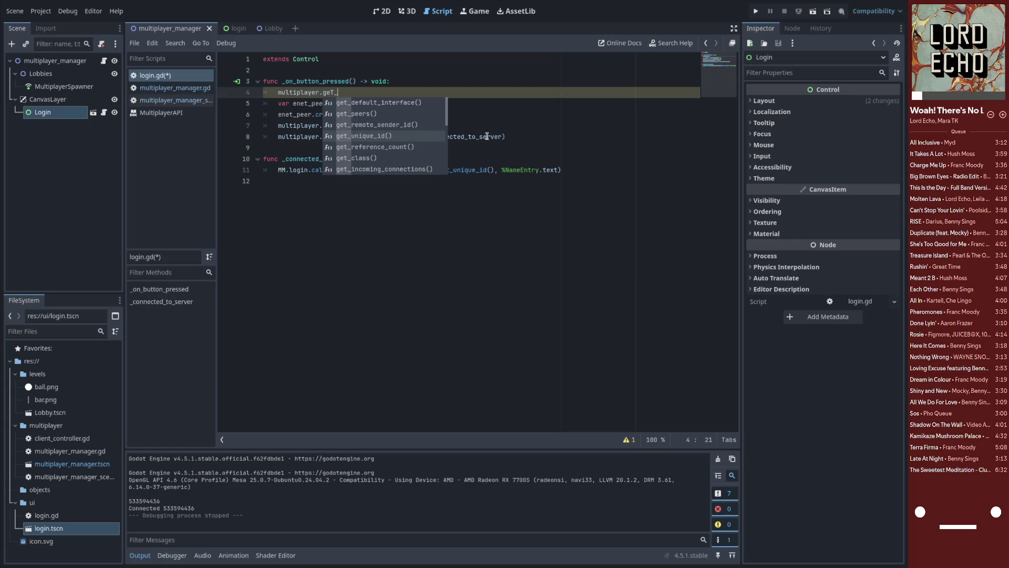
key("Return")
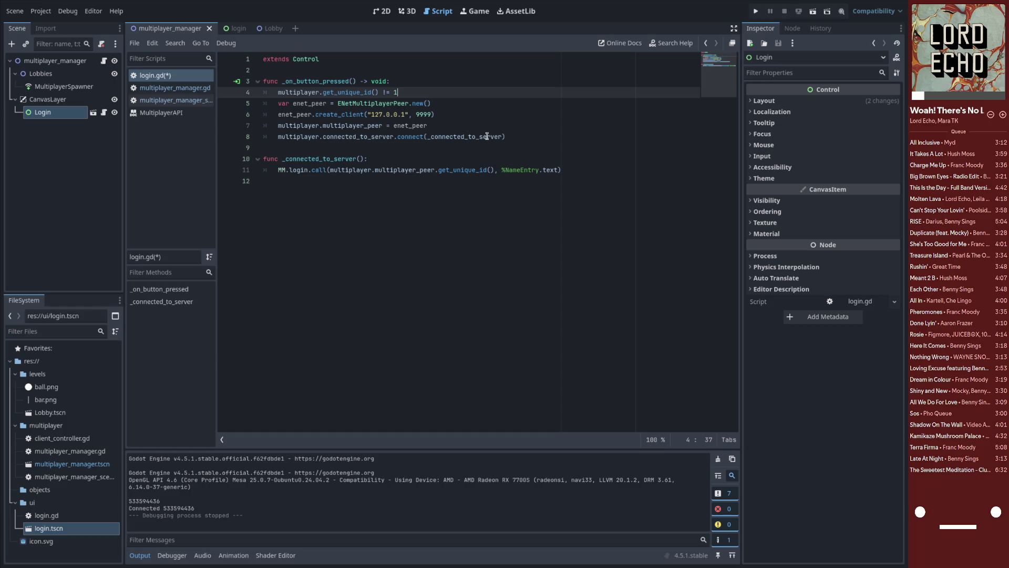
- Turn that line into an if condition with print(1) on its own indented line
key("Home")
type("if")
key("ctrl+Right")
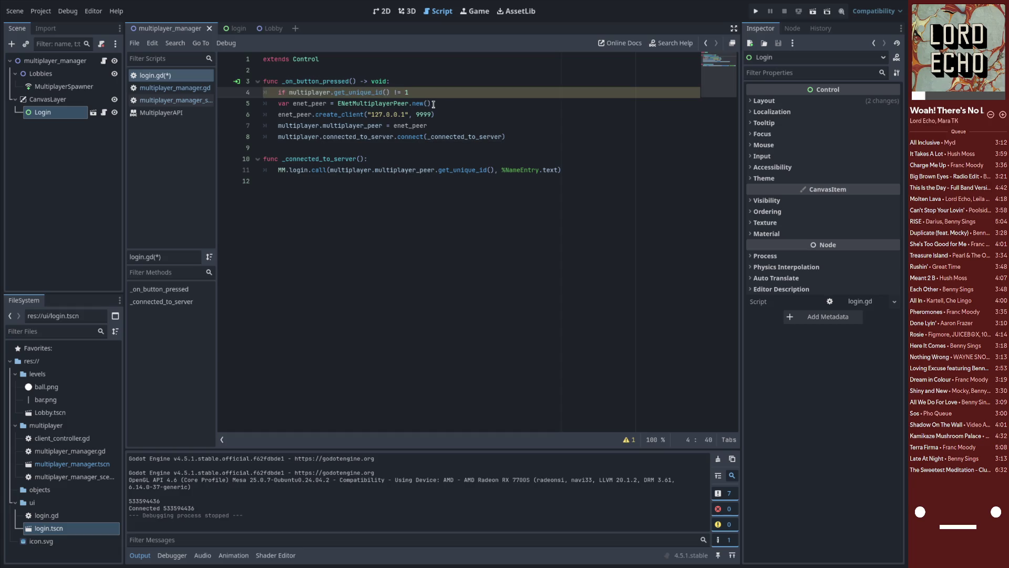
type(": print(1)")
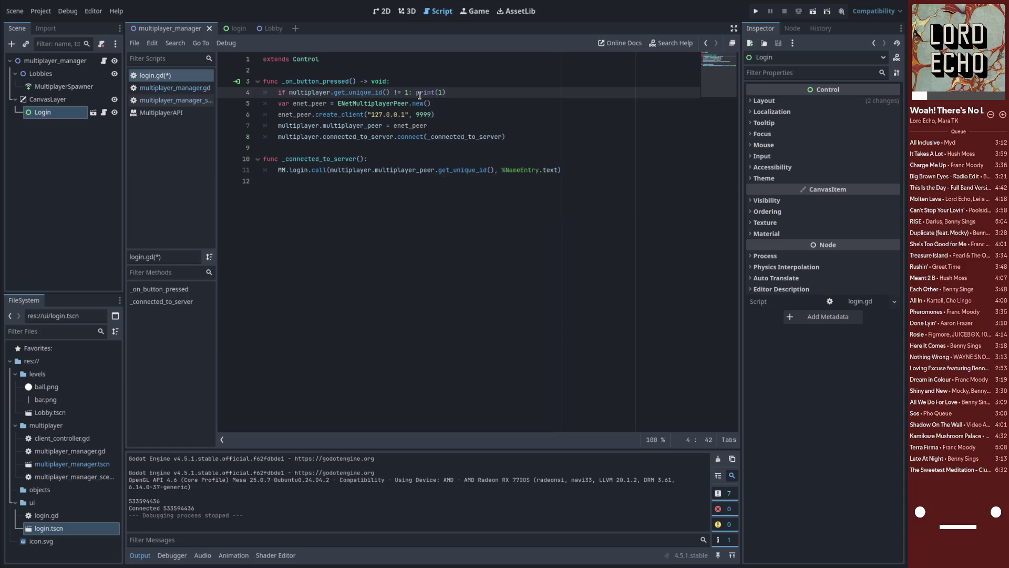
left_click(420, 95)
key("Return")
key("Down")
key("End")
key("Return")
key("BackSpace")
key("BackSpace")
key("Up")
key("Home")
- Add a return line after print(1) and save login.gd
key("ctrl+backslash")
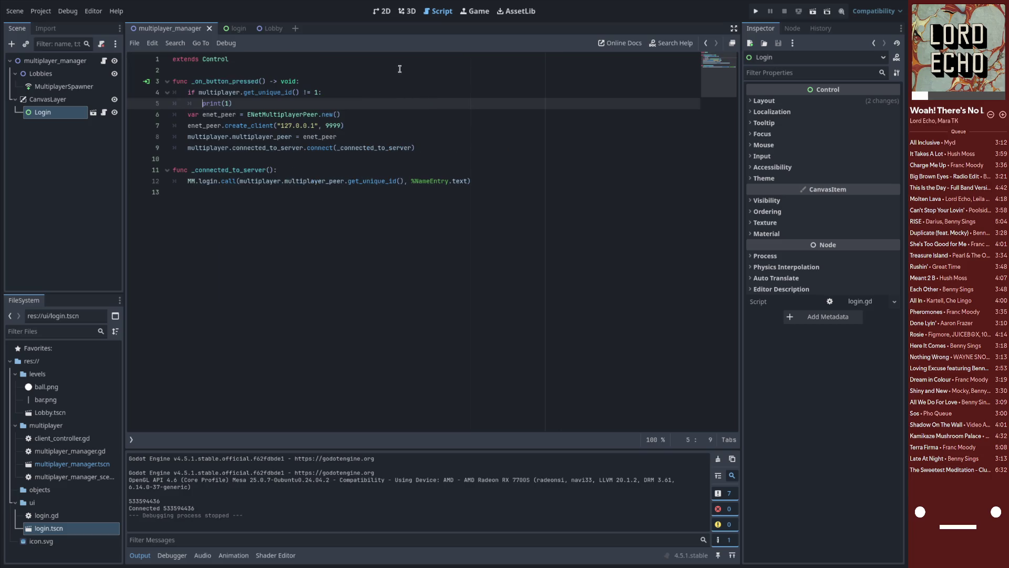
key("End")
key("Return")
type("return")
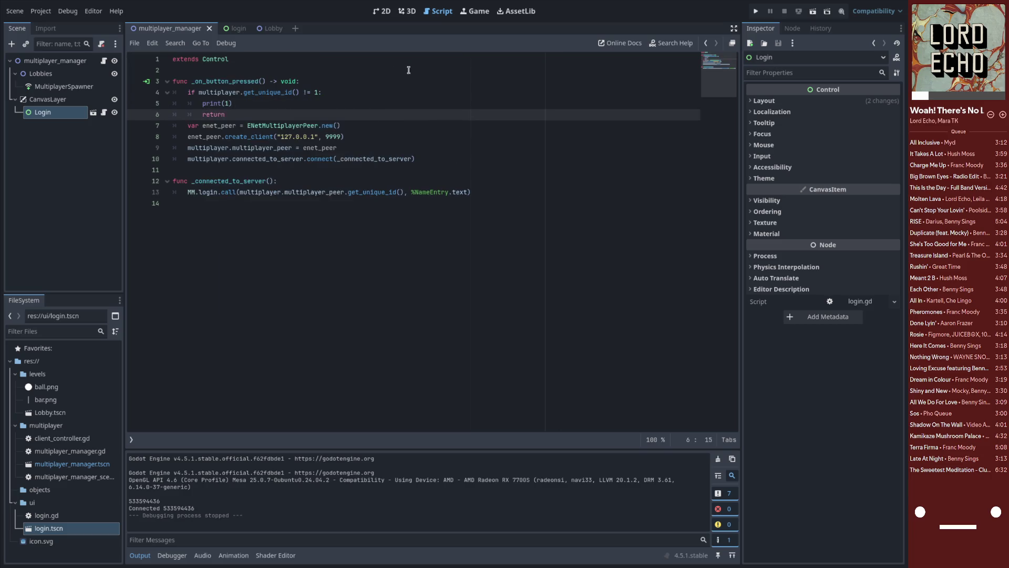
left_click(131, 439)
key("ctrl+s")
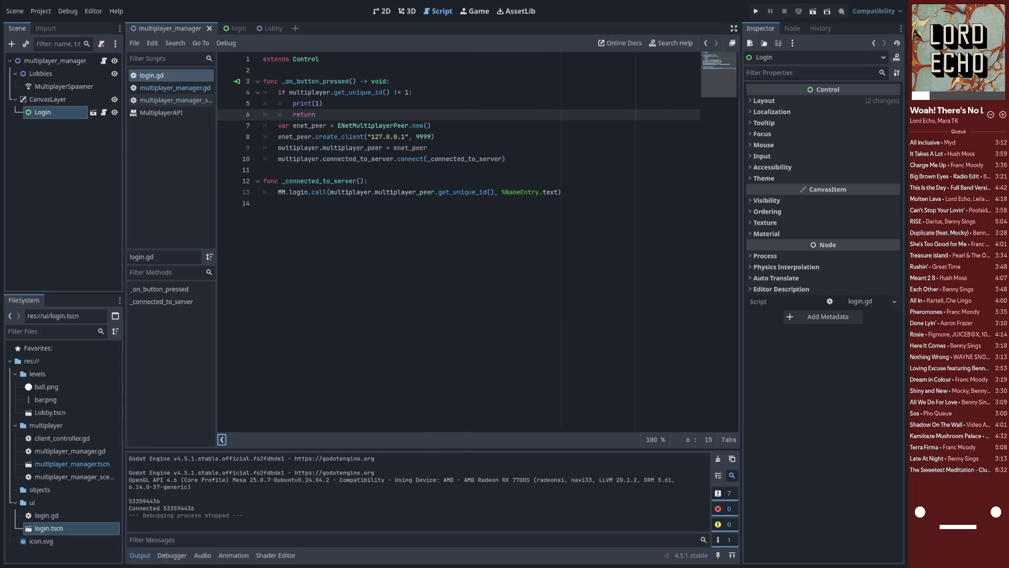
- Run the game, log in as 'asd', and stop the game
left_click(757, 9)
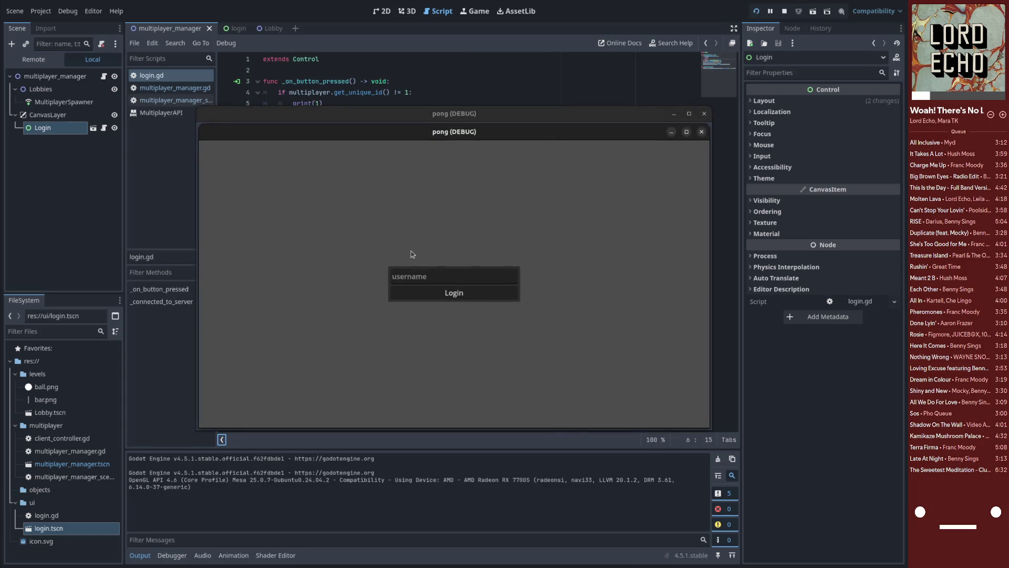
type("asd")
left_click(433, 295)
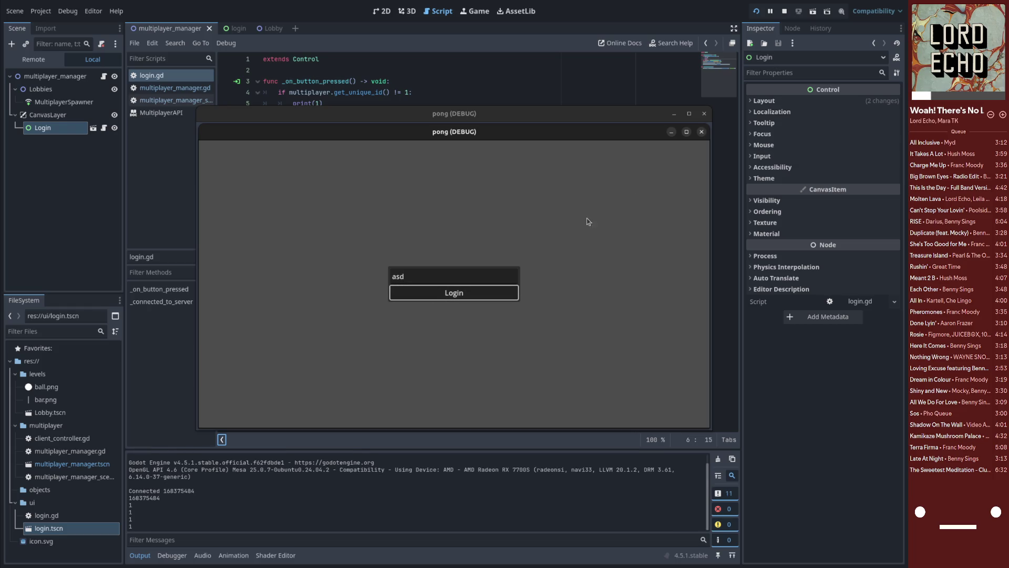
left_click(702, 131)
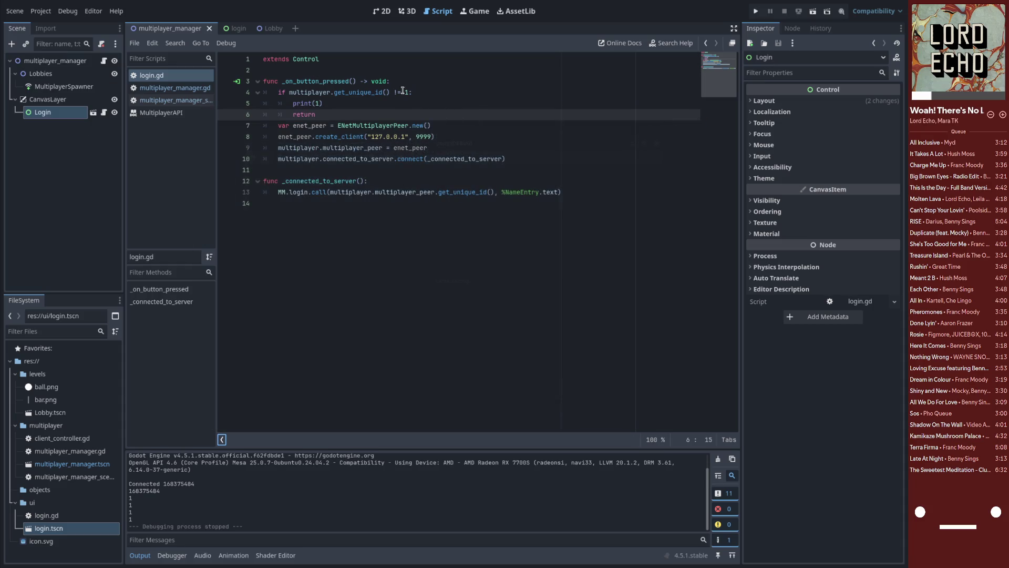
- Delete the print(1) line, join return onto the if line, and save
left_click(380, 104)
key("ctrl+shift+k")
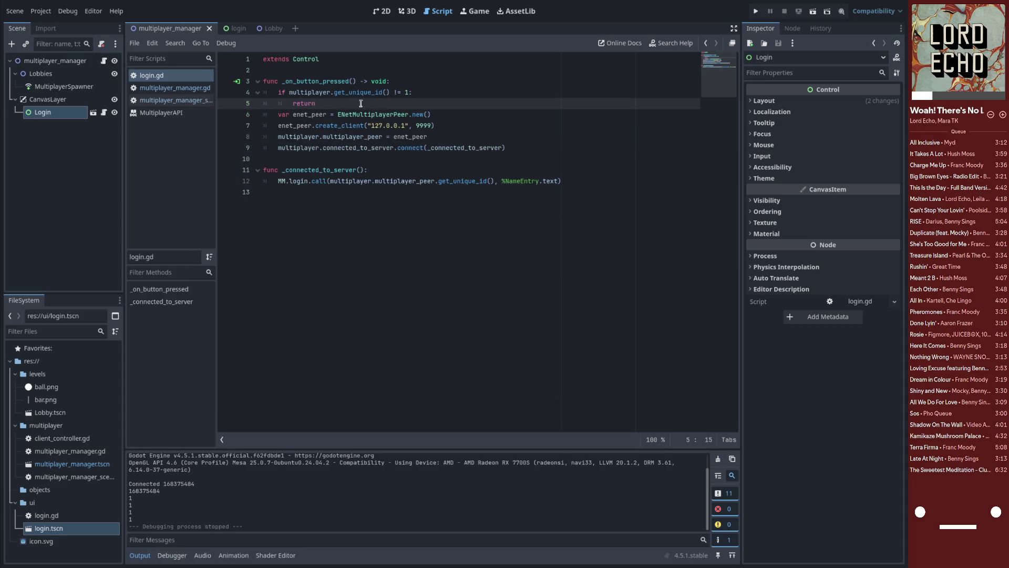
key("Home")
key("BackSpace")
key("BackSpace")
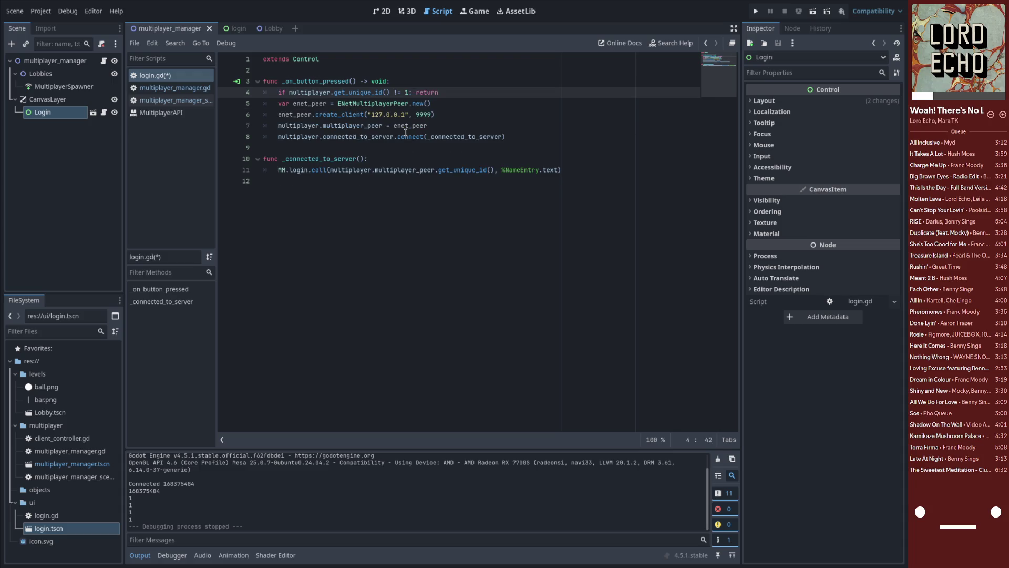
key("ctrl+s")
- Paste the MM.login call line above return, keep return on its own line, and save
left_click_drag(277, 169, 581, 170)
key("ctrl+c")
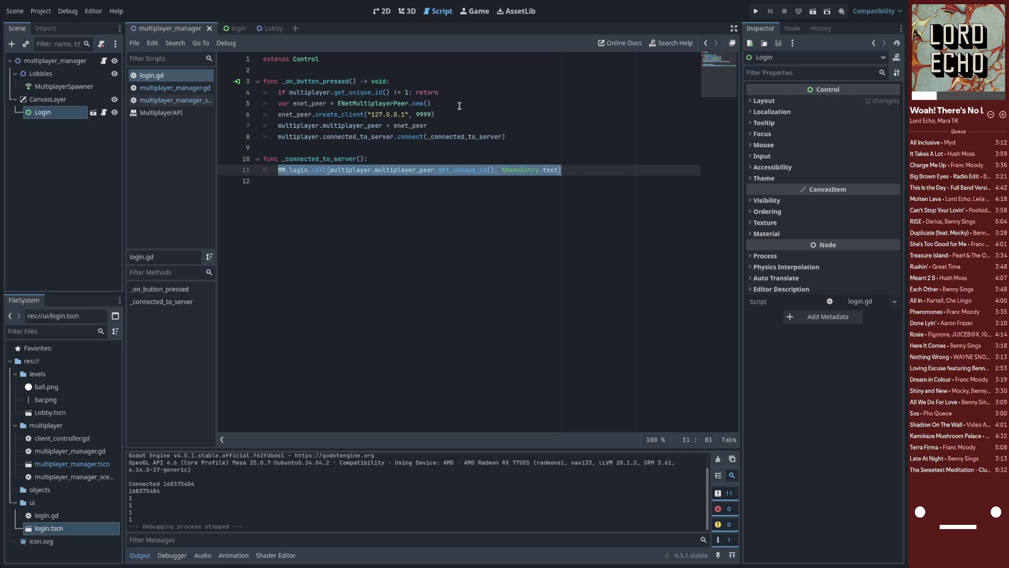
left_click(416, 93)
key("Return")
key("ctrl+v")
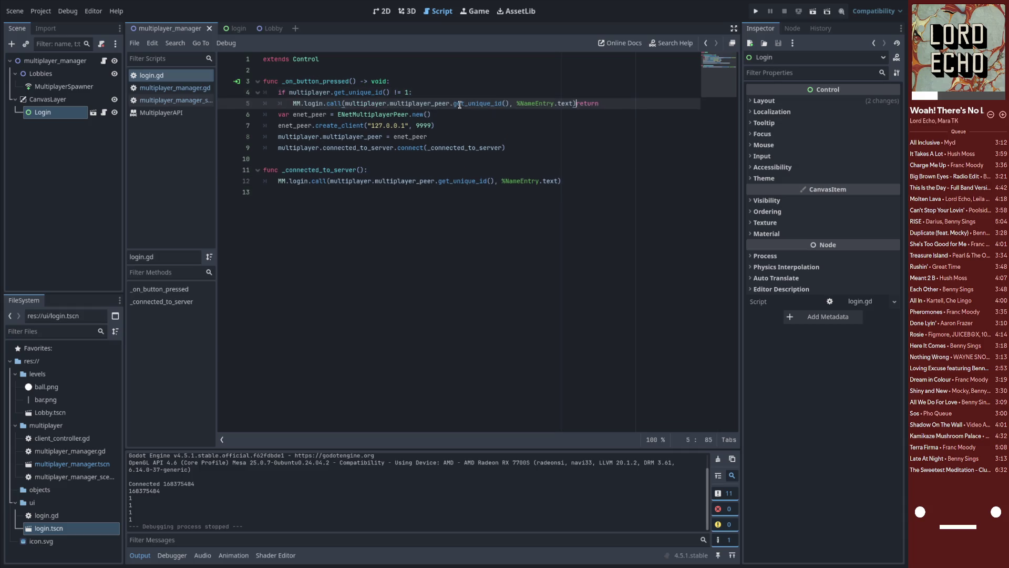
key("Return")
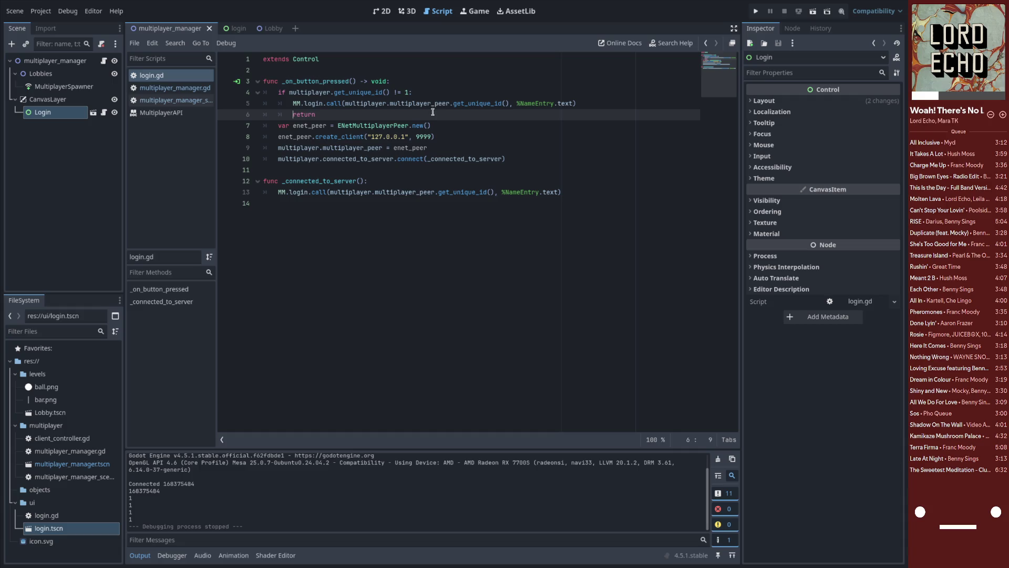
key("ctrl+s")
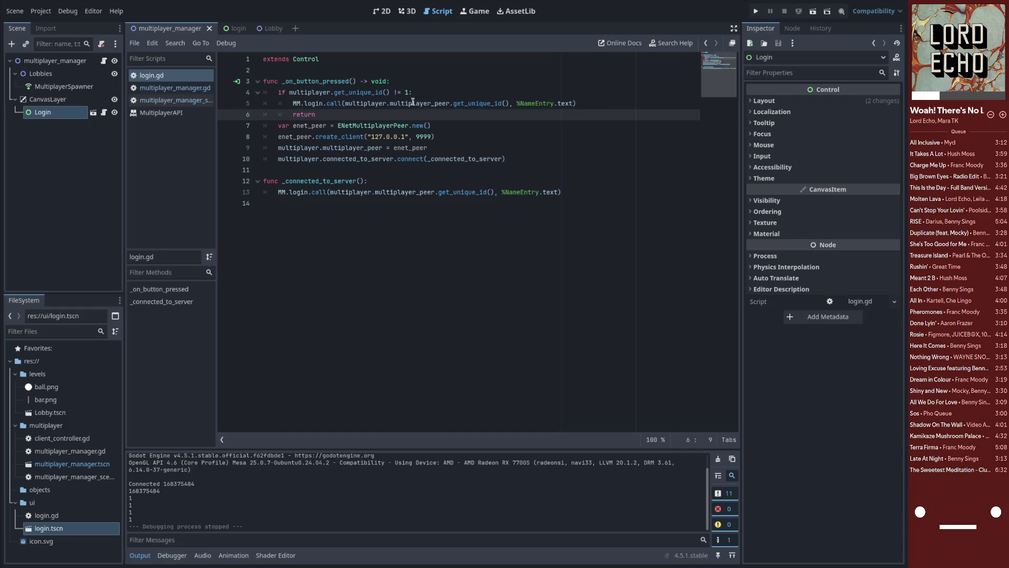
- Remove multiplayer_peer from the pasted call so it uses multiplayer.get_unique_id(), and save
double_click(357, 92)
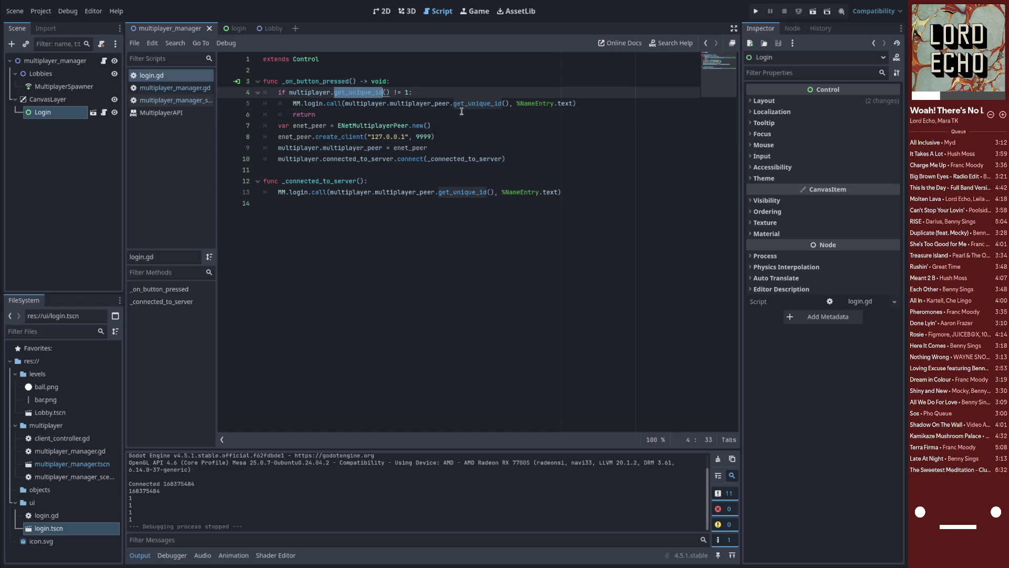
double_click(446, 104)
key("BackSpace")
key("BackSpace")
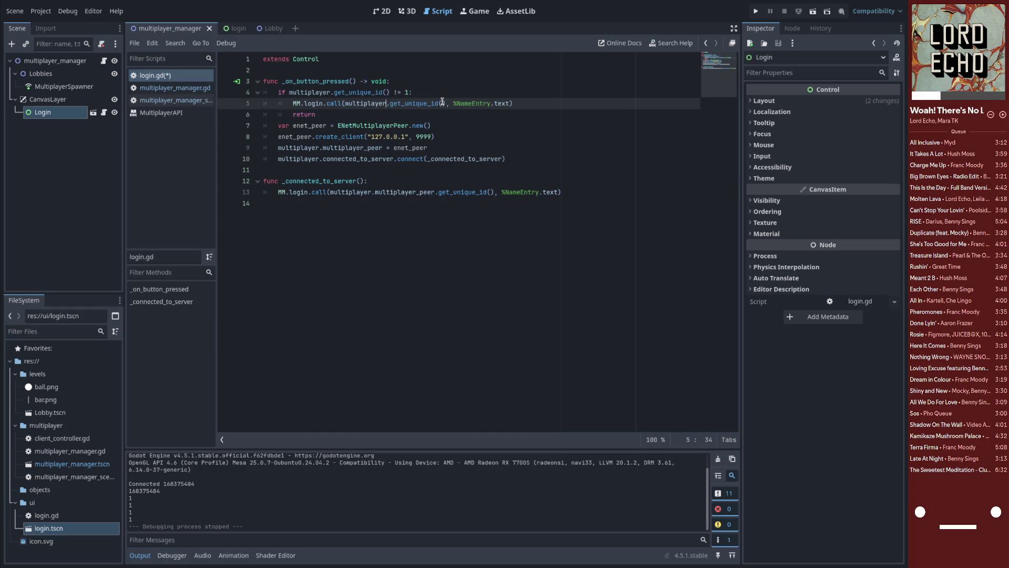
key("ctrl+s")
- Run the game, log in as 'asd', and close both game windows
left_click(755, 12)
left_click(442, 277)
type("asd")
left_click(443, 294)
left_click(444, 299)
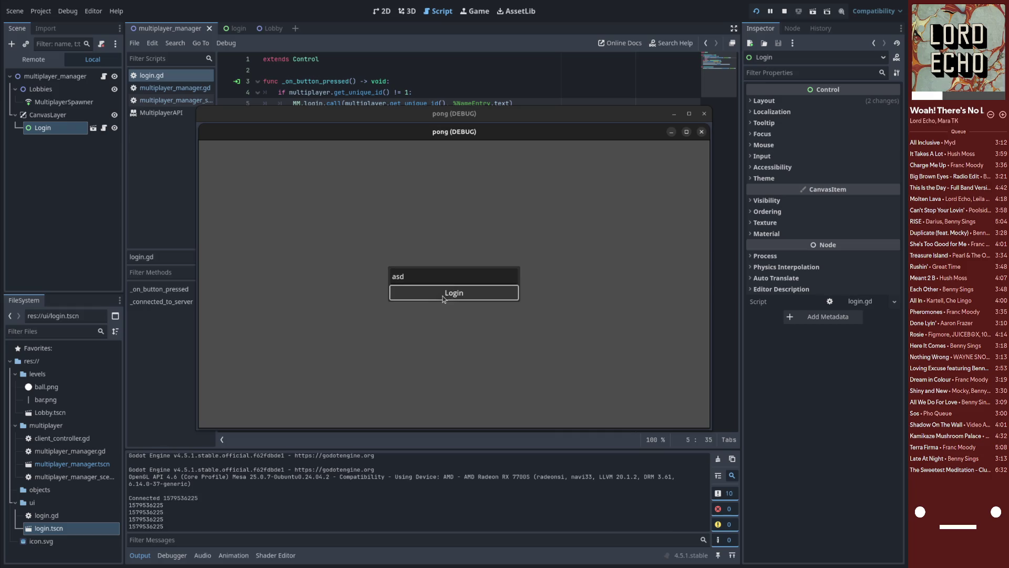
left_click(701, 132)
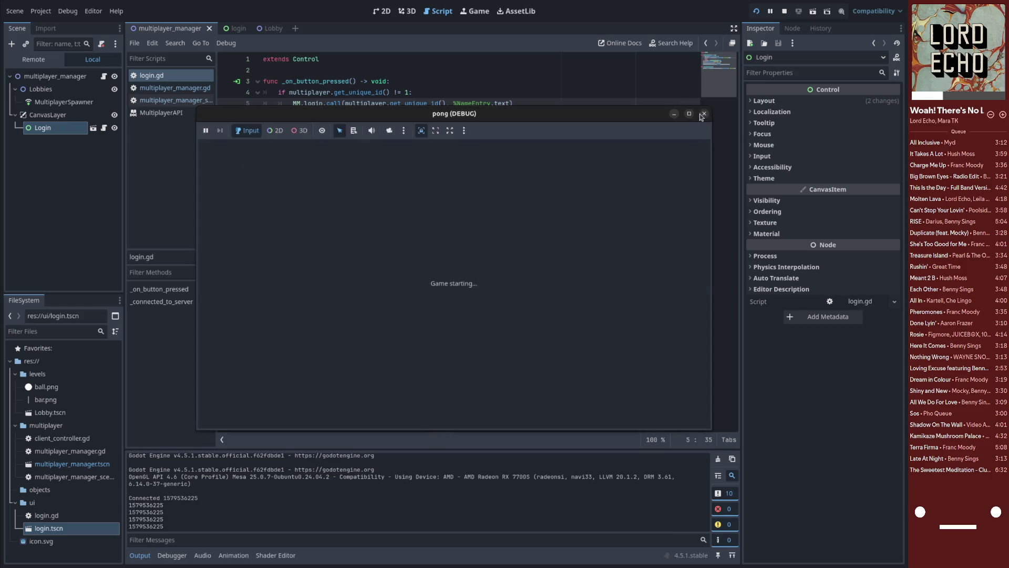
left_click(702, 114)
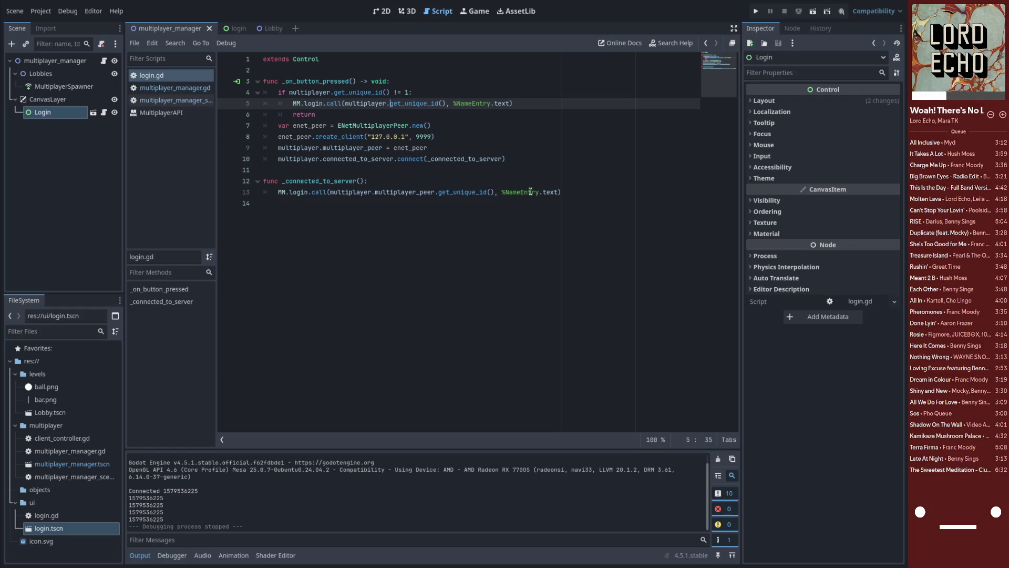
- Add an rpc() call on a new line in _connected_to_server
left_click(390, 179)
key("Return")
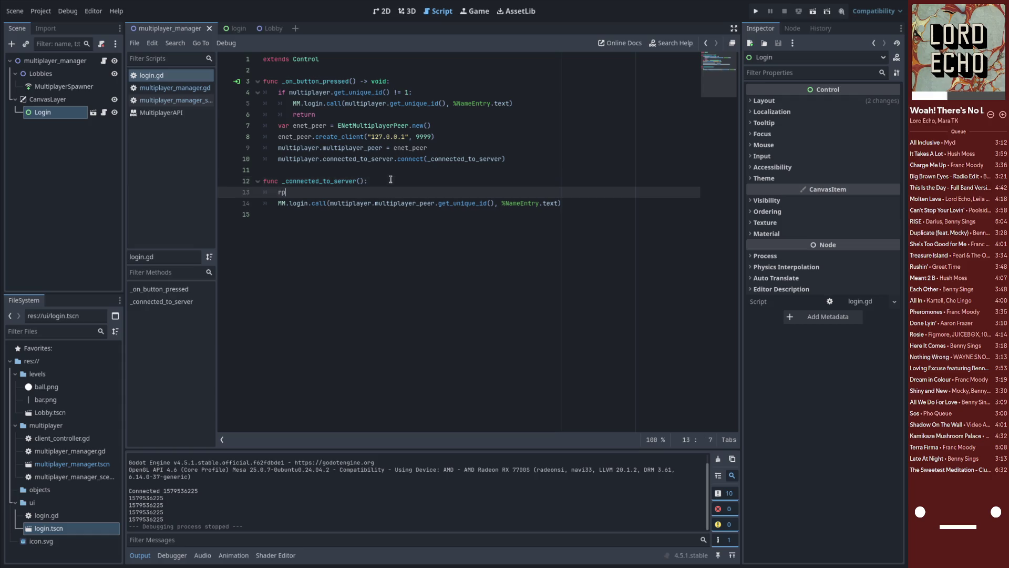
type("rpc")
key("Return")
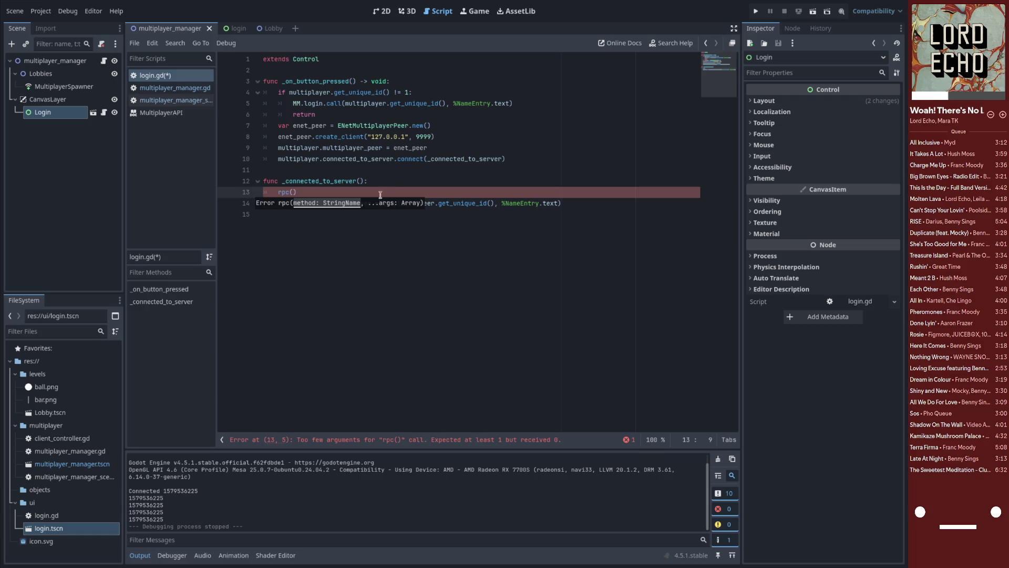
left_click(391, 179)
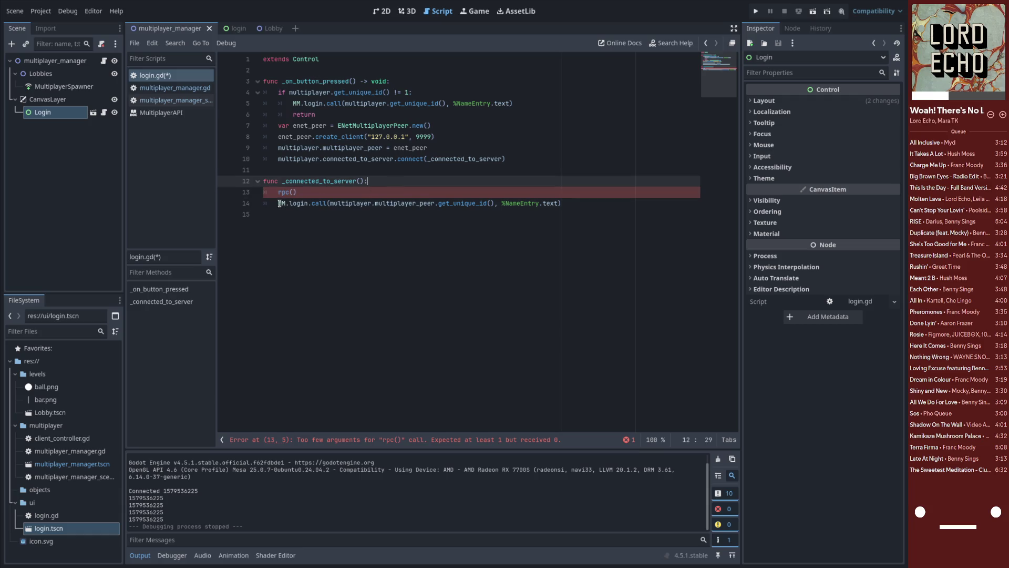
- Make line 13 read MM.rpc("login", ) as the rpc call
left_click_drag(278, 203, 307, 205)
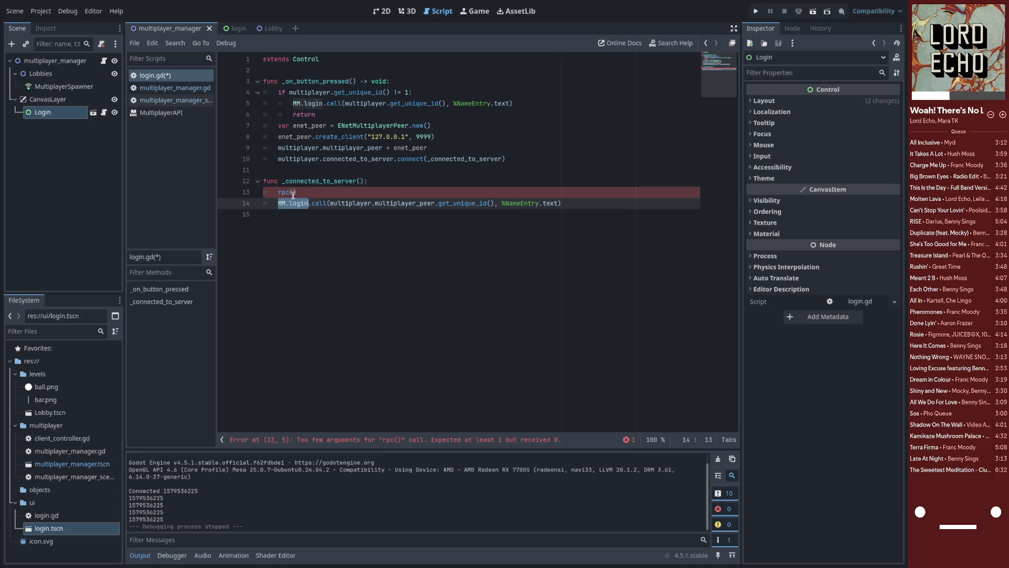
key("ctrl+x")
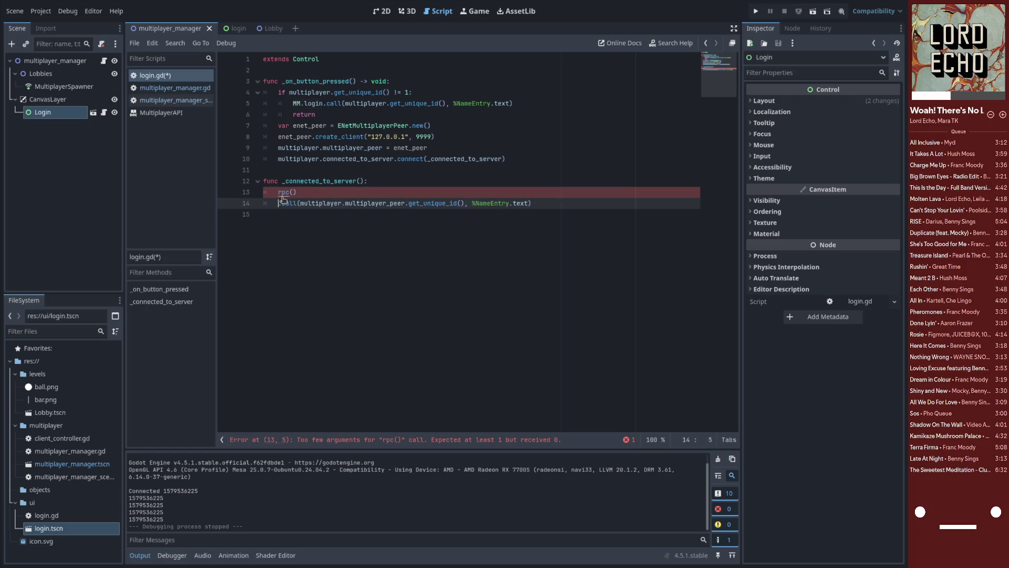
key("ctrl+z")
key("Up")
type("MM.")
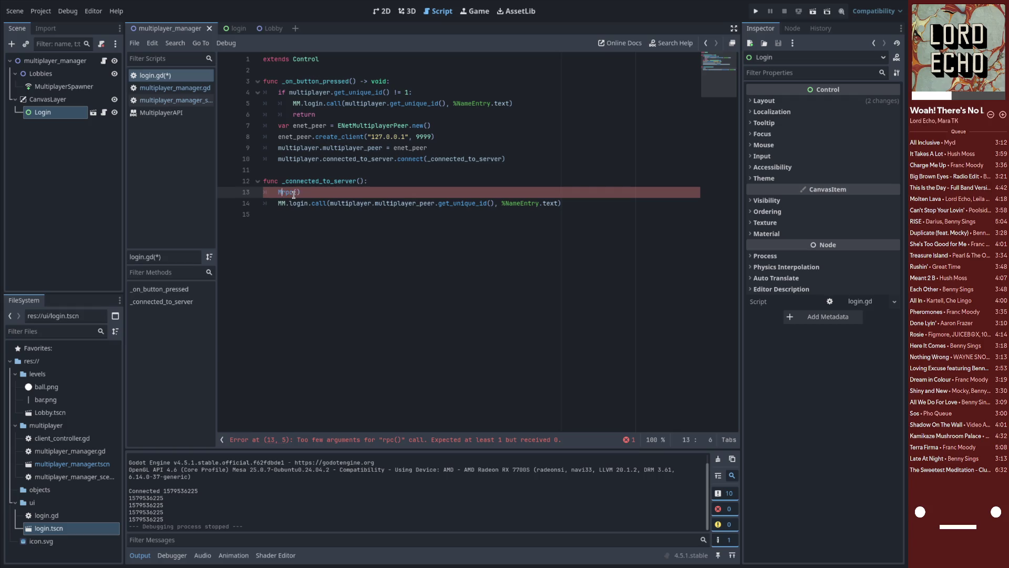
key("Right")
key("Right")
key("Right")
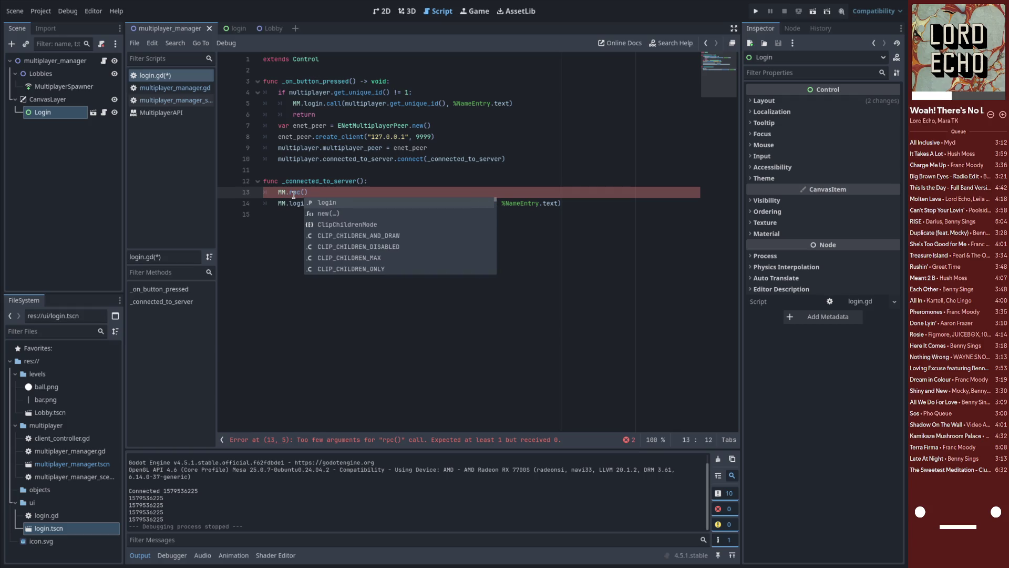
type("\"login")
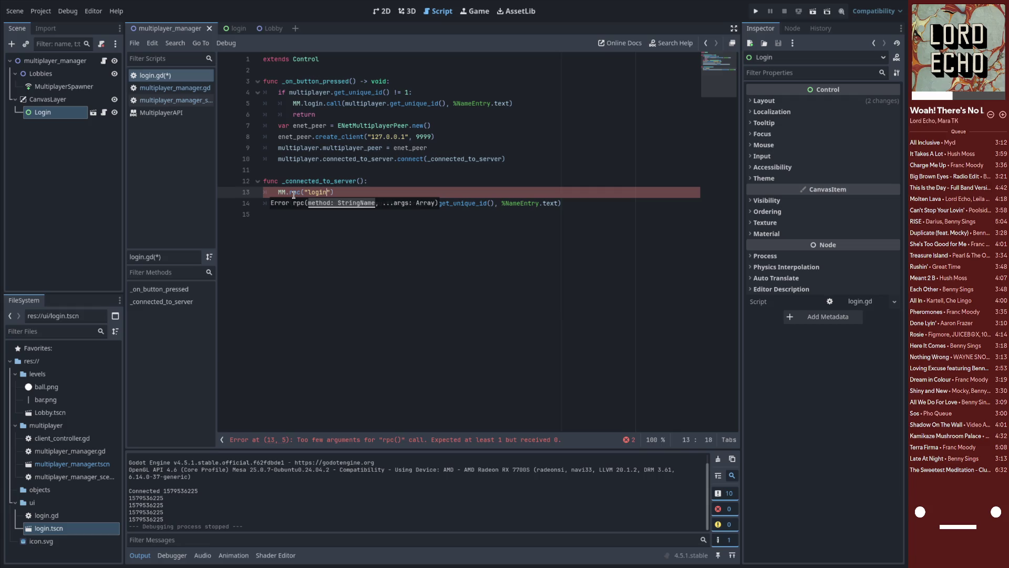
type("\", )")
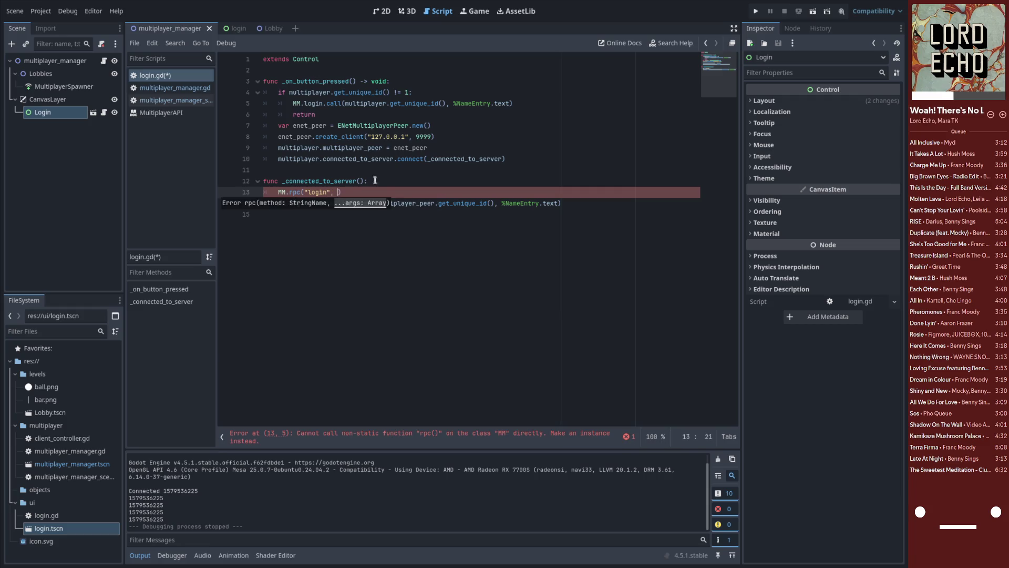
- Remove multiplayer_peer from line 14's MM.login arguments and cut the remaining arguments
left_click_drag(329, 203, 409, 204)
left_click(418, 205)
double_click(418, 204)
key("BackSpace")
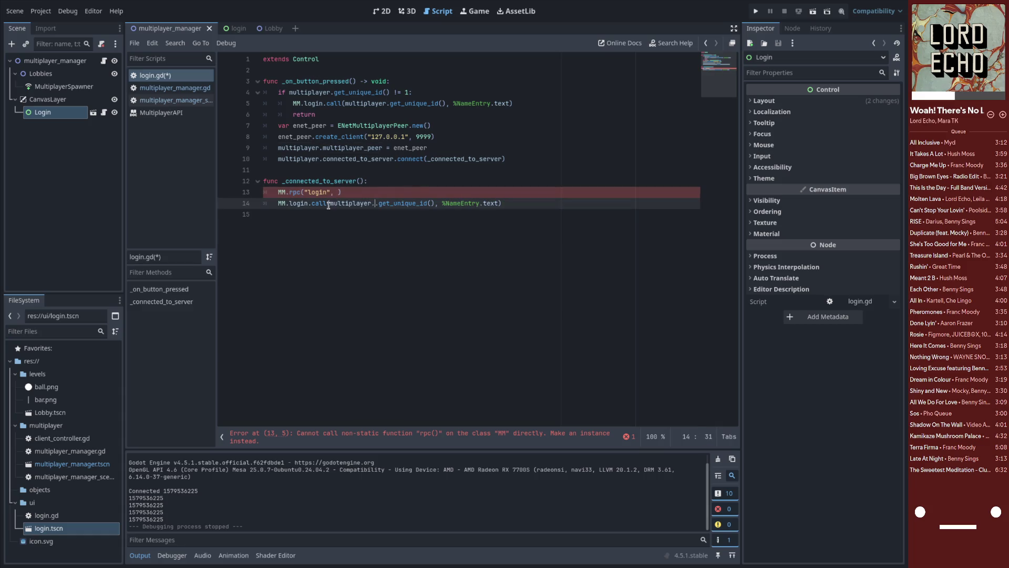
left_click_drag(330, 203, 493, 203)
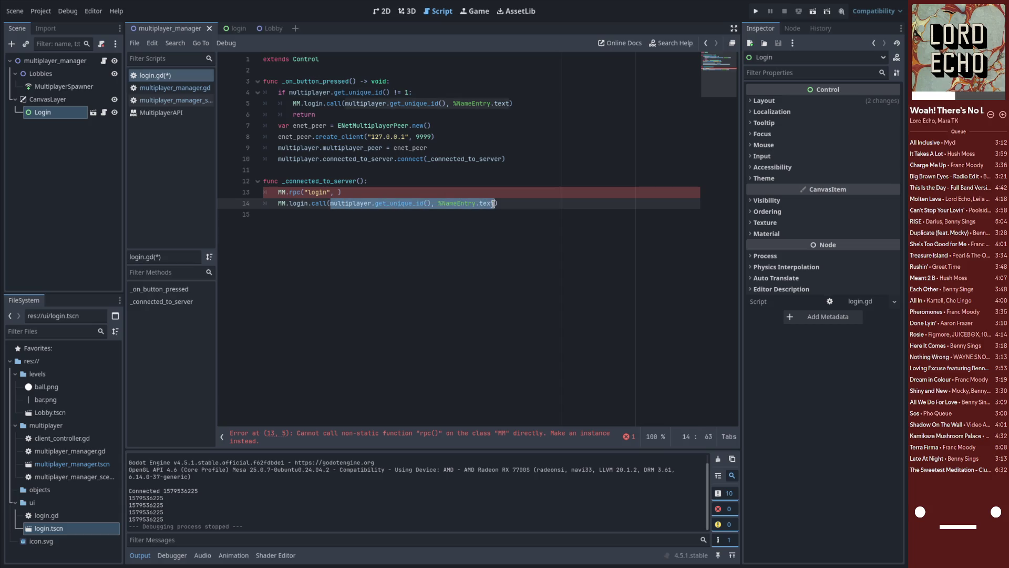
key("ctrl+x")
- Fix the accidental 'rpcv' typo on line 13 and save login.gd
left_click(338, 191)
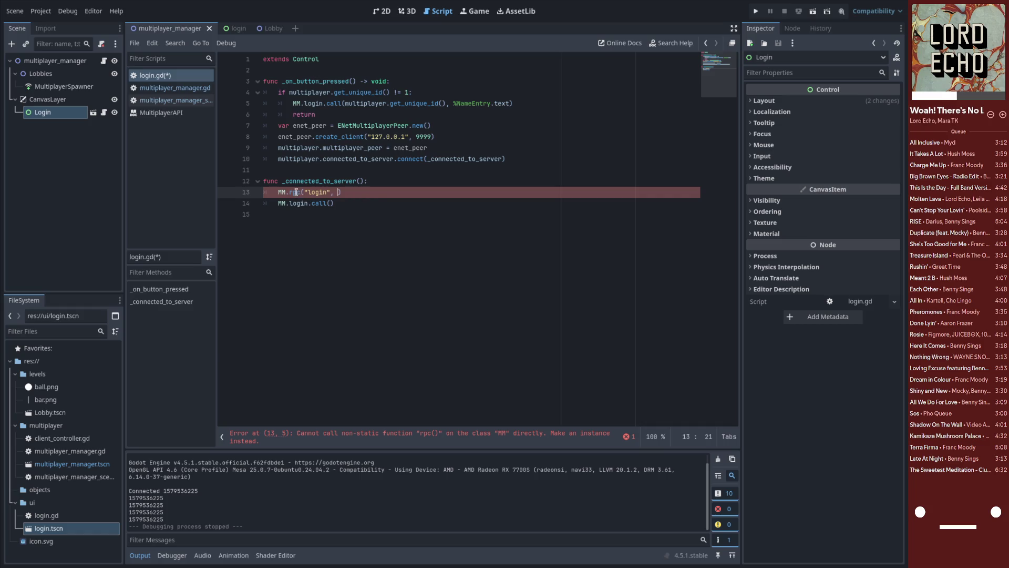
mouse_move(296, 192)
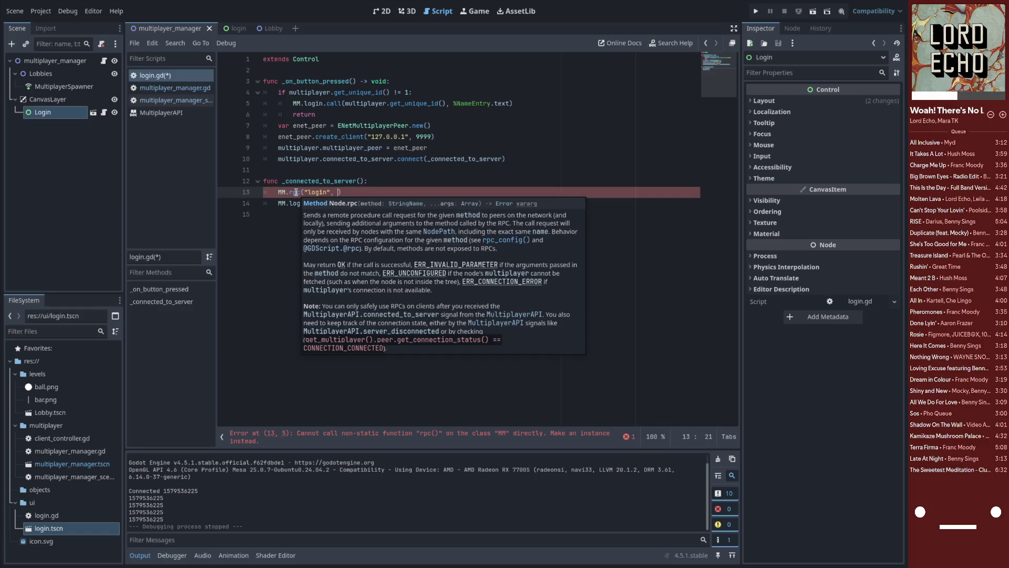
left_click(301, 192)
type("v")
left_click(298, 202)
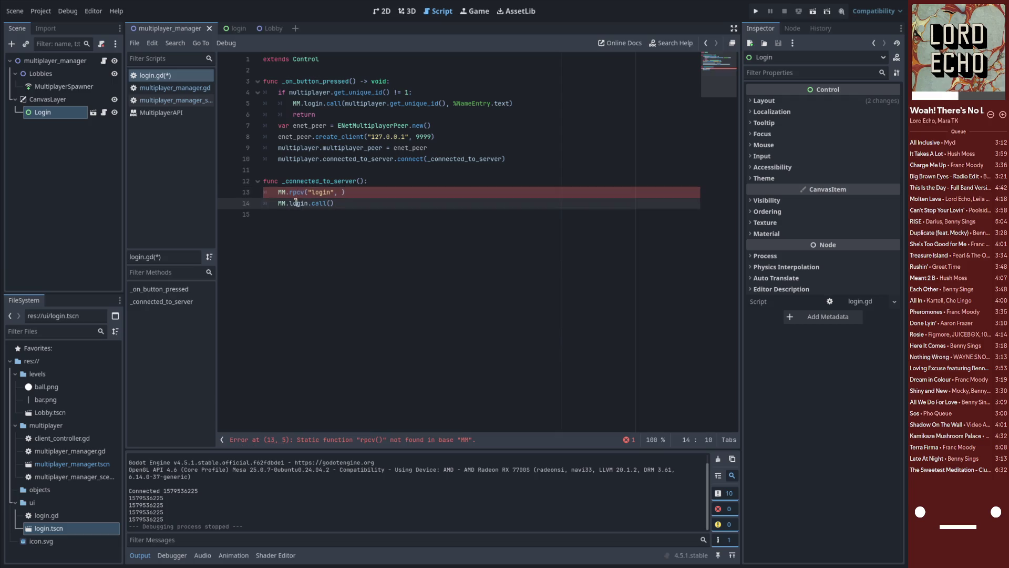
left_click(304, 192)
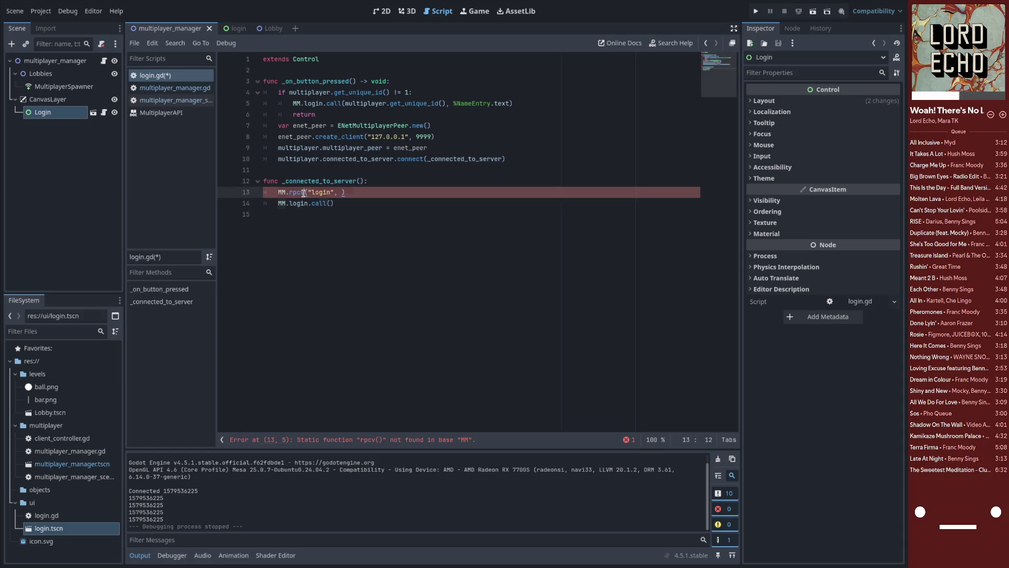
key("BackSpace")
key("ctrl+s")
- Paste the id and name arguments into rpc, save, and delete the leftover MM.login.call() line
left_click(338, 192)
key("ctrl+v")
key("ctrl+s")
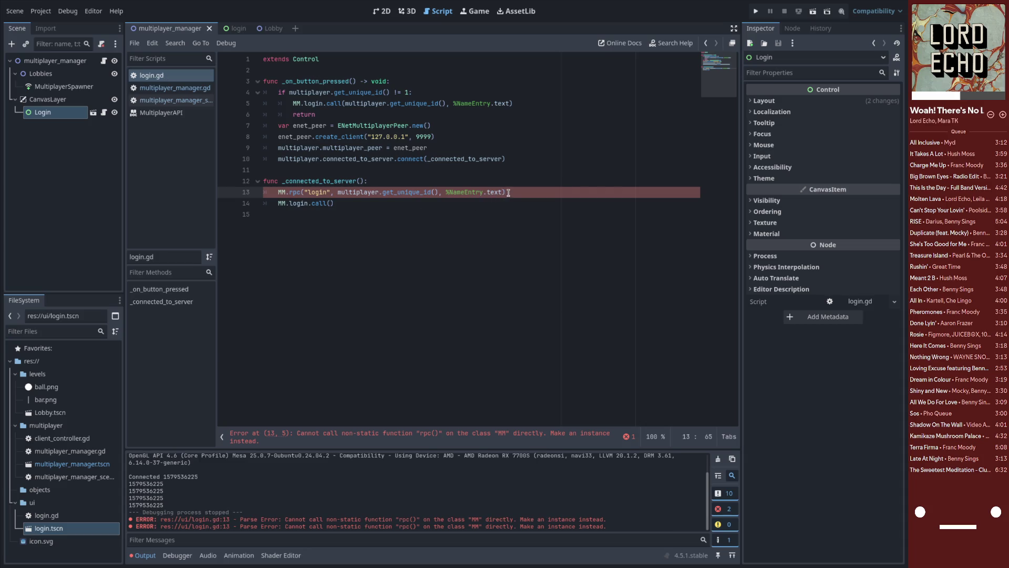
left_click(386, 204)
key("ctrl+shift+k")
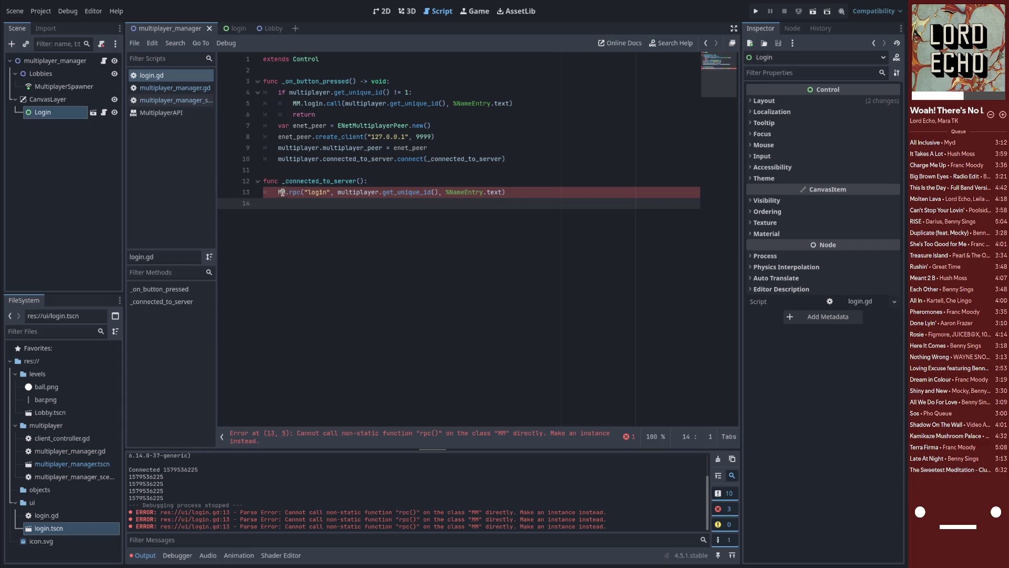
- Replace the rpc call's MM. prefix with get_tree().root
left_click(288, 192)
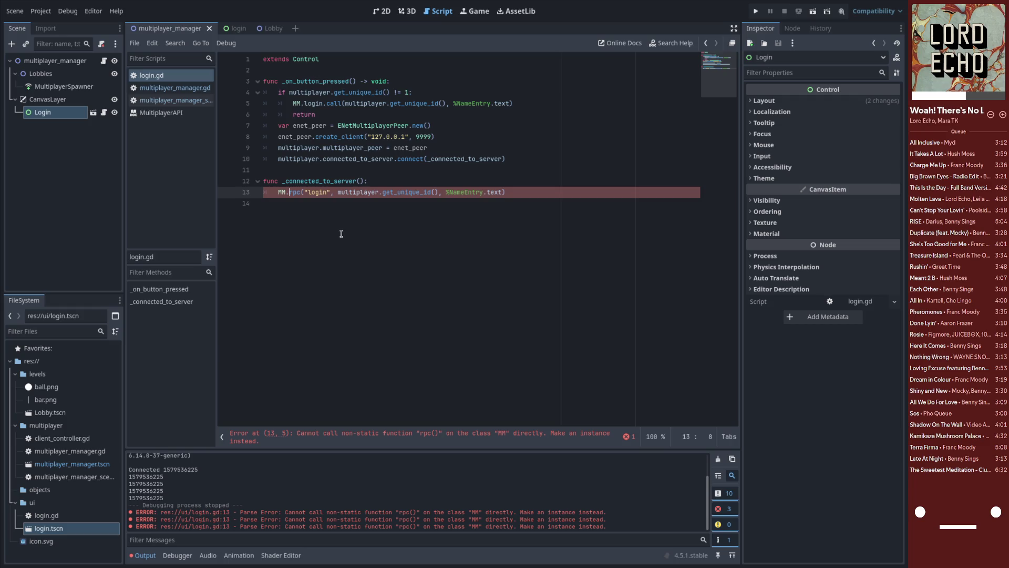
key("BackSpace")
key("BackSpace")
key("BackSpace")
type("get_tre")
type("e().root")
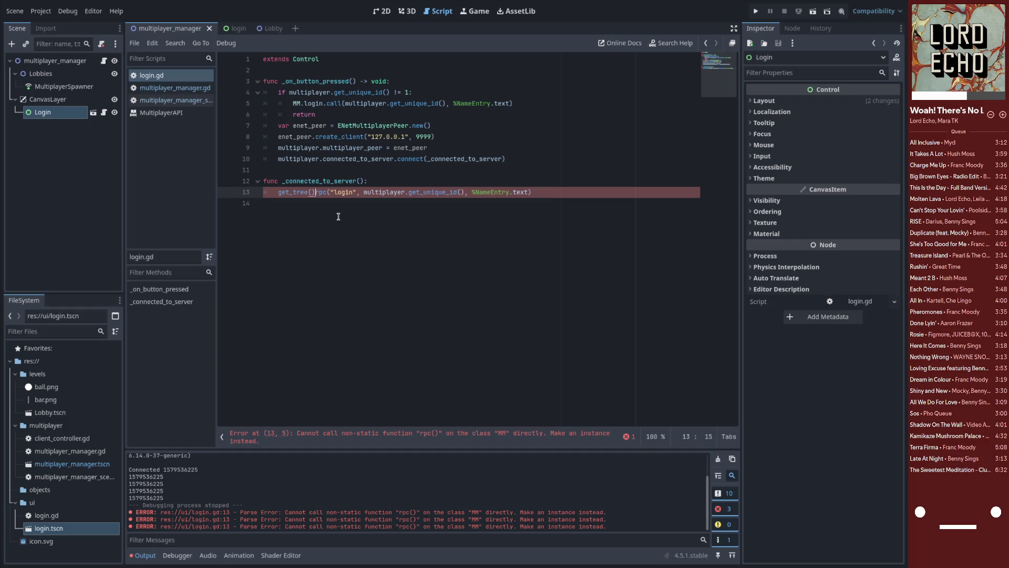
type(".")
- Test-run the game logging in as 'asd', then open the Node rpc() reference
left_click(421, 181)
left_click(755, 11)
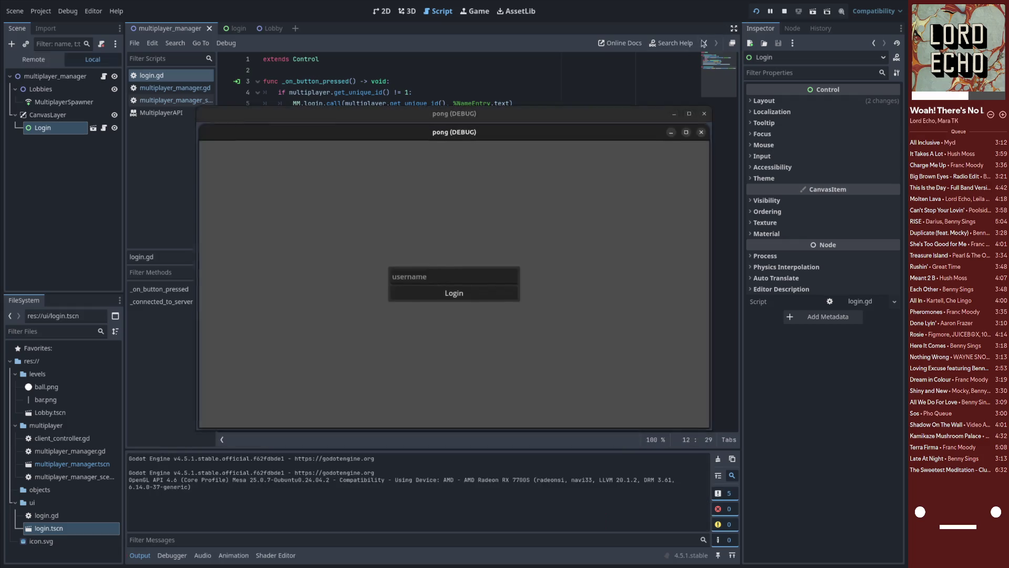
left_click(456, 280)
type("asd")
left_click(447, 299)
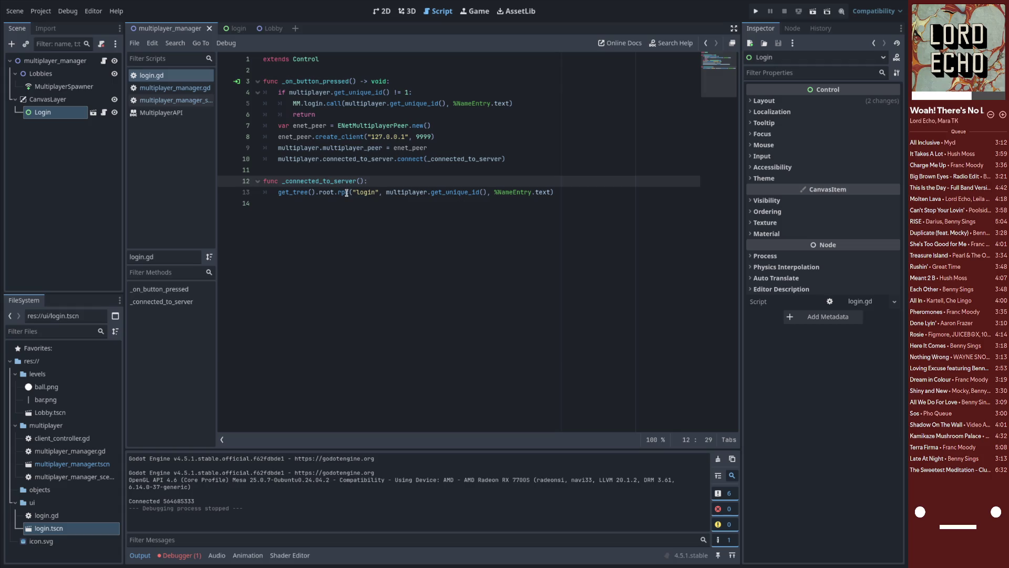
mouse_move(346, 193)
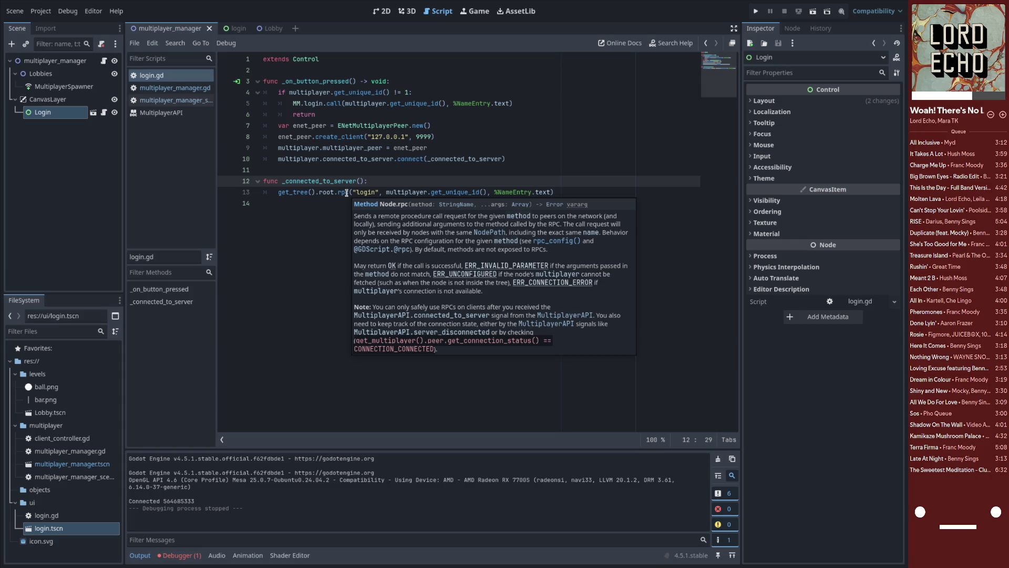
left_click(346, 193, "ctrl")
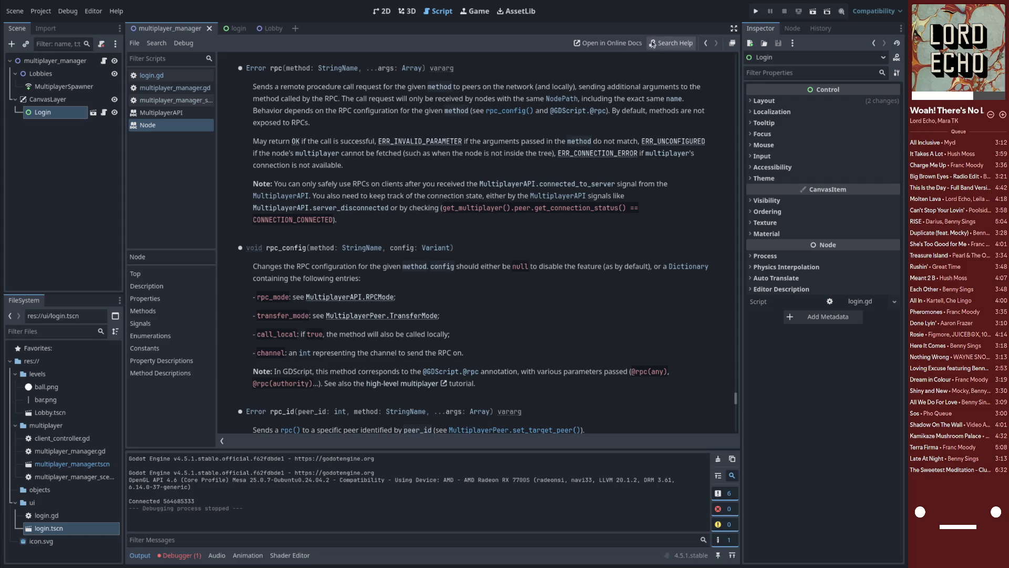
left_click(677, 44)
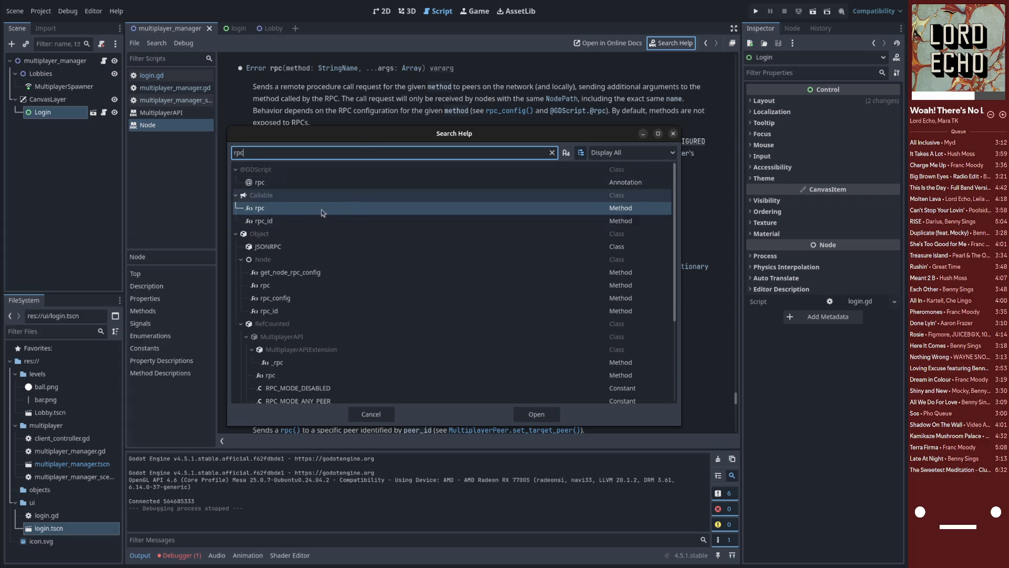
left_click(287, 188)
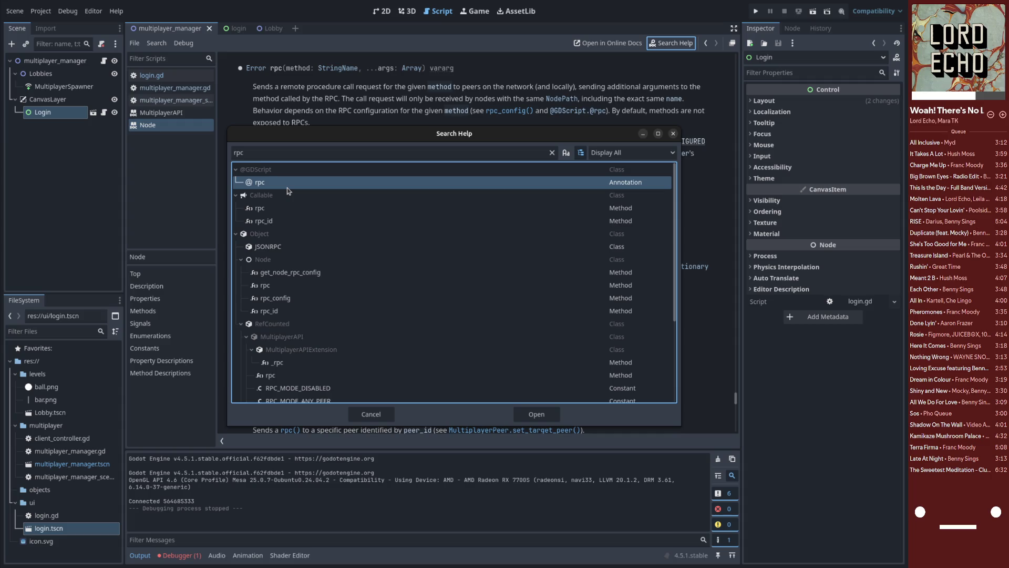
scroll(303, 253, "down", 3)
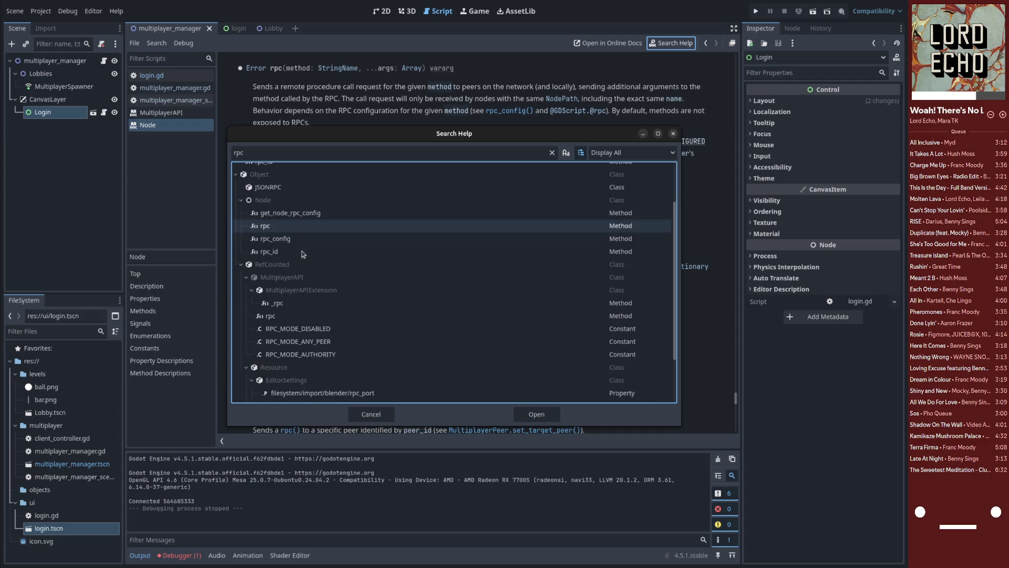
scroll(303, 254, "up", 3)
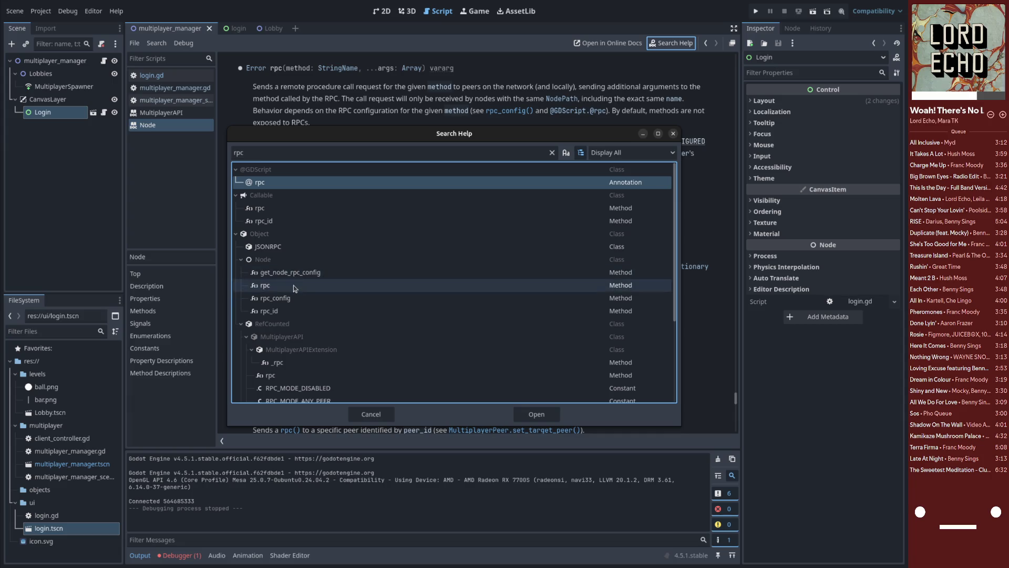
- Read the Callable rpc and rpc_id documentation, then open multiplayer_manager.gd
left_click(284, 212)
double_click(284, 213)
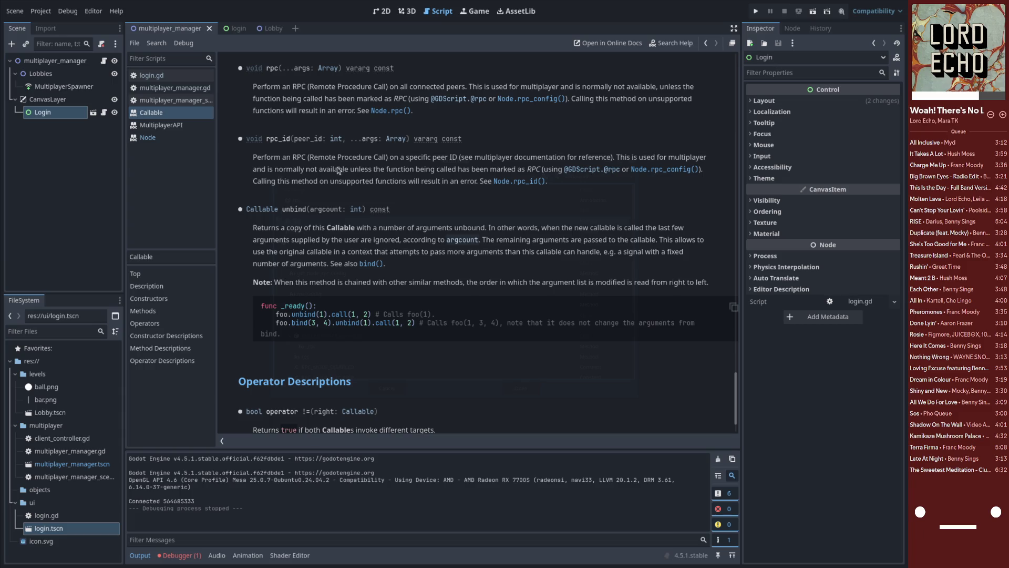
double_click(284, 139)
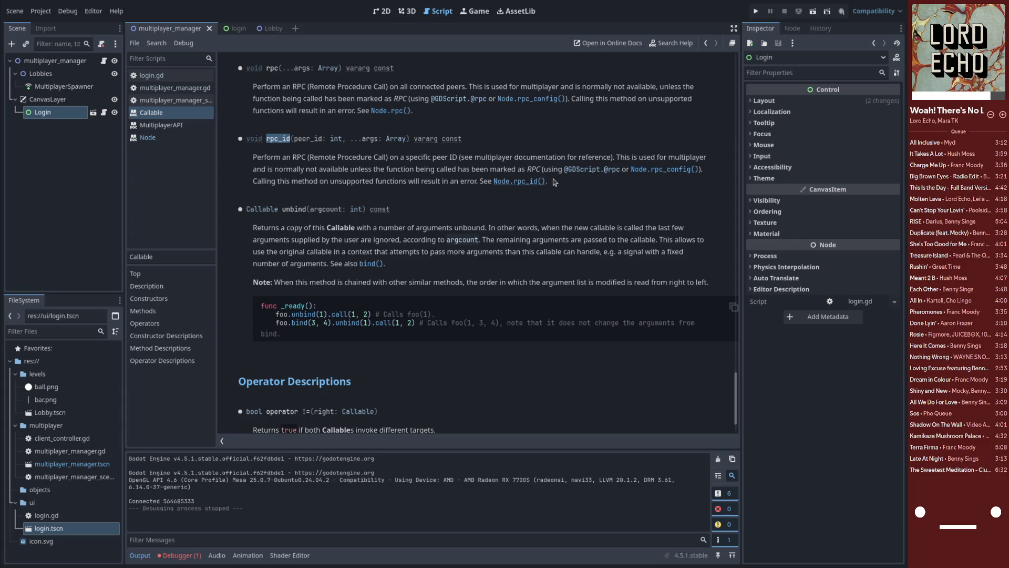
left_click(554, 182)
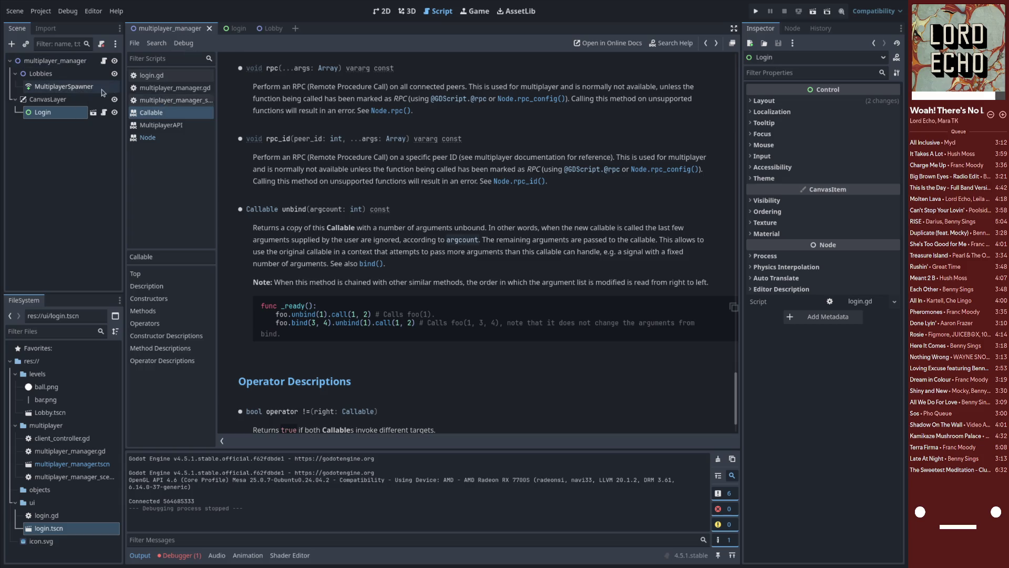
left_click(156, 90)
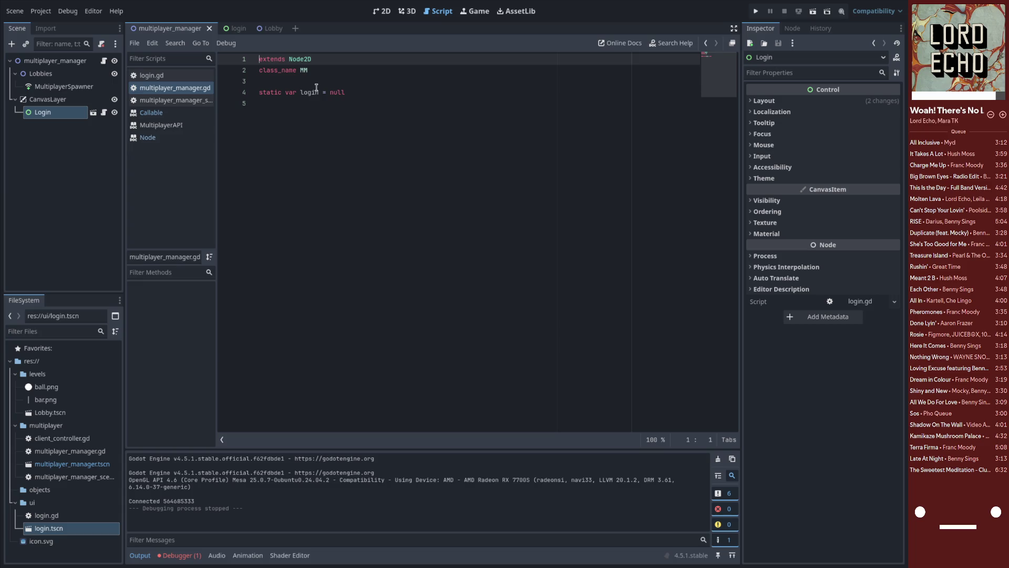
- Declare 'static var root = null' in multiplayer_manager.gd and save it
left_click(314, 82)
key("Return")
type("tic var root = ")
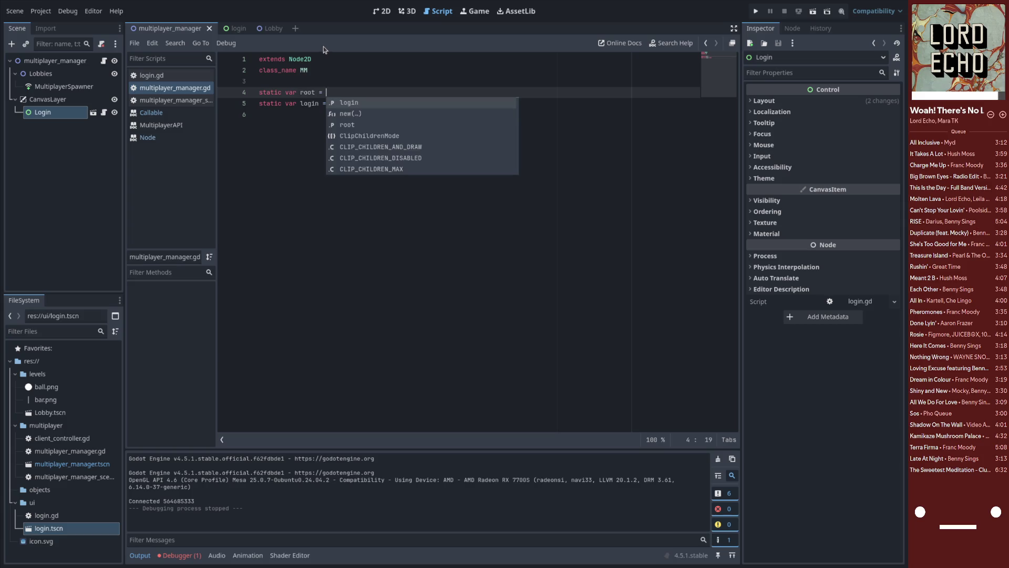
type("null")
key("ctrl+s")
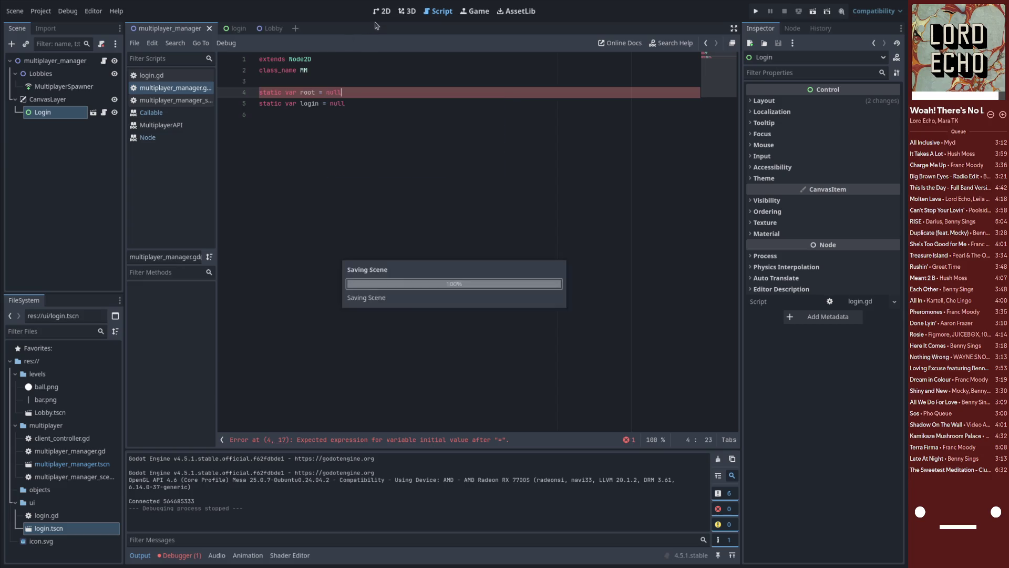
- Add 'MM.root = self' after MM.login = login in the manager scene script's _ready
left_click(303, 70)
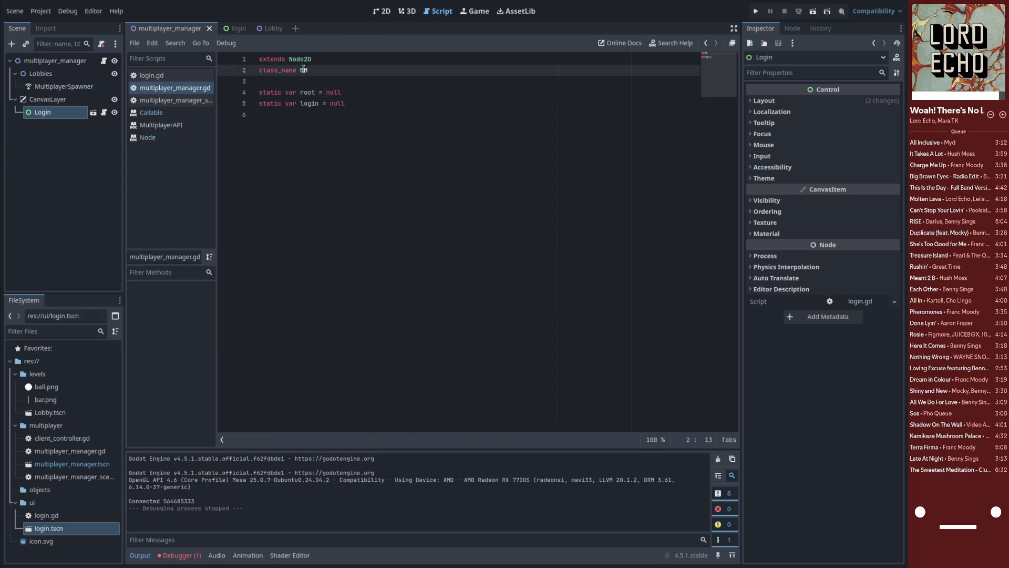
left_click(173, 100)
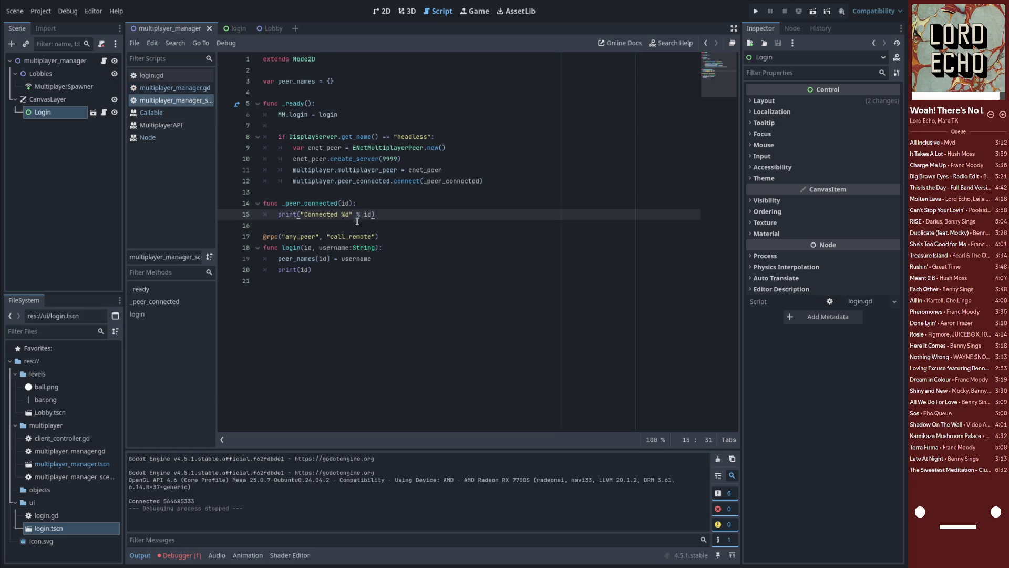
left_click(335, 121)
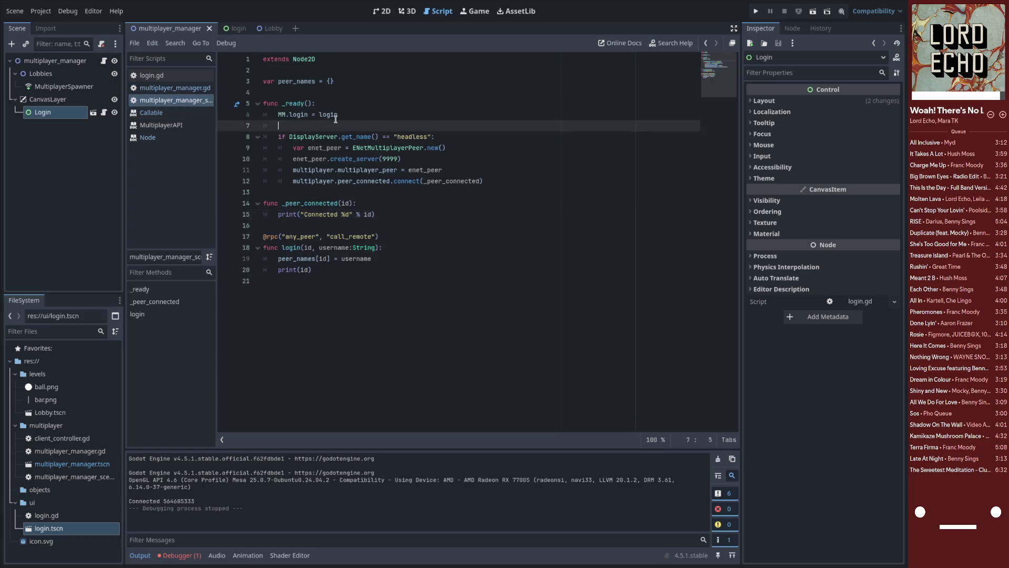
key("Return")
key("Up")
type("MM.root =")
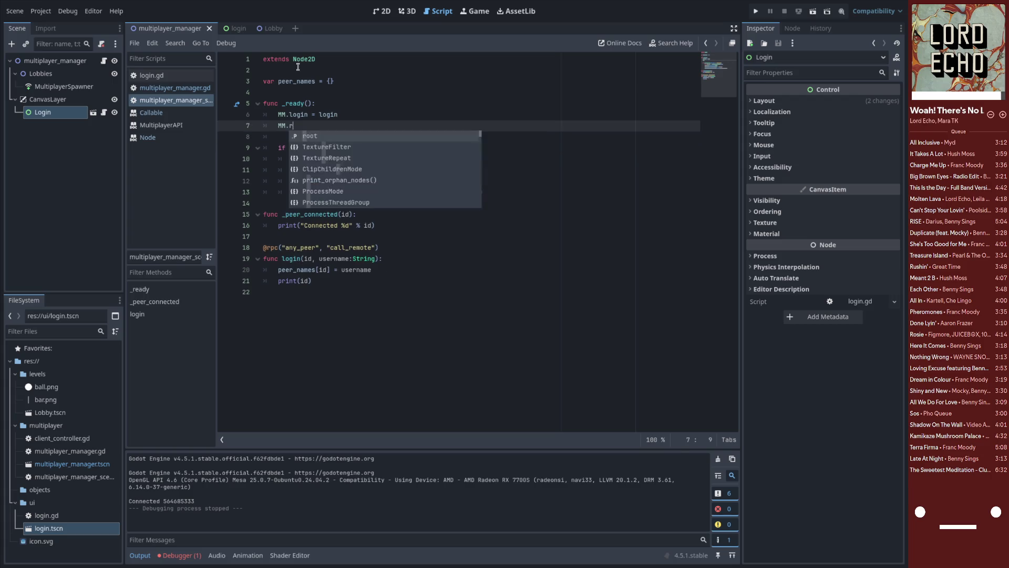
type(" self")
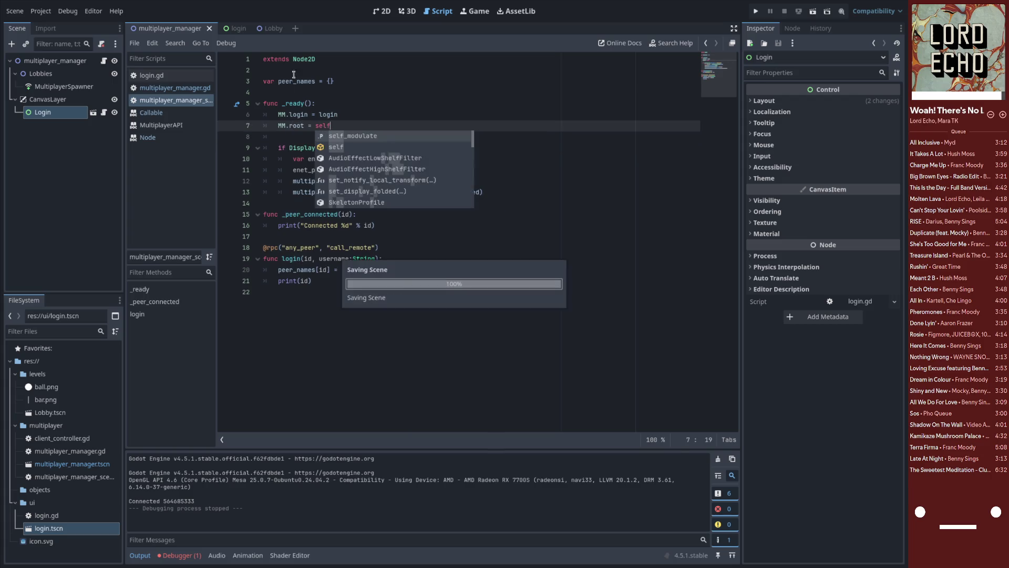
key("Escape")
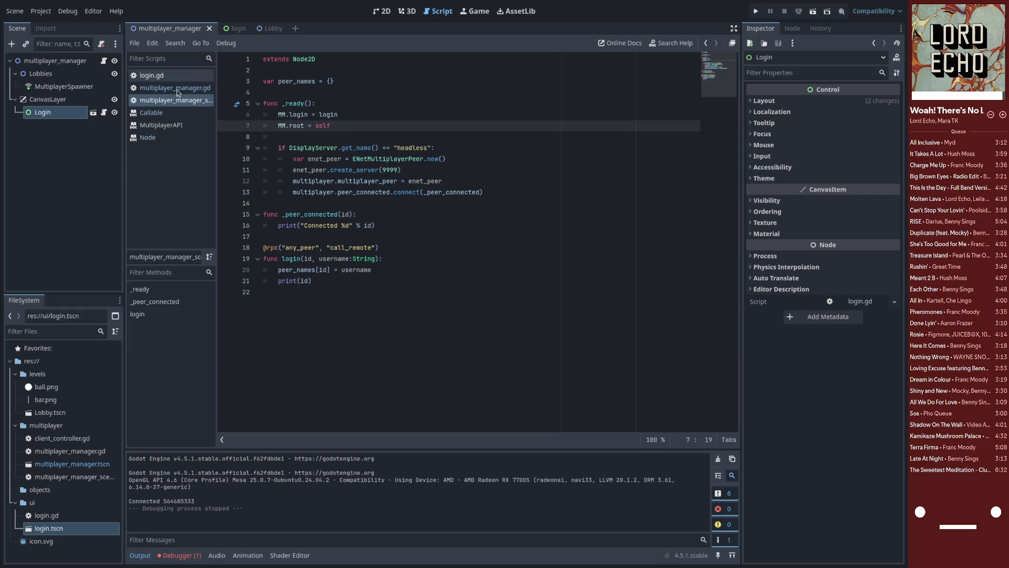
left_click(173, 77)
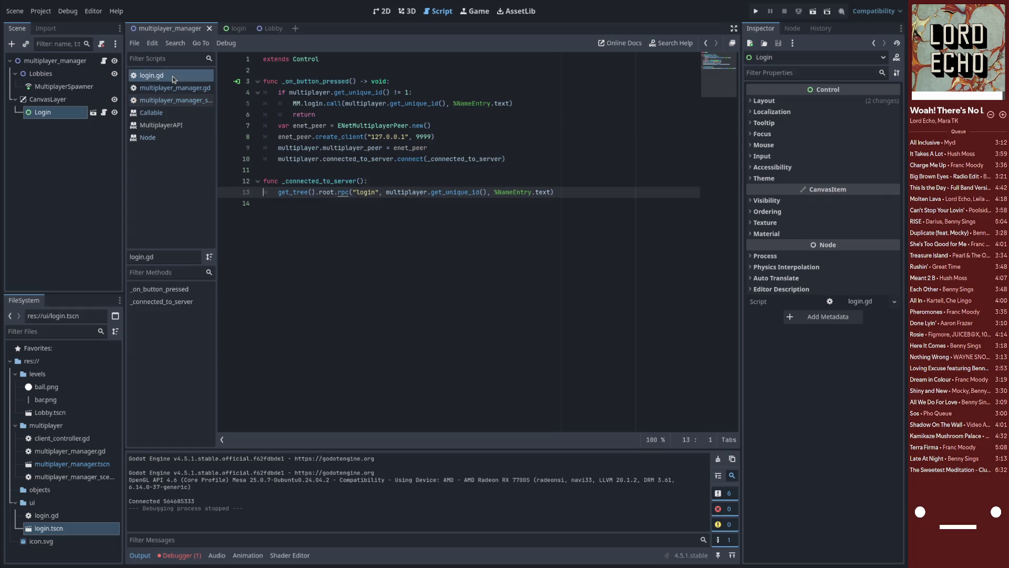
- Replace get_tree().root with MM.root in line 13's rpc login call and save login.gd
left_click(334, 192)
key("shift+Home")
key("BackSpace")
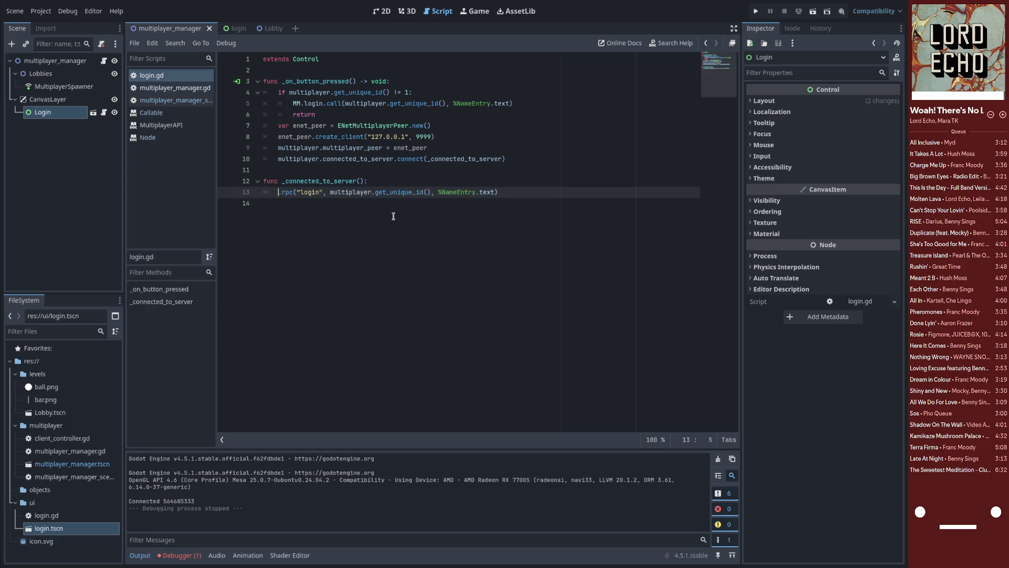
type("MM.root")
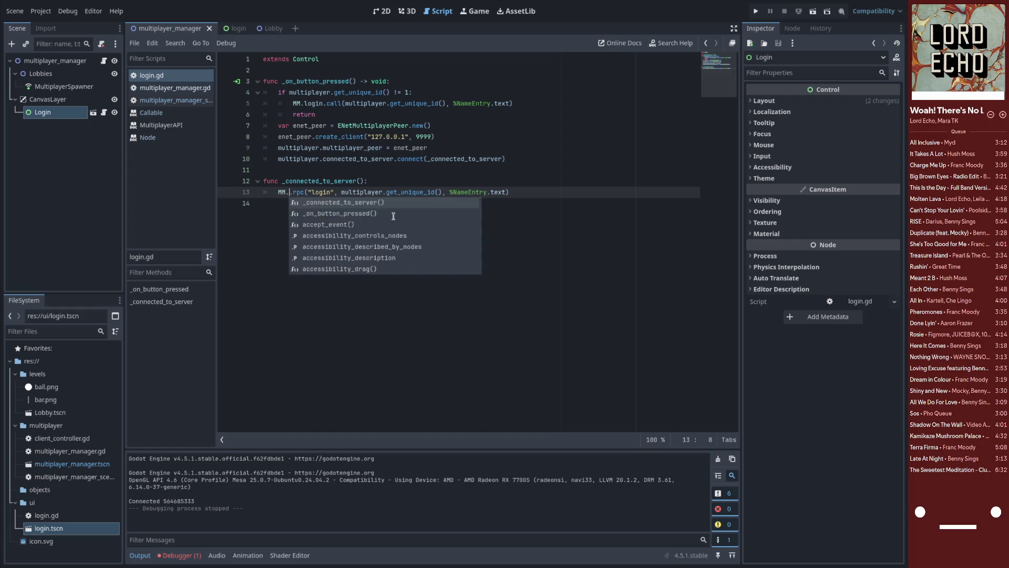
key("Right")
key("Right")
key("Right")
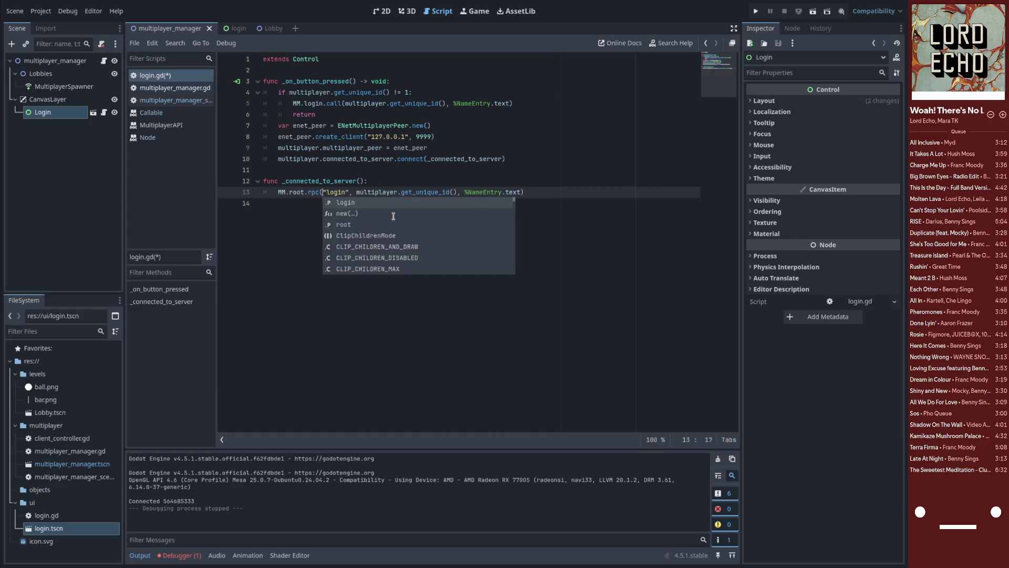
key("Right")
key("Right")
key("Right")
key("Right")
key("ctrl+s")
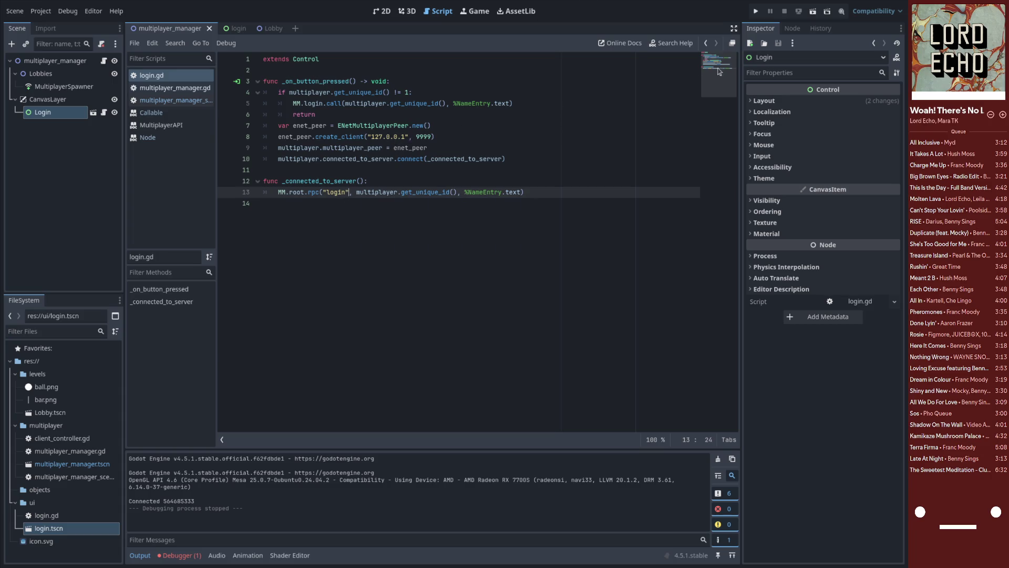
- Run the game, log in as 'a', then close the game windows and stop it
left_click(759, 16)
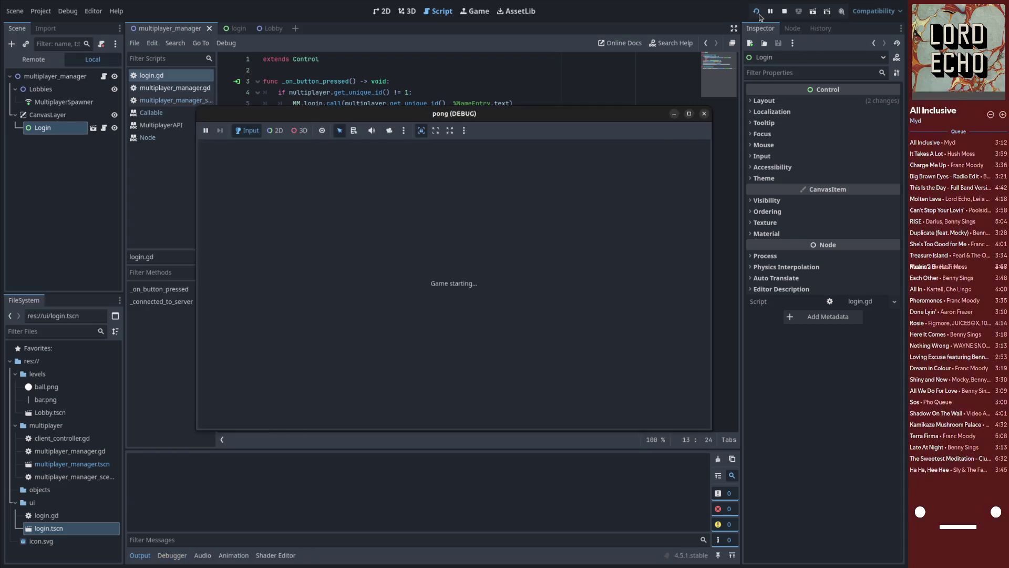
left_click(469, 277)
type("a")
left_click(468, 295)
left_click_drag(620, 135, 683, 183)
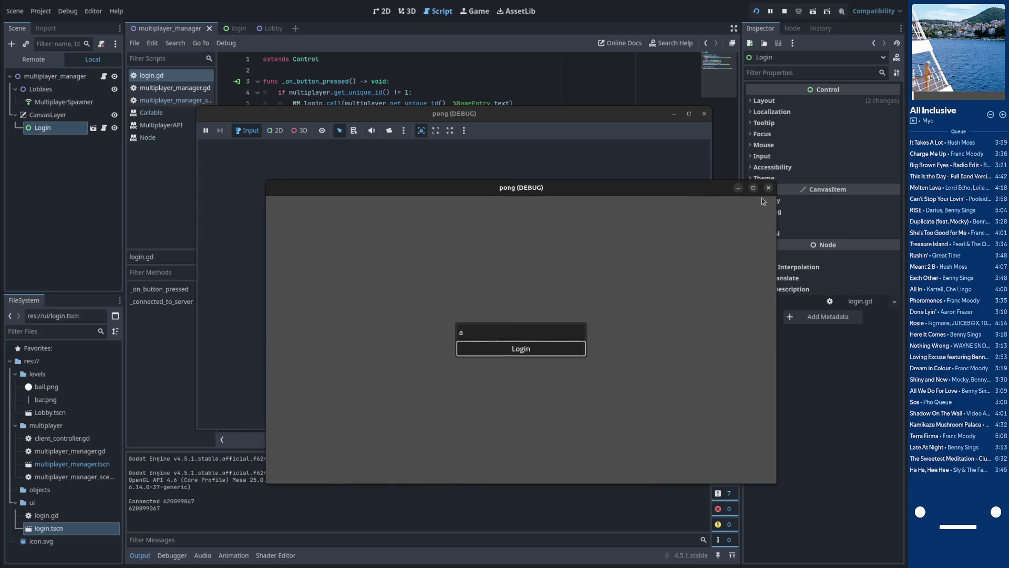
left_click(766, 180)
left_click(704, 114)
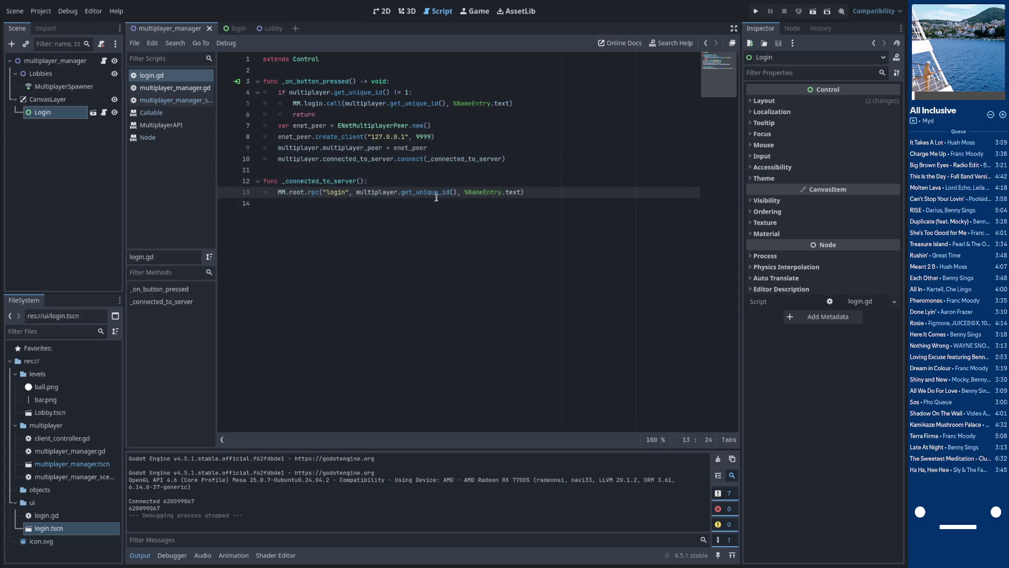
- Change line 13's call to rpc_id(1, "login", …) so it targets only peer 1
left_click(320, 192)
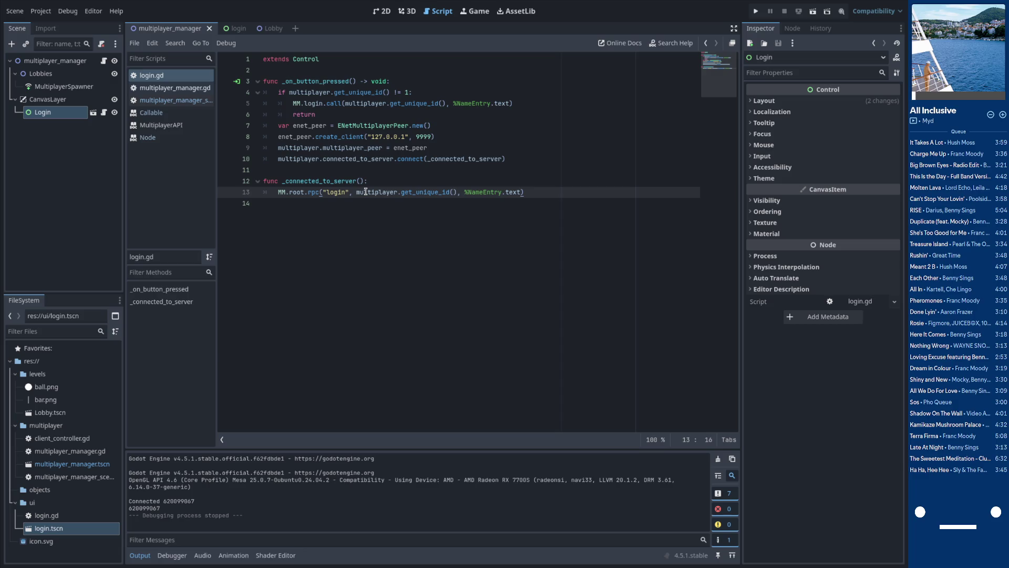
type("_id")
key("BackSpace")
type("1,")
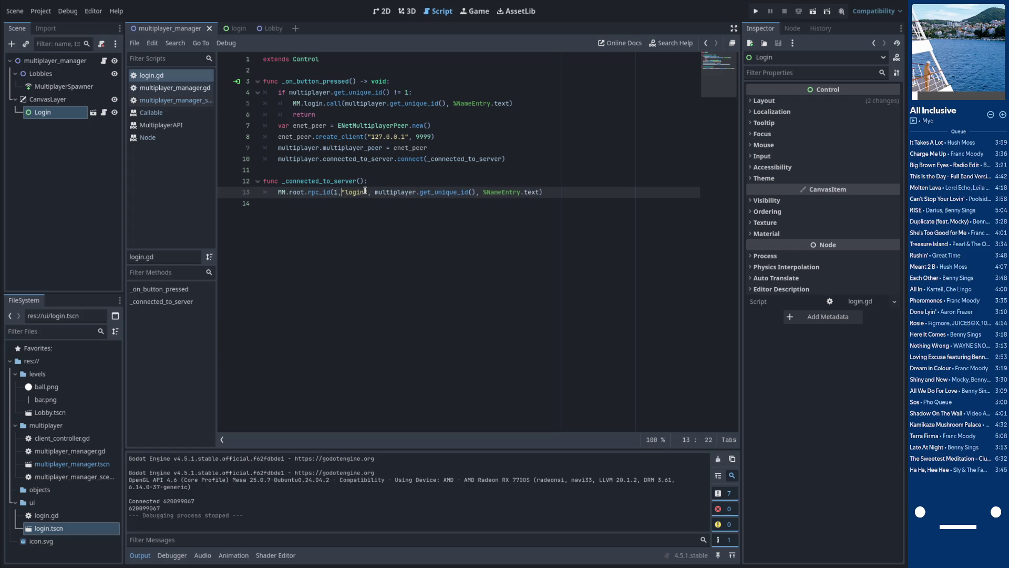
- Launch the game with F5, log in as 'asd', and close the game window
key("F5")
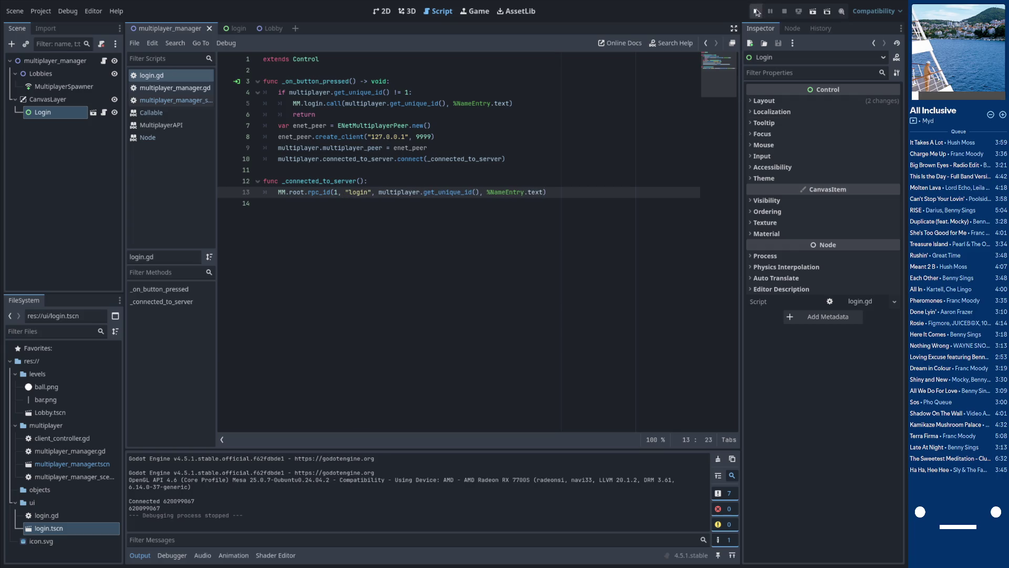
left_click(471, 275)
type("asd")
left_click(462, 296)
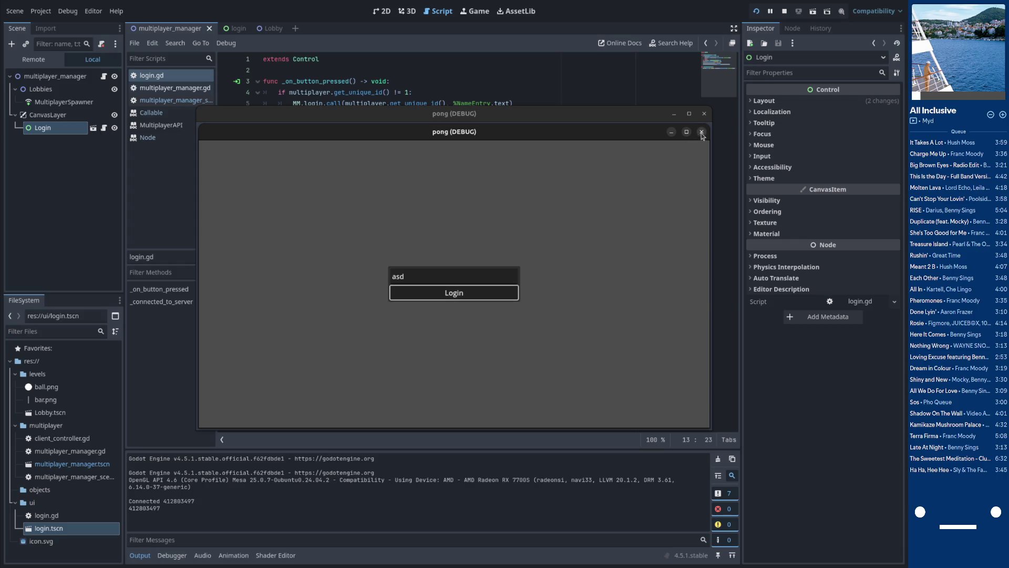
left_click(701, 132)
left_click(337, 192)
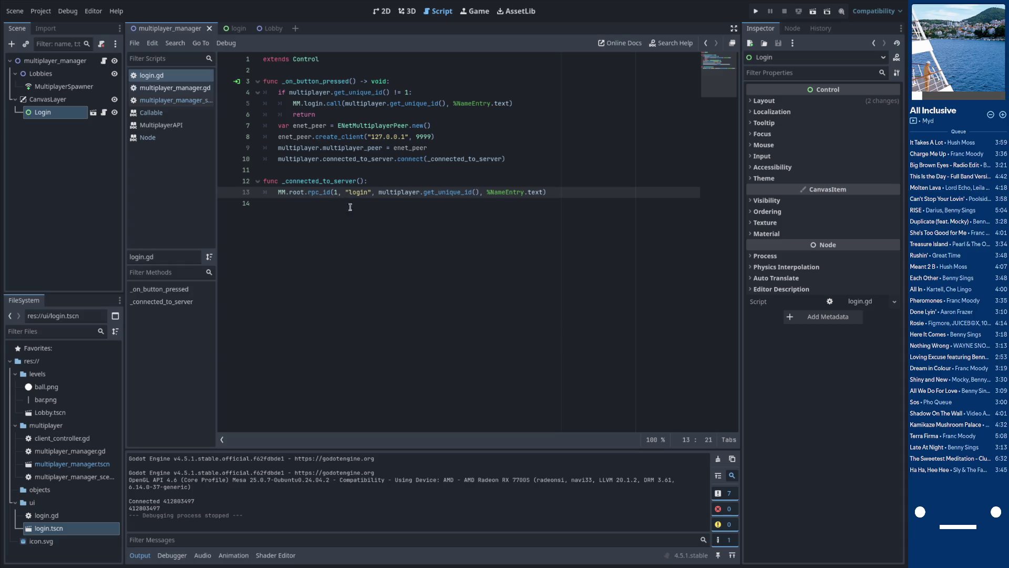
left_click_drag(379, 192, 478, 192)
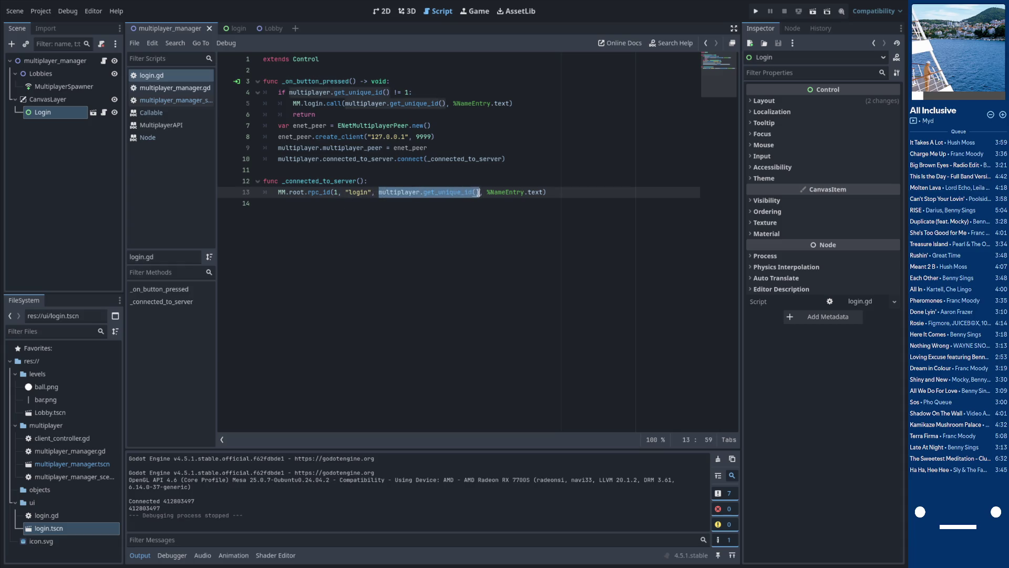
key("ctrl+c")
left_click(335, 192)
key("ctrl+v")
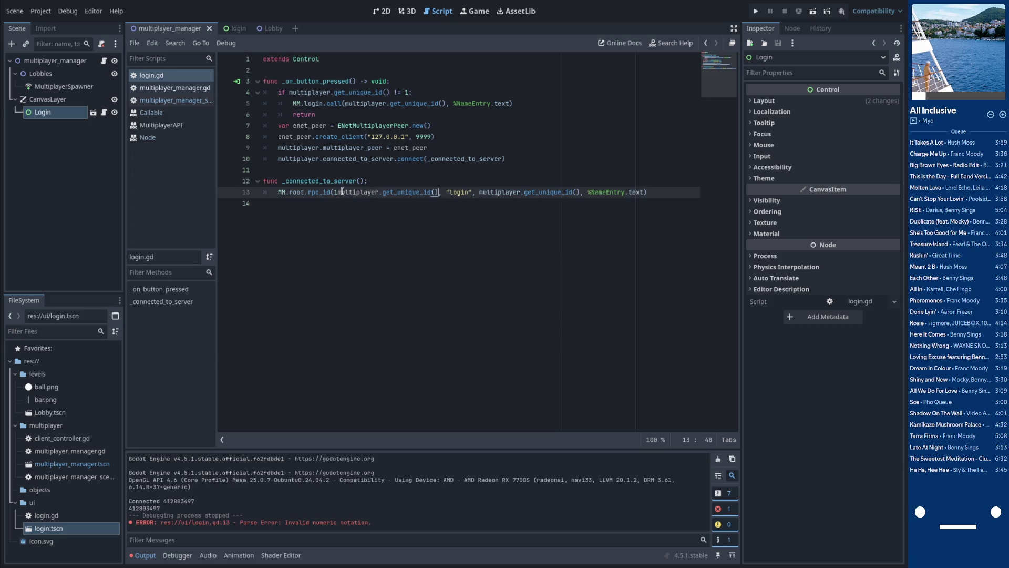
left_click(335, 192)
key("Delete")
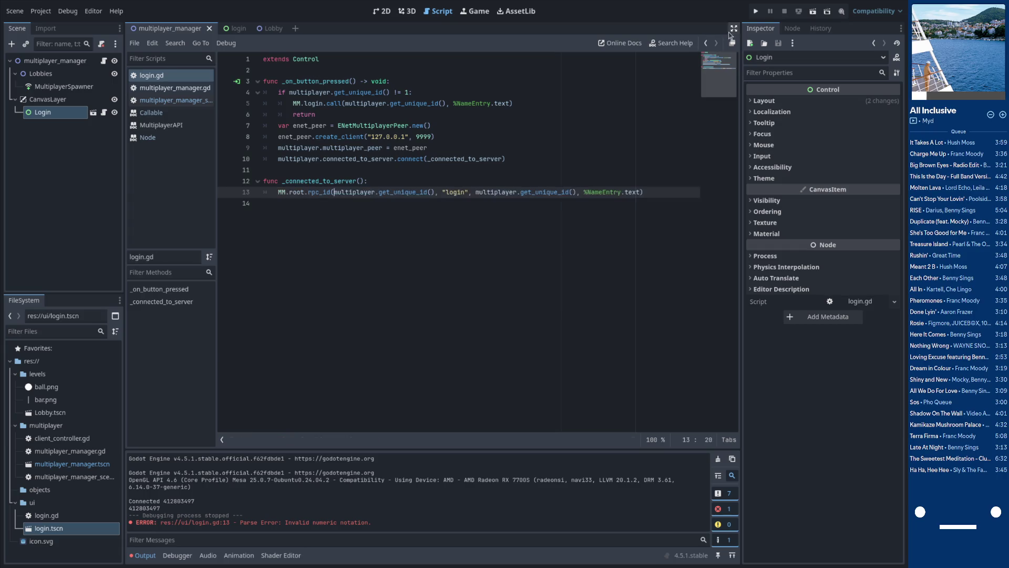
left_click(755, 11)
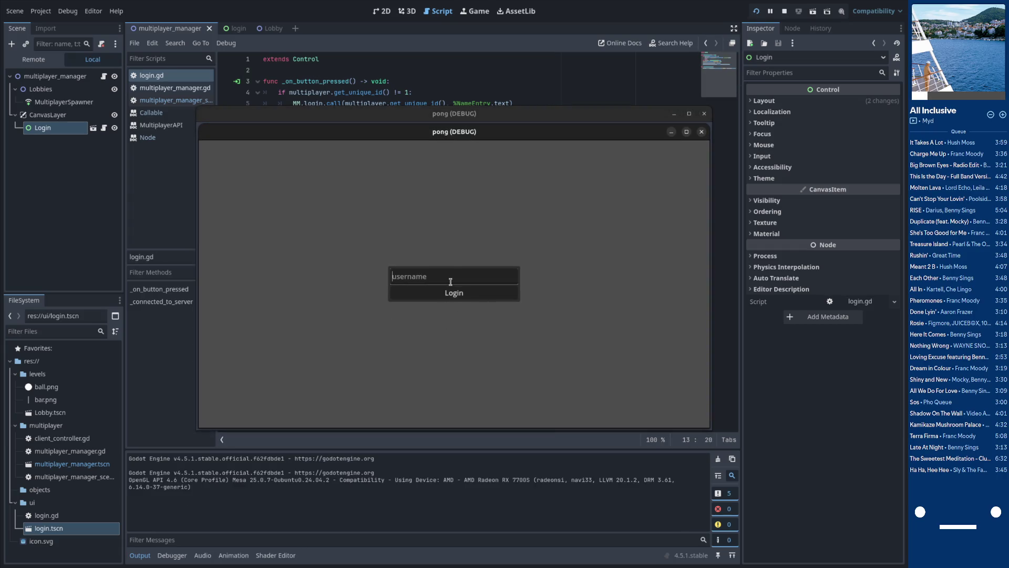
type("asd")
left_click(452, 295)
left_click(468, 292)
left_click(462, 294)
left_click(465, 296)
left_click(464, 295)
left_click(701, 131)
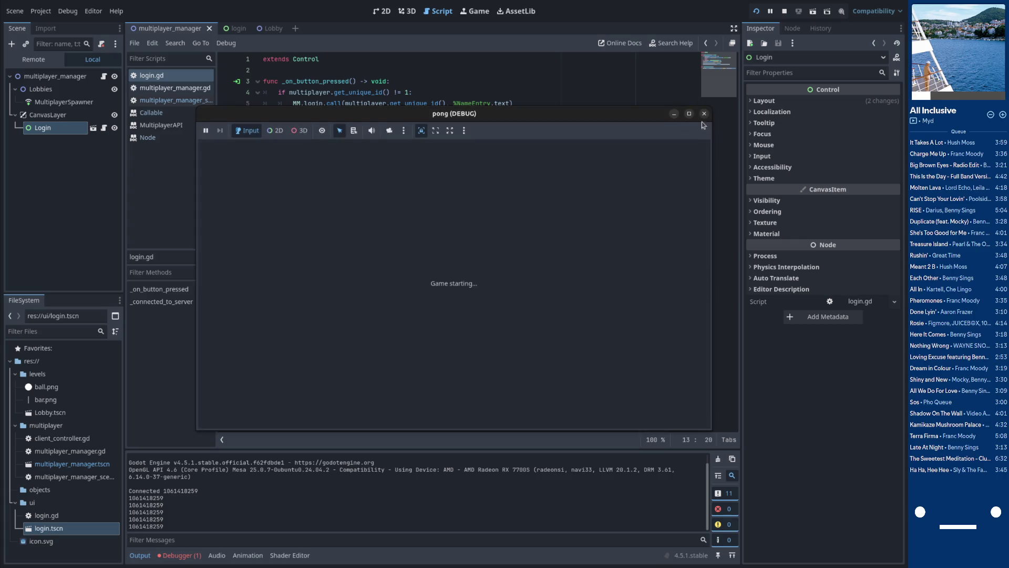
left_click(704, 115)
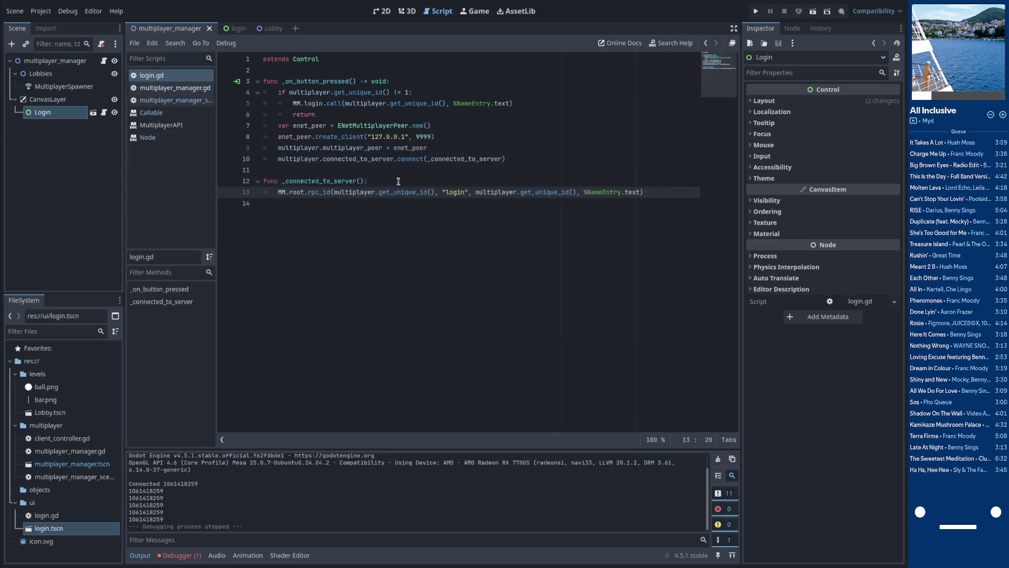
key("ctrl+Delete")
key("ctrl+Delete")
key("ctrl+Delete")
type("1")
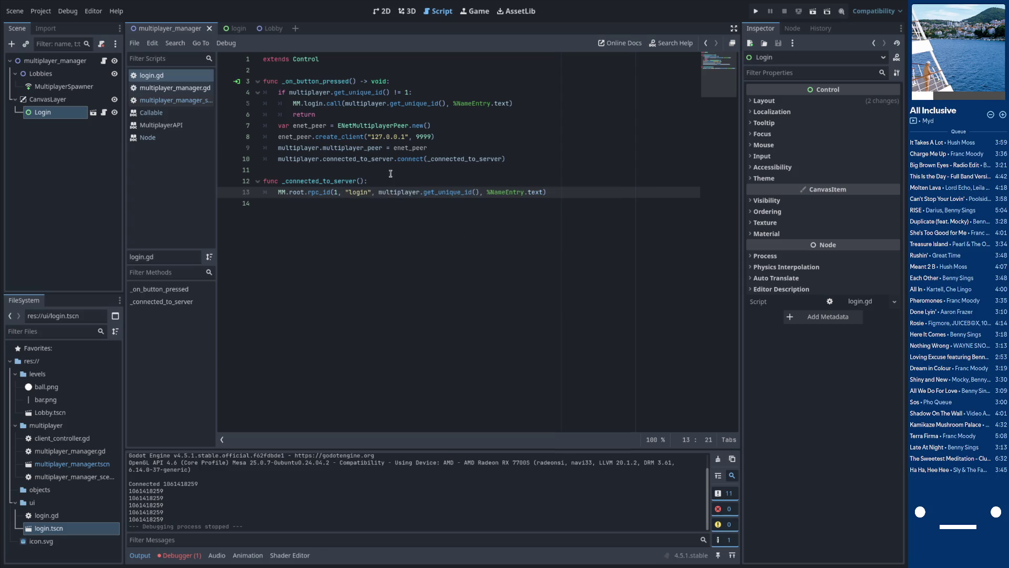
double_click(319, 190)
left_click(337, 192)
double_click(320, 192)
left_click(389, 181)
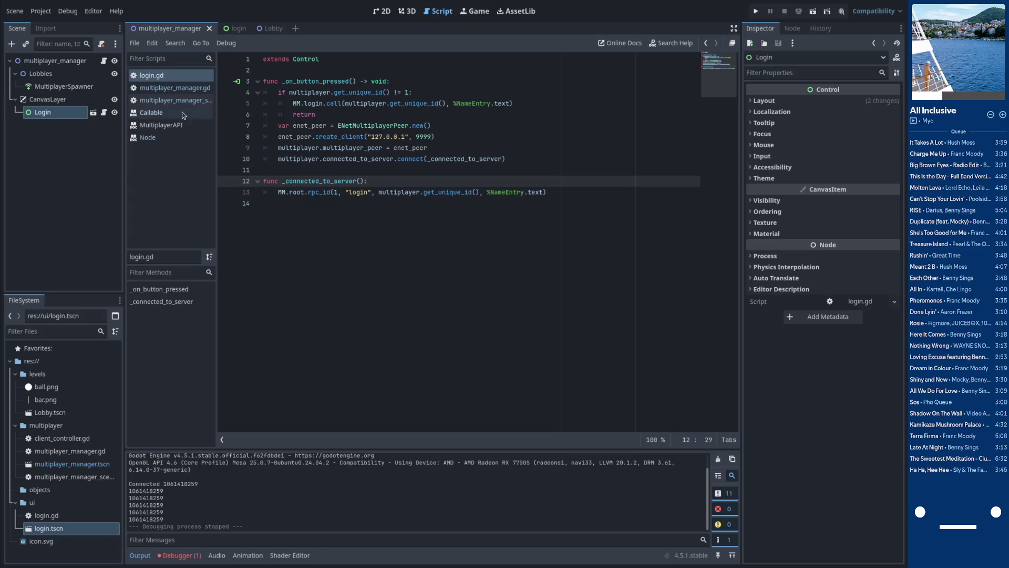
left_click(172, 88)
left_click(175, 100)
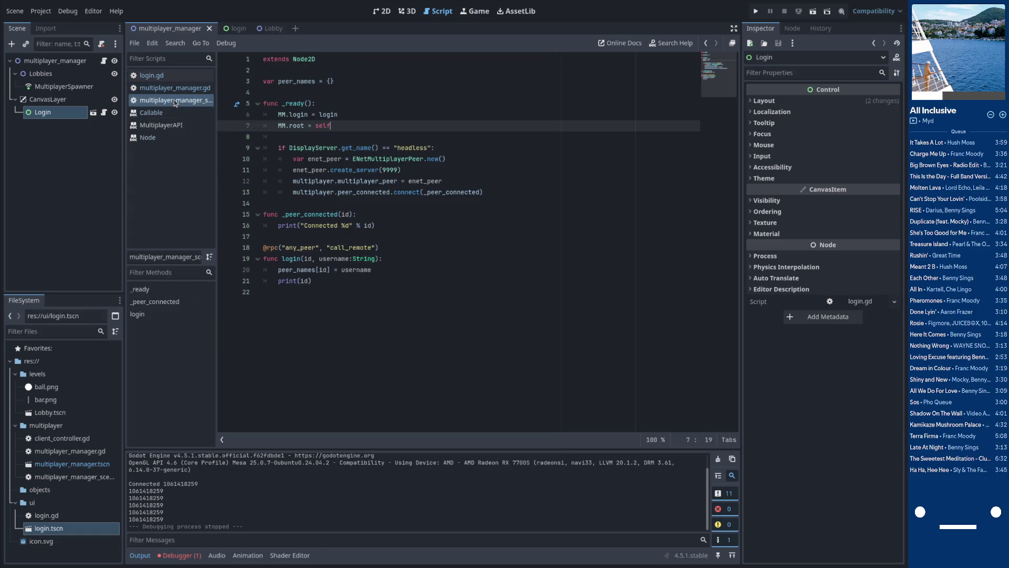
double_click(300, 248)
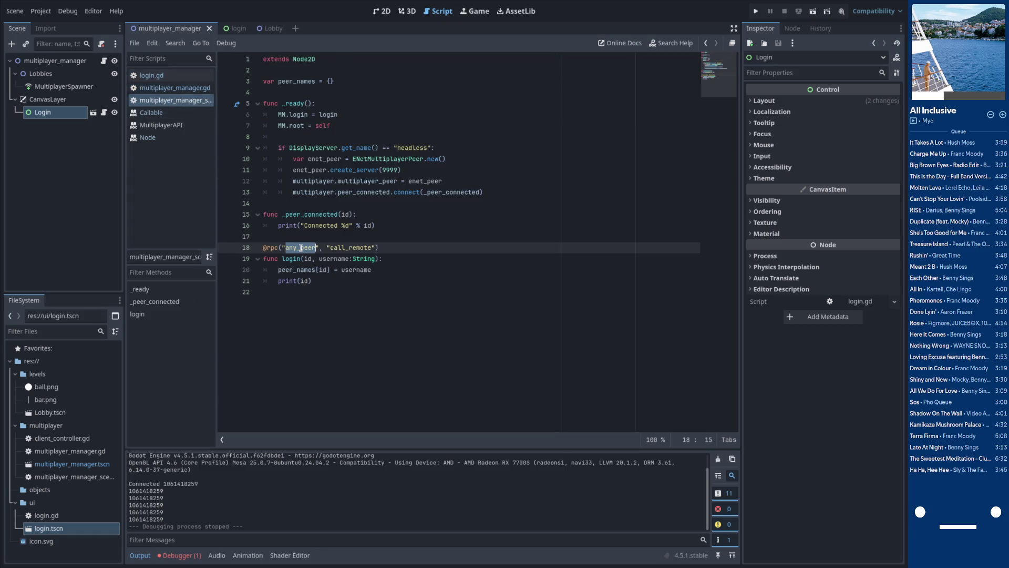
left_click(347, 247)
double_click(371, 247)
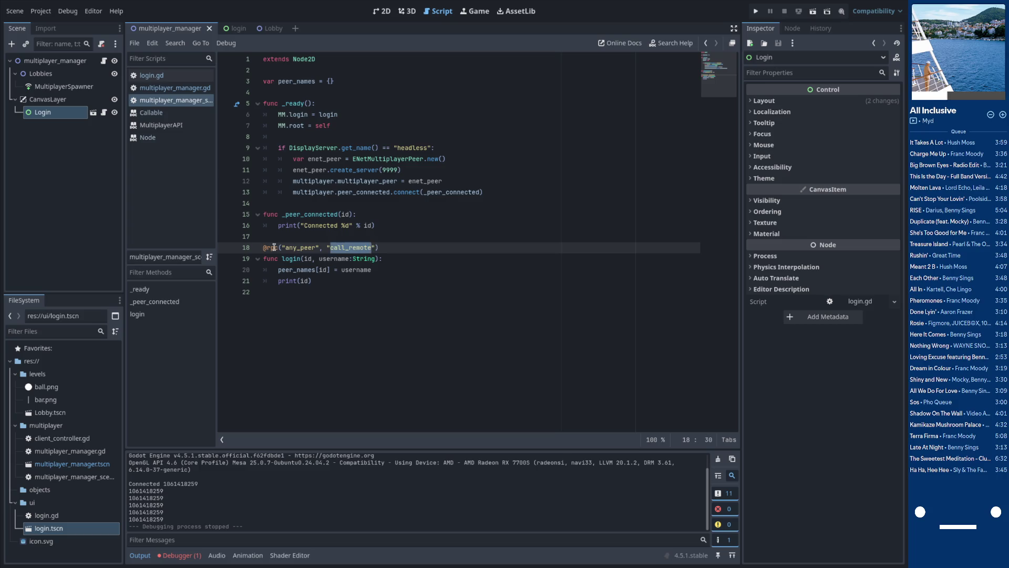
mouse_move(274, 247)
left_click(286, 237)
key("Return")
type("@rp")
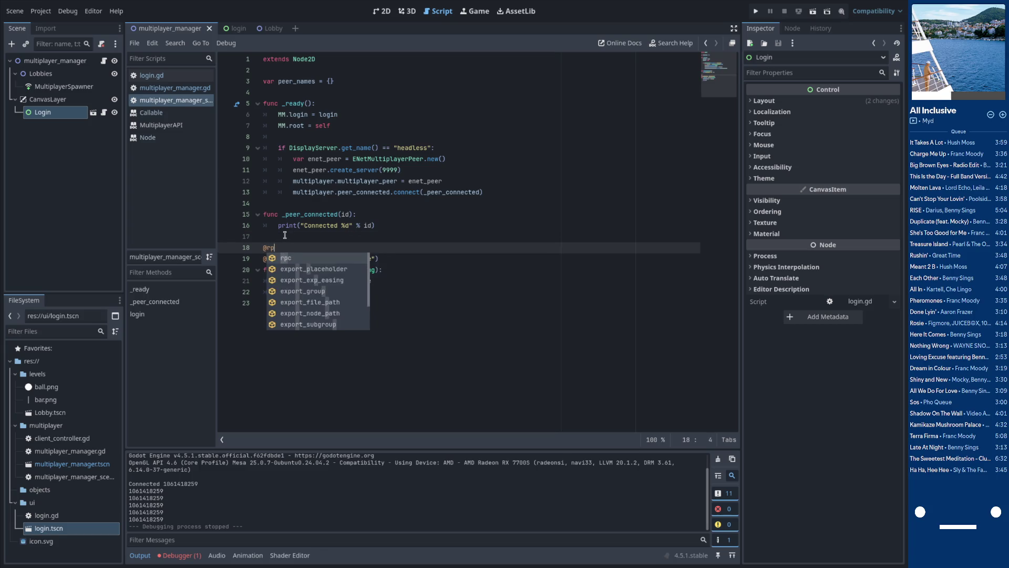
type("c")
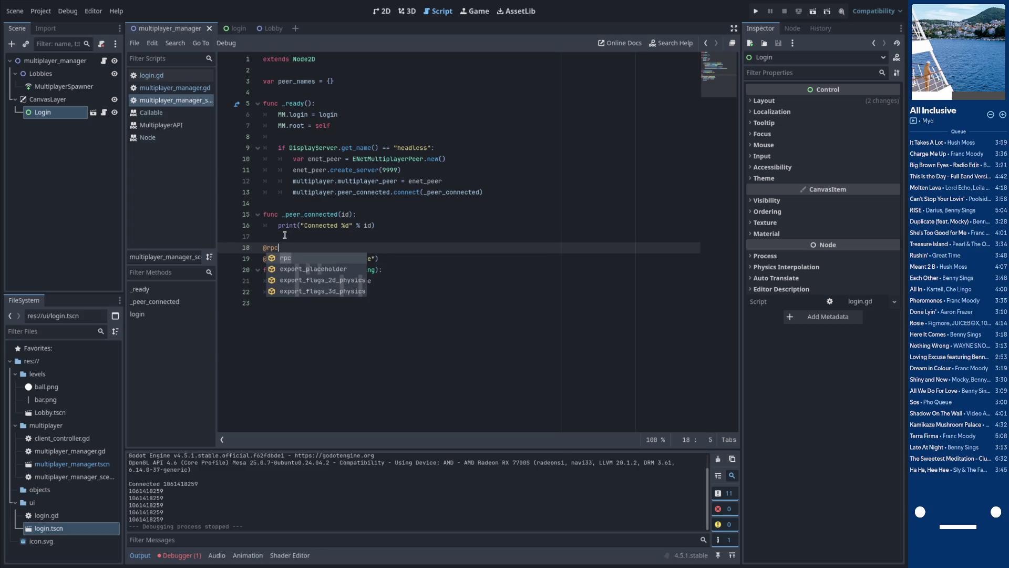
key("ctrl+z")
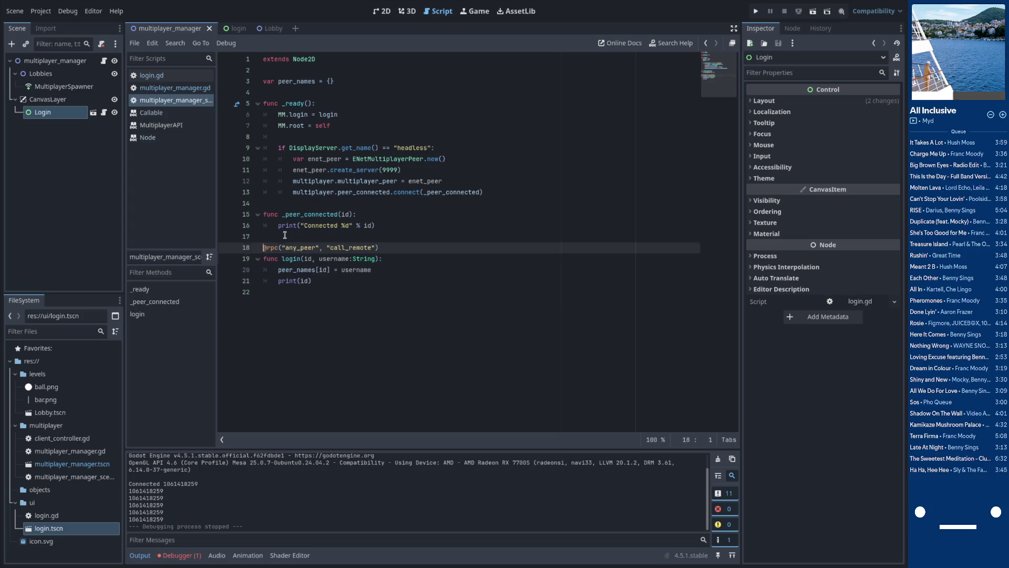
left_click(270, 247)
left_click(271, 247, "ctrl")
left_click(675, 44)
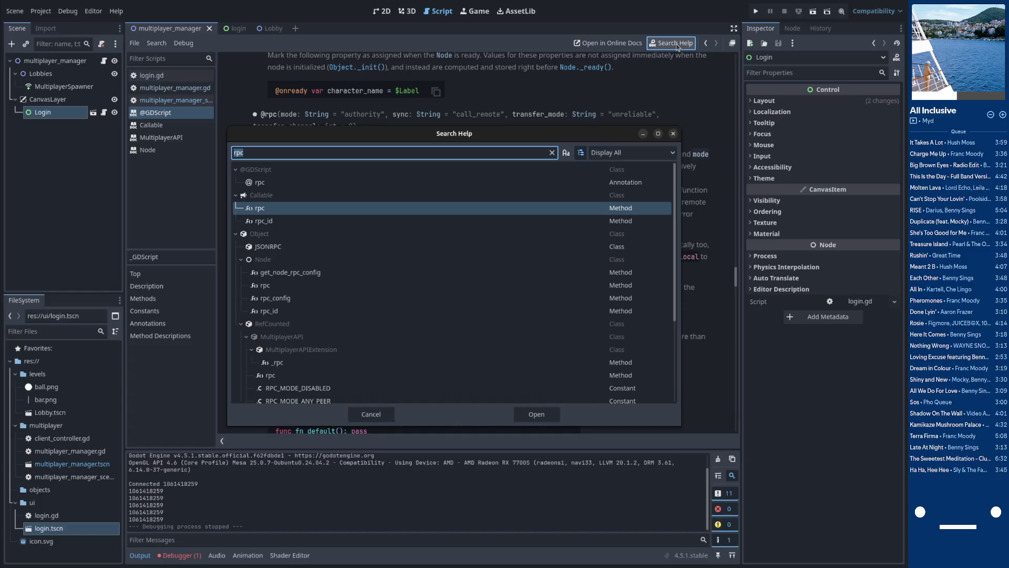
left_click(371, 415)
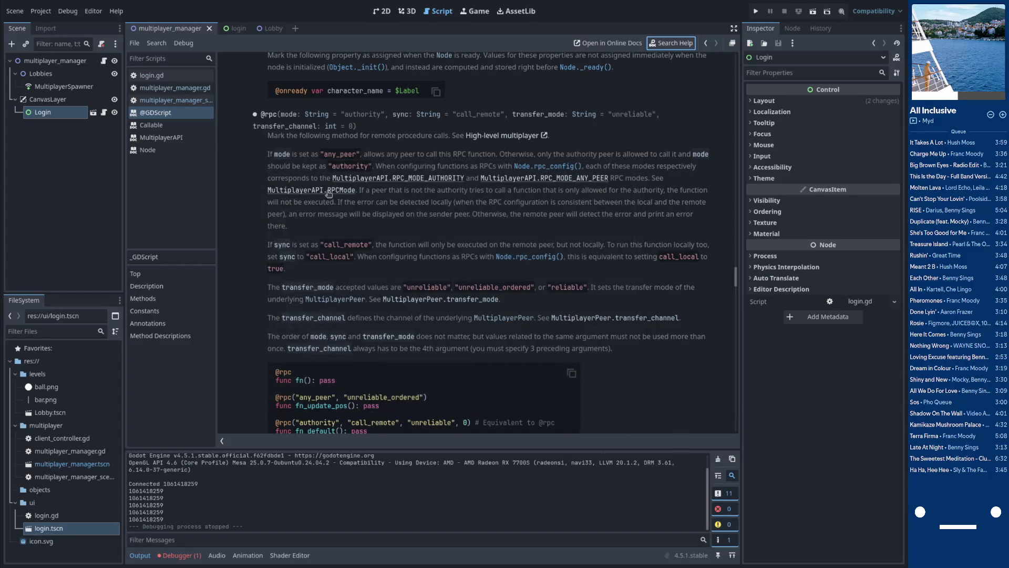
scroll(370, 210, "down", 1)
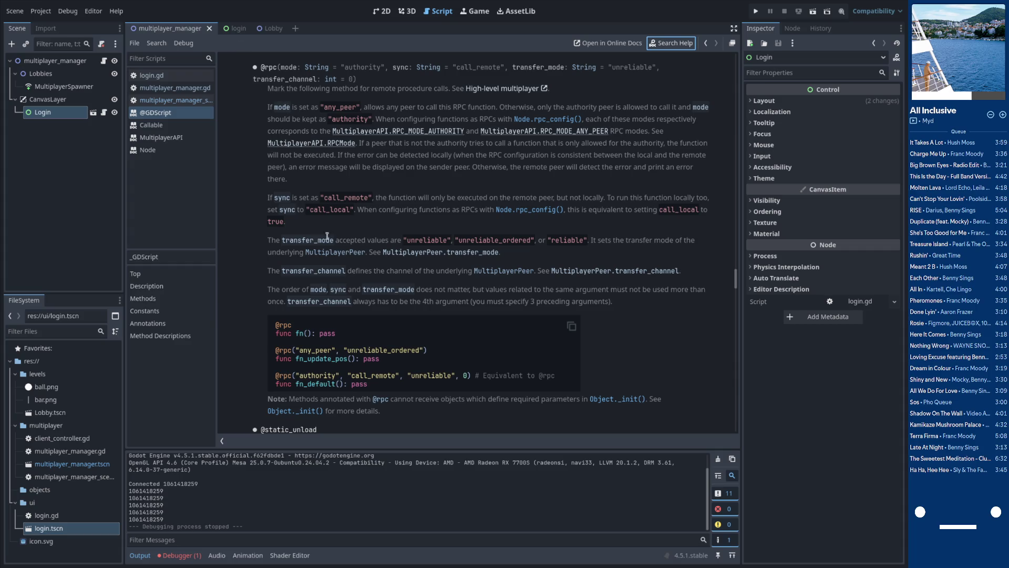
key("alt+Left")
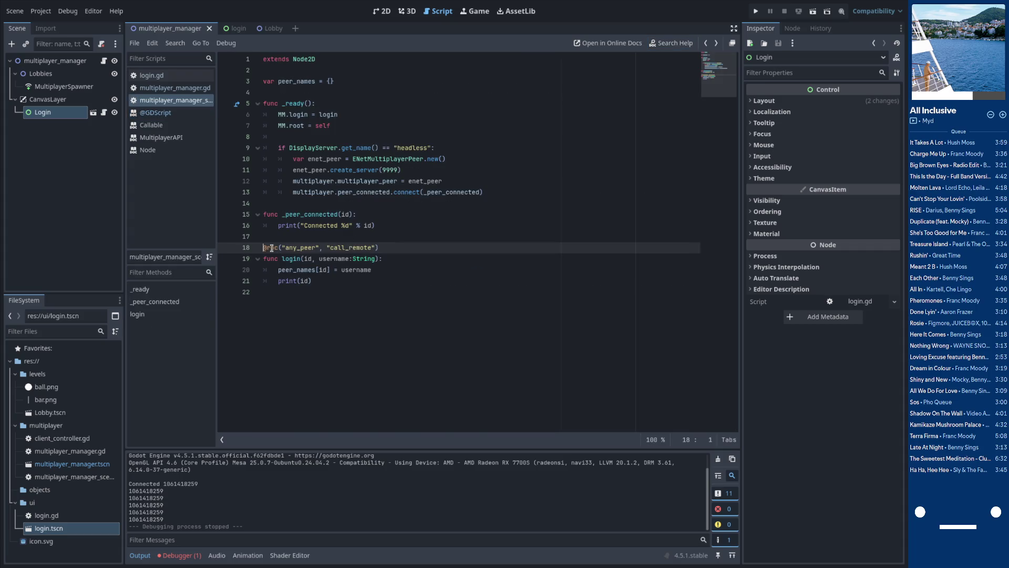
mouse_move(271, 248)
double_click(350, 249)
type("call")
type("_")
type("local")
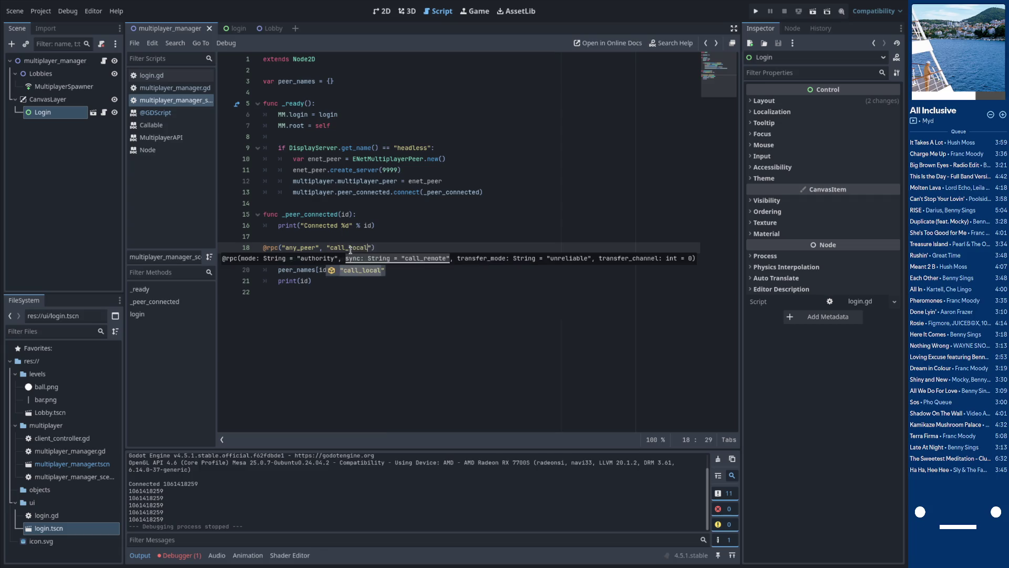
left_click(294, 249)
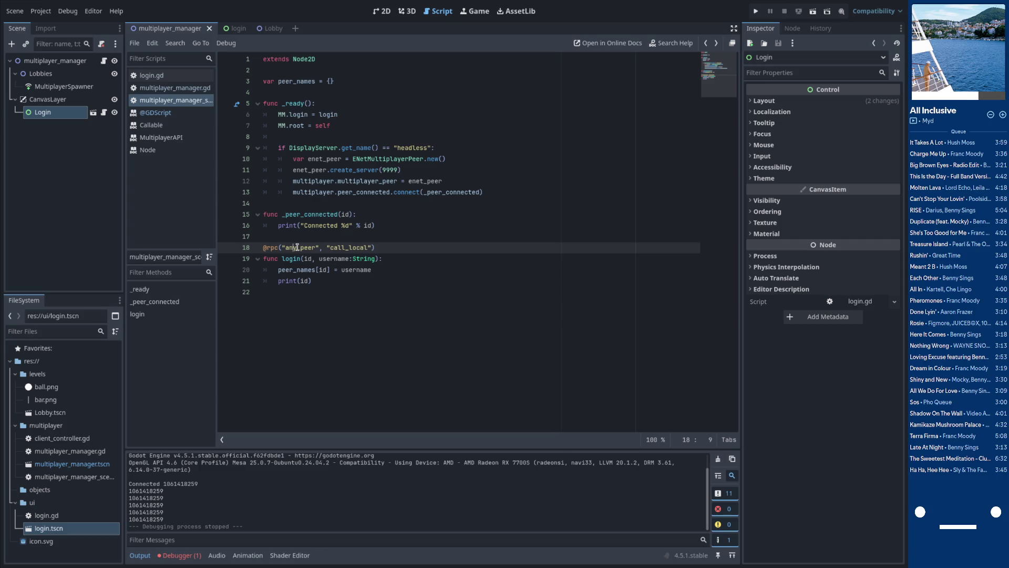
- Remove the id parameter from login's signature and open a new first line
left_click(316, 259)
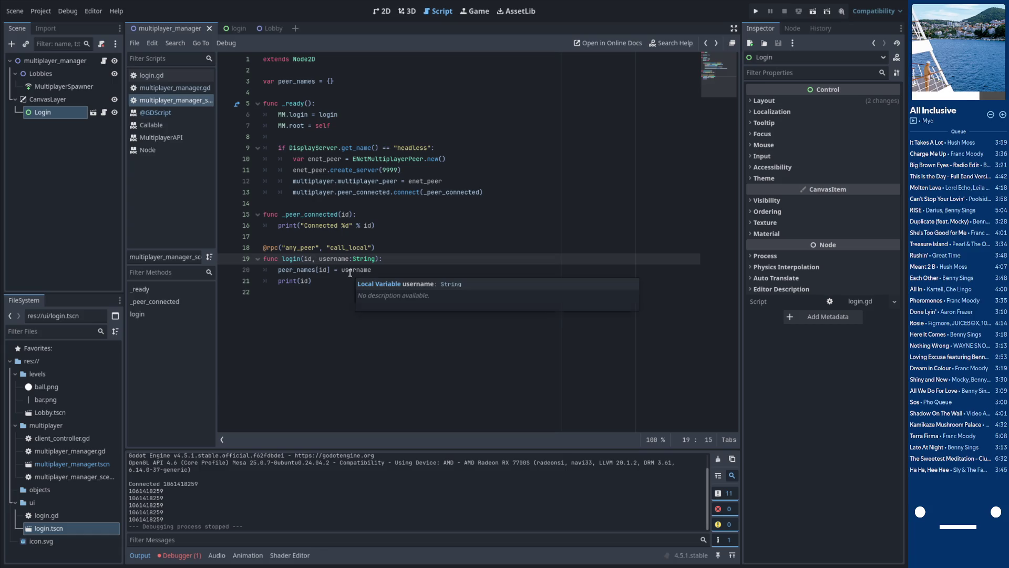
key("Right")
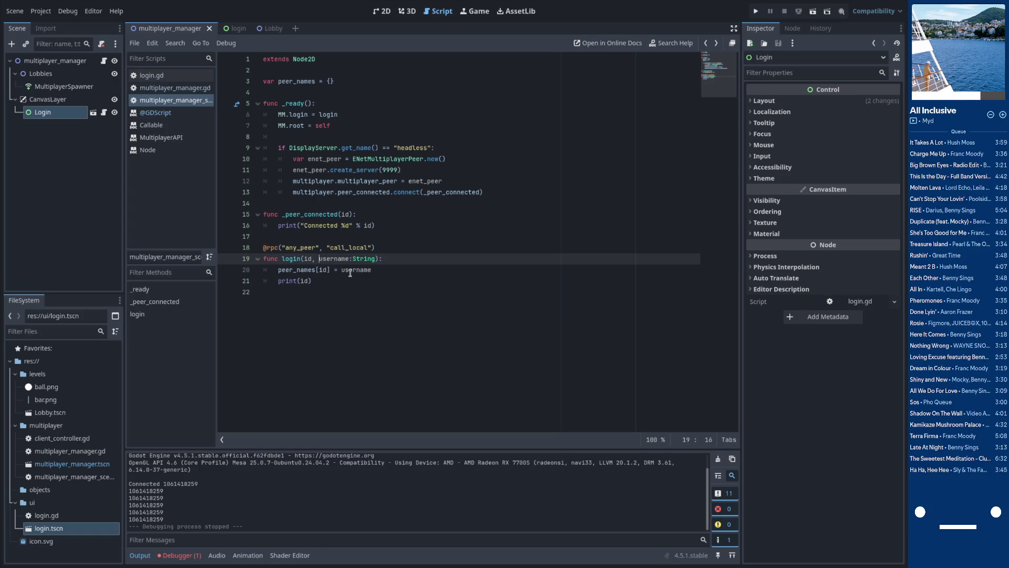
key("BackSpace")
key("BackSpace")
key("BackSpace")
key("Return")
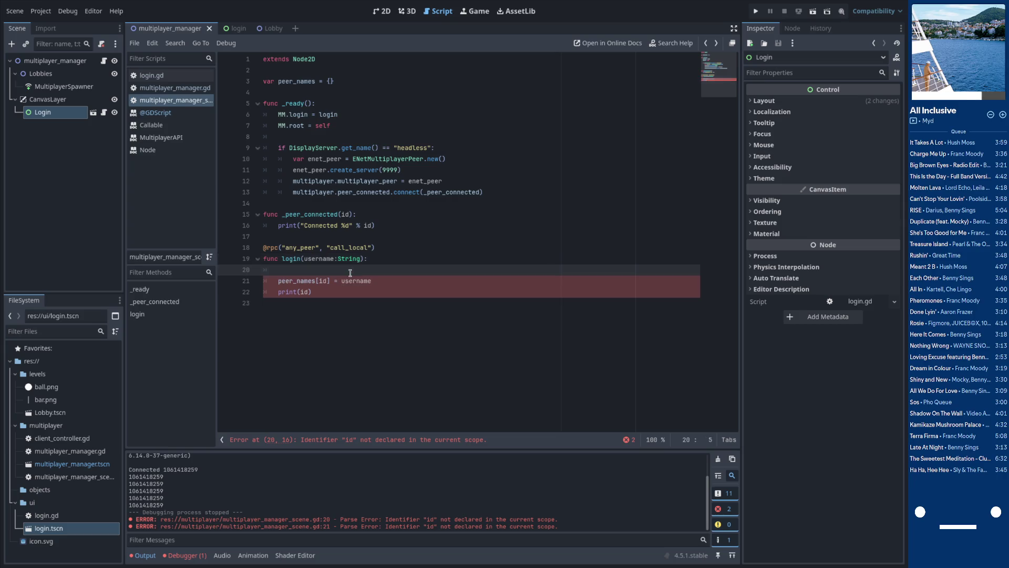
- Insert multiplayer.get_remote_sender_id() on that line via autocomplete
type("r")
type("pc")
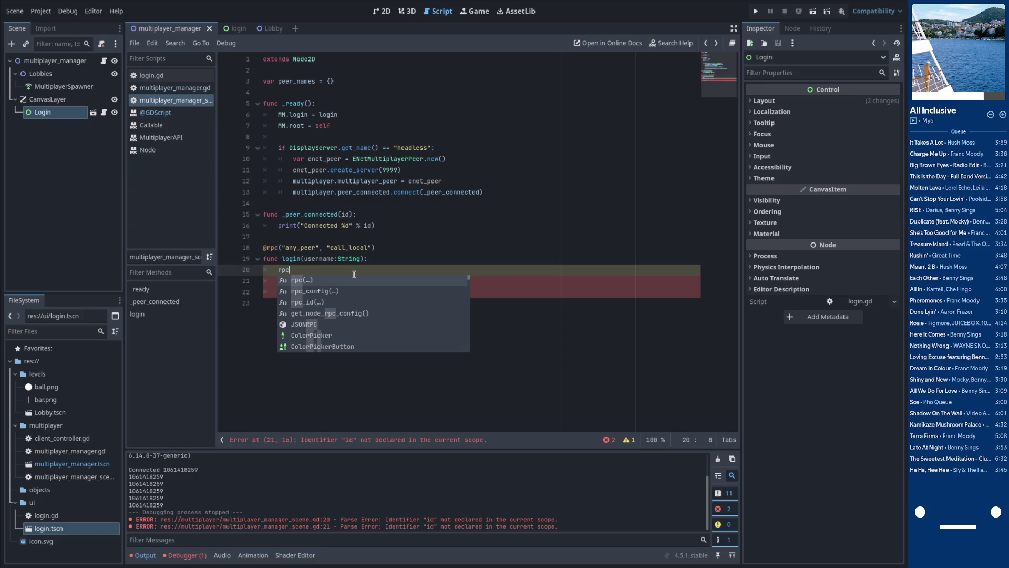
type("_")
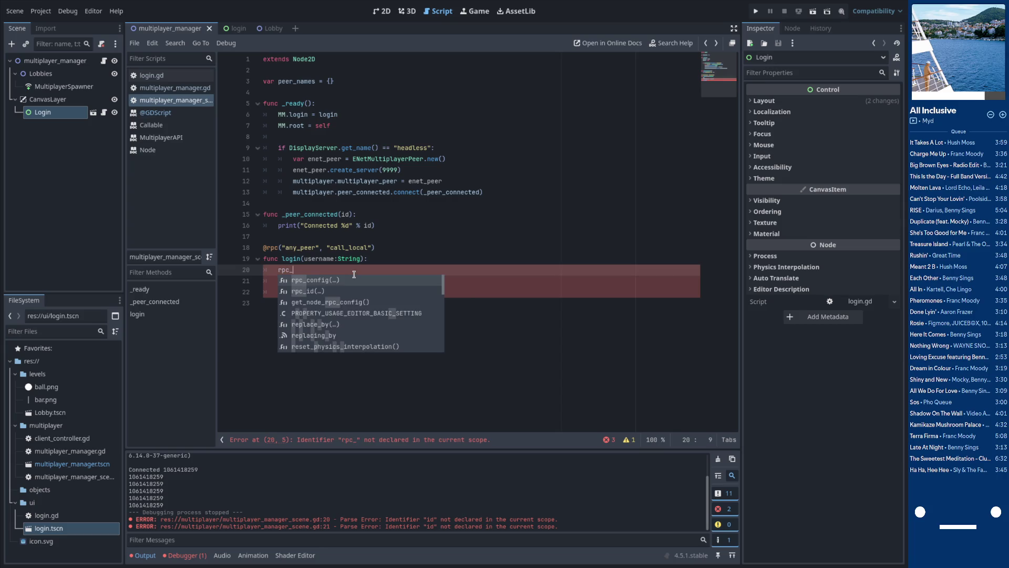
key("Down")
key("Down")
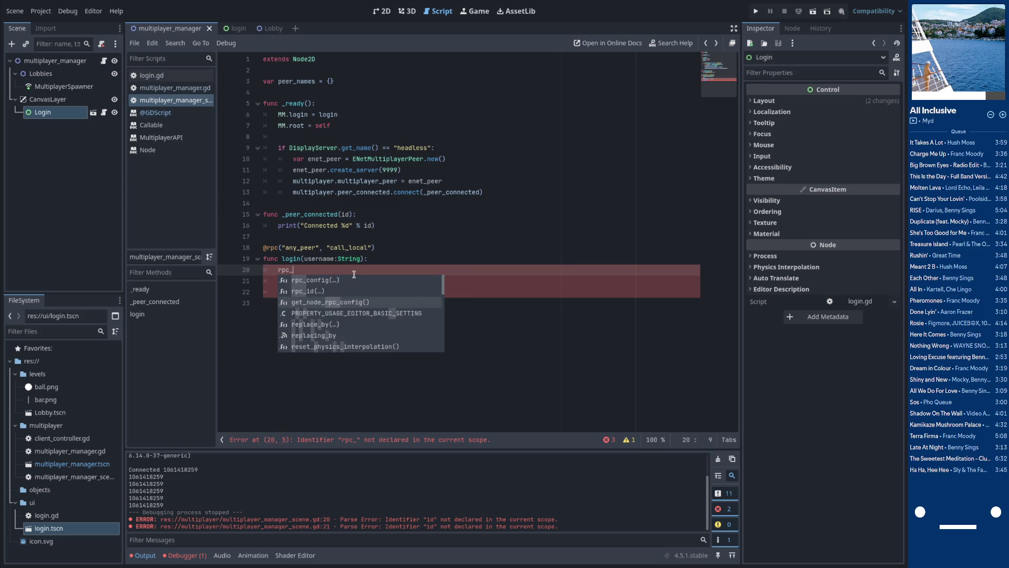
key("BackSpace")
type("_")
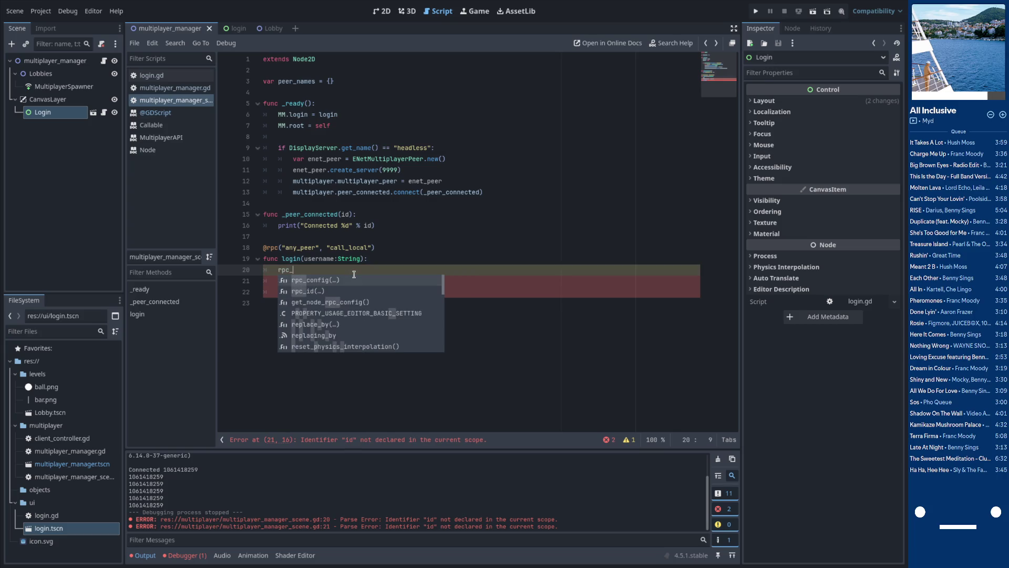
key("BackSpace")
key("BackSpace")
key("BackSpace")
type("multiplayer")
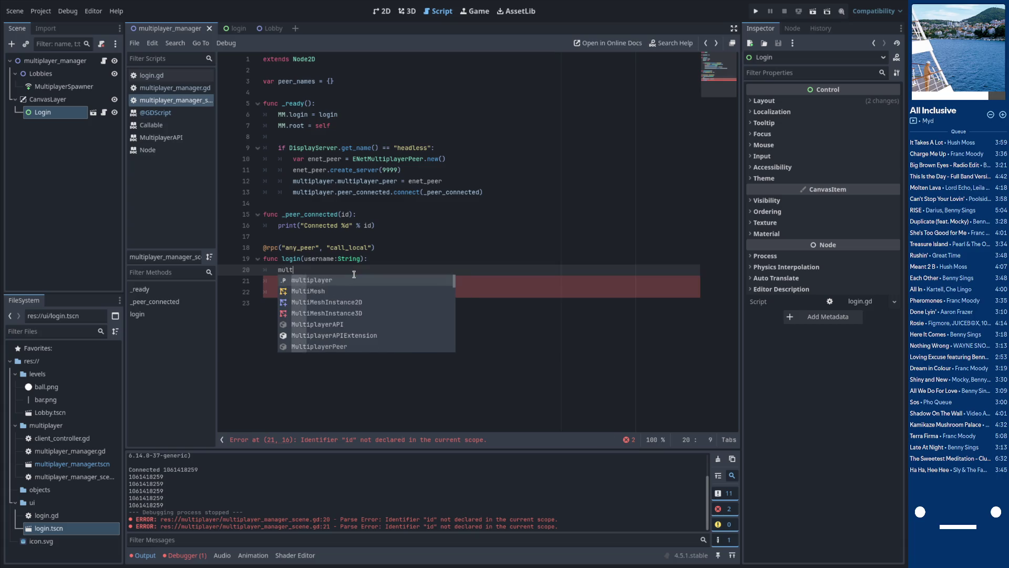
type(".get")
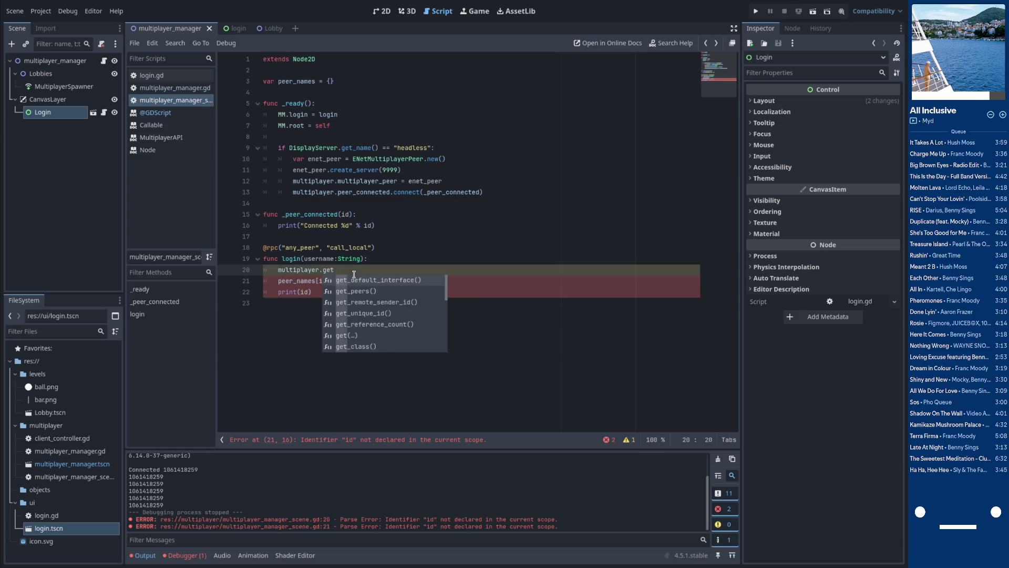
key("Down")
key("Down")
key("Down")
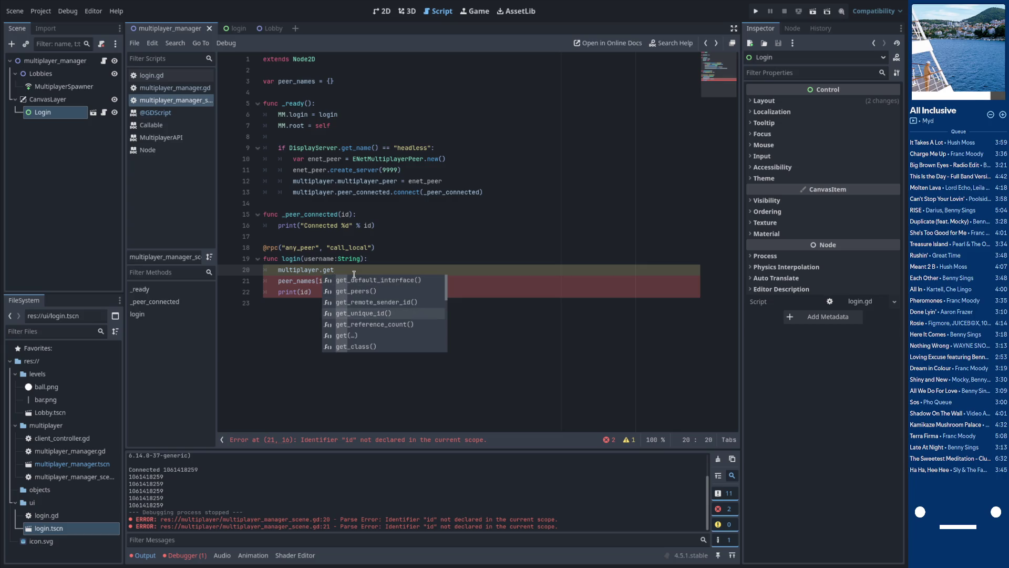
key("Up")
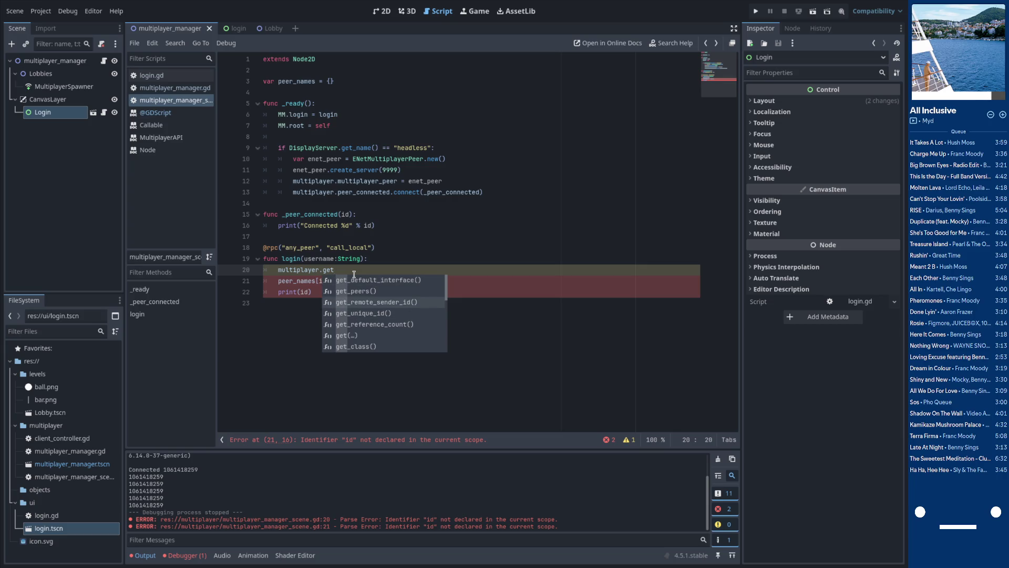
double_click(380, 303)
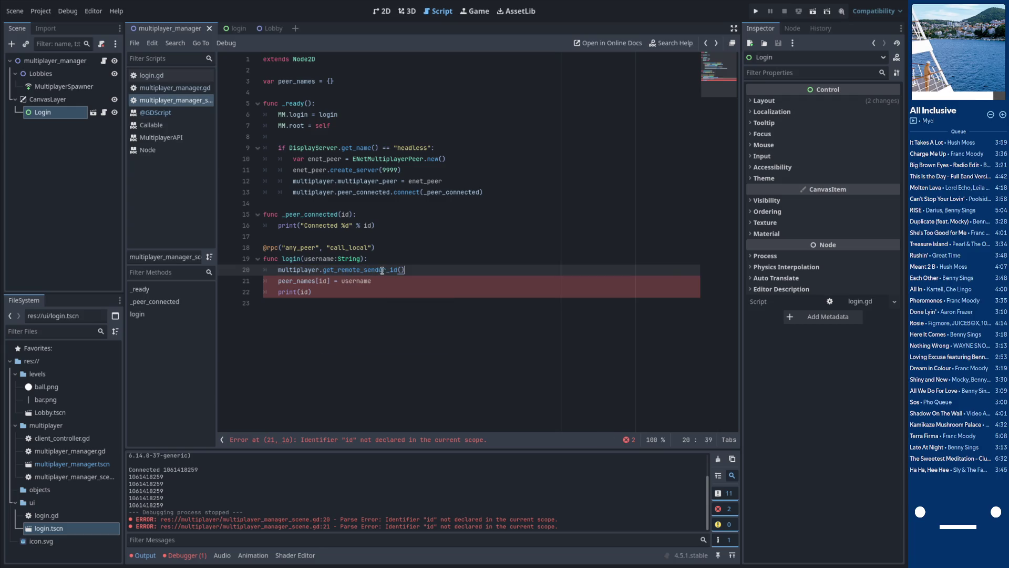
mouse_move(383, 270)
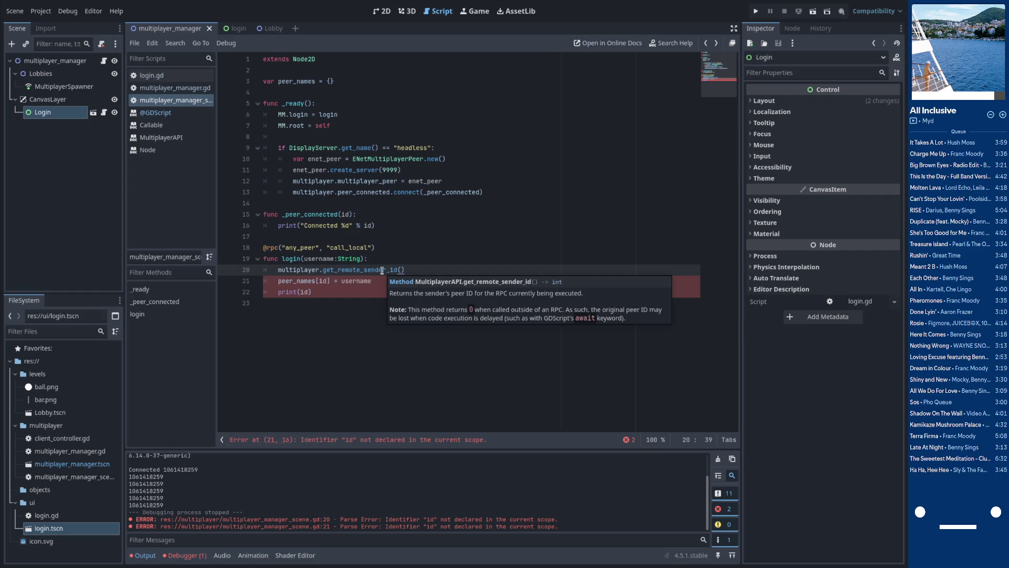
key("Up")
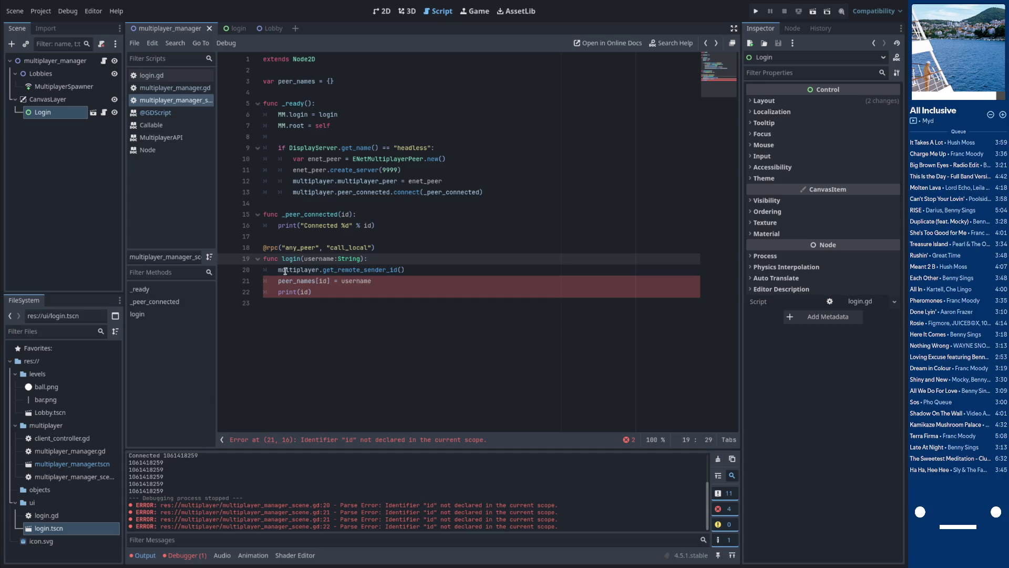
- Prefix it with 'var id =' and run the project
left_click(278, 269)
type("var id =")
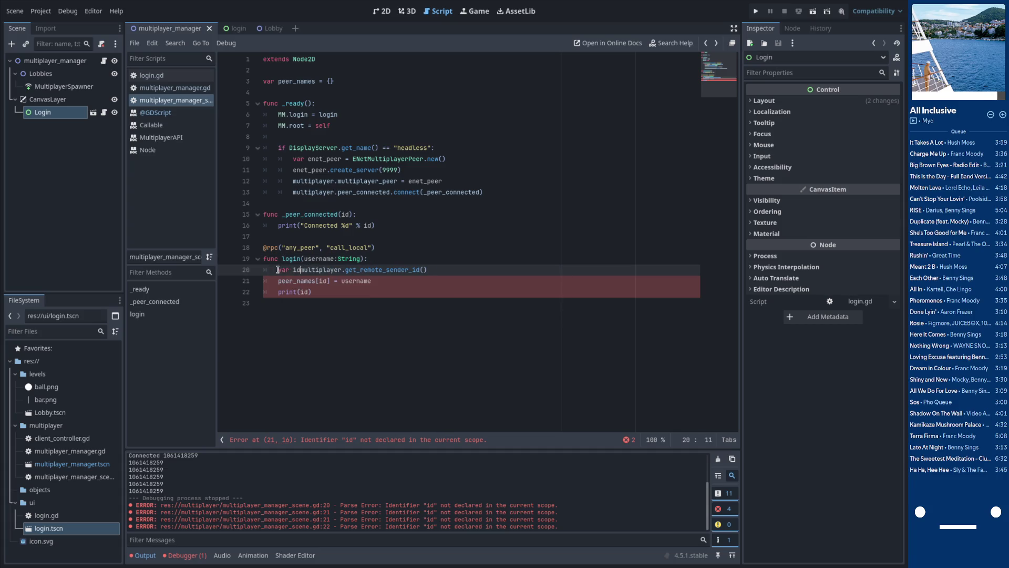
left_click(388, 260)
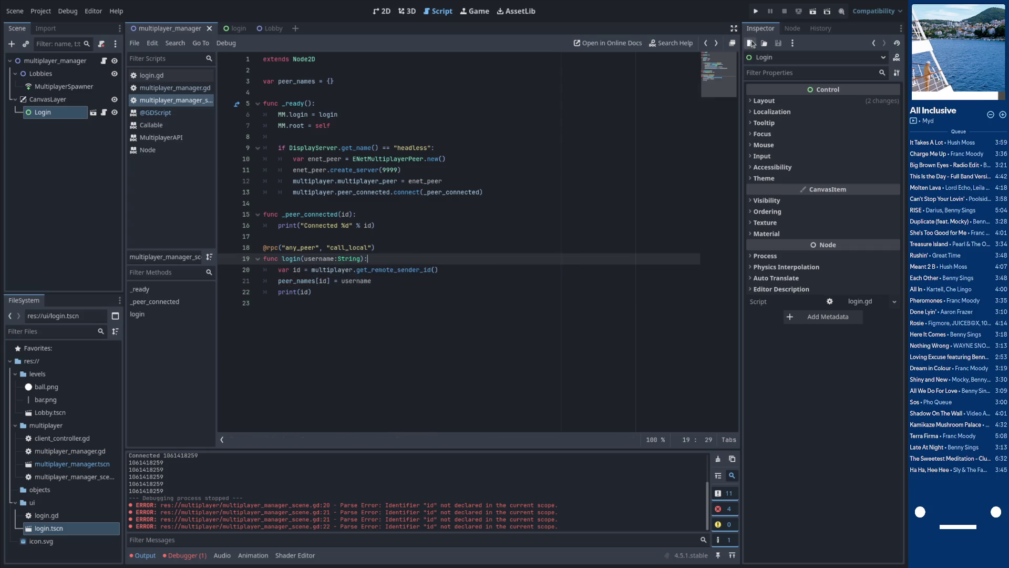
left_click(755, 11)
- Log in as 'asd' in the running game, which triggers the argument error
left_click(425, 276)
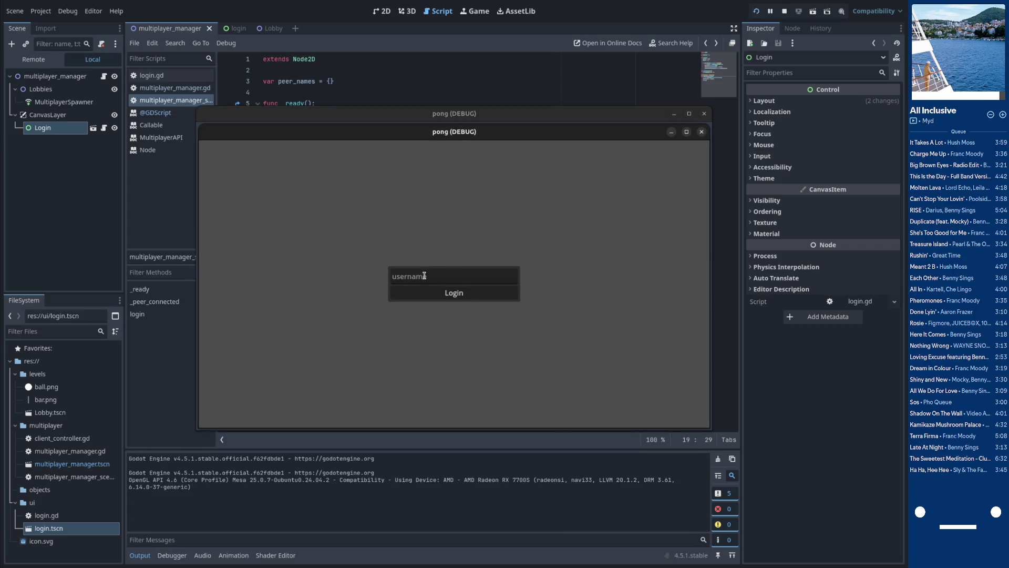
type("asd")
left_click(429, 293)
left_click(429, 298)
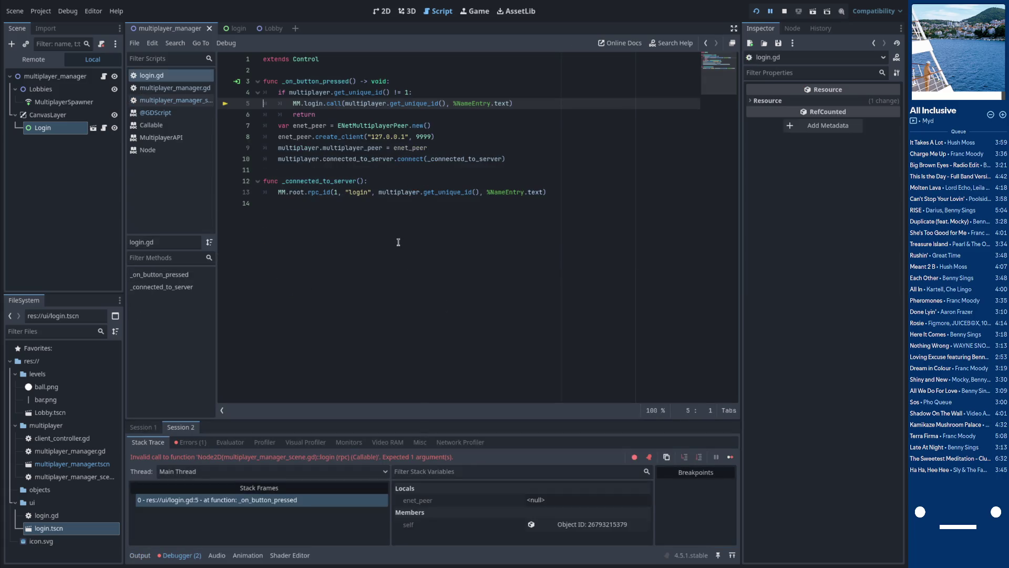
- Delete 'multiplayer.get_unique_id(), ' from lines 5 and 13 of login.gd and save
left_click(398, 243)
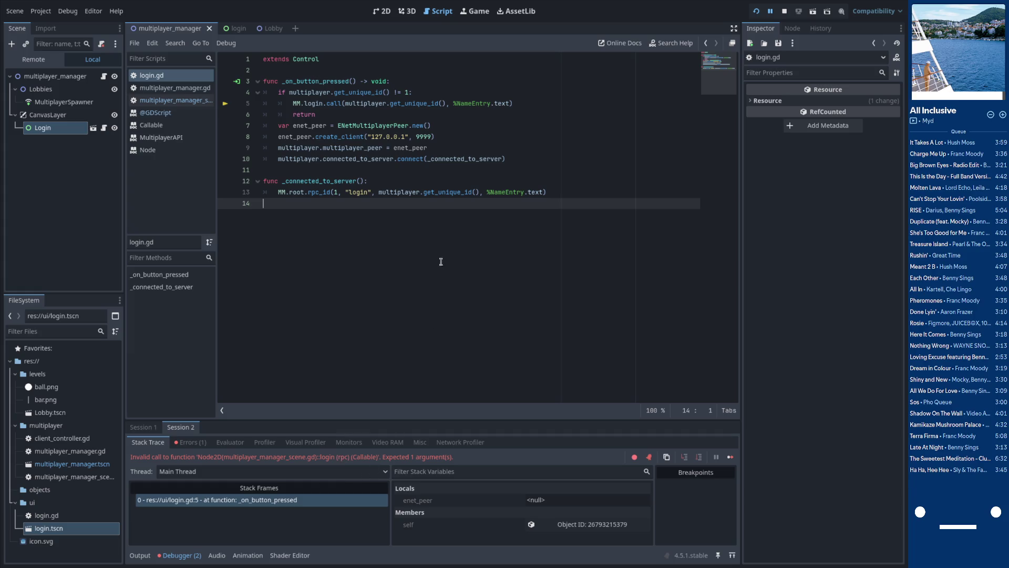
left_click_drag(453, 103, 344, 104)
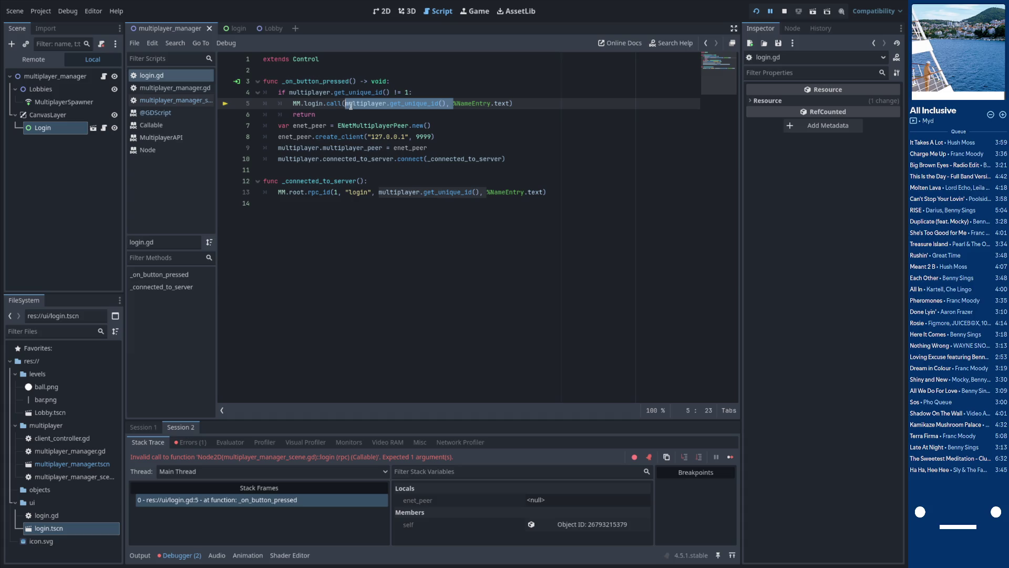
key("BackSpace")
left_click_drag(486, 192, 378, 193)
key("BackSpace")
key("ctrl+s")
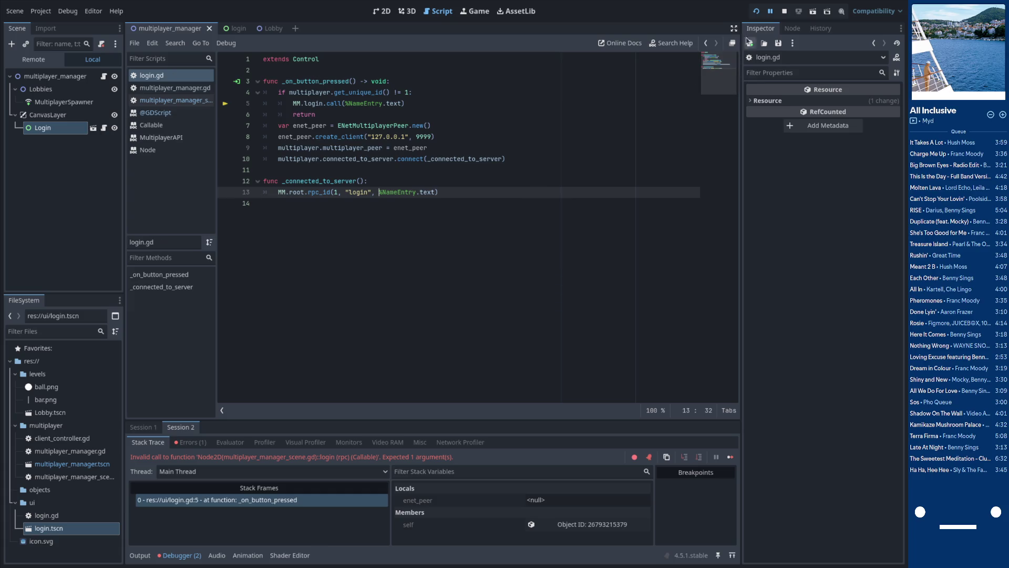
- Rerun the game, log in as 'asd' to confirm sender ID 0, then stop it
left_click(756, 11)
left_click(424, 273)
type("asd")
left_click(426, 298)
left_click(427, 298)
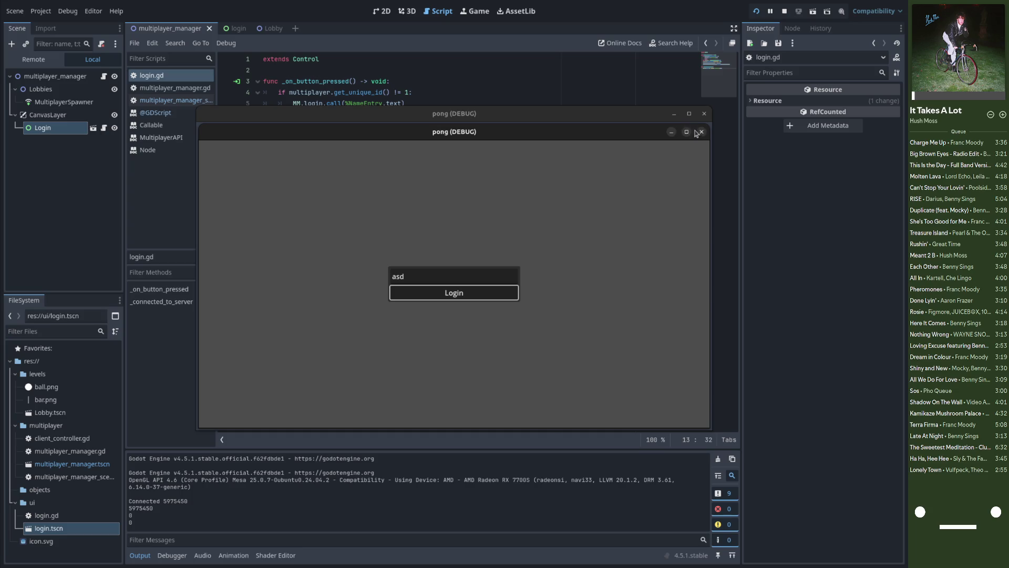
left_click(701, 132)
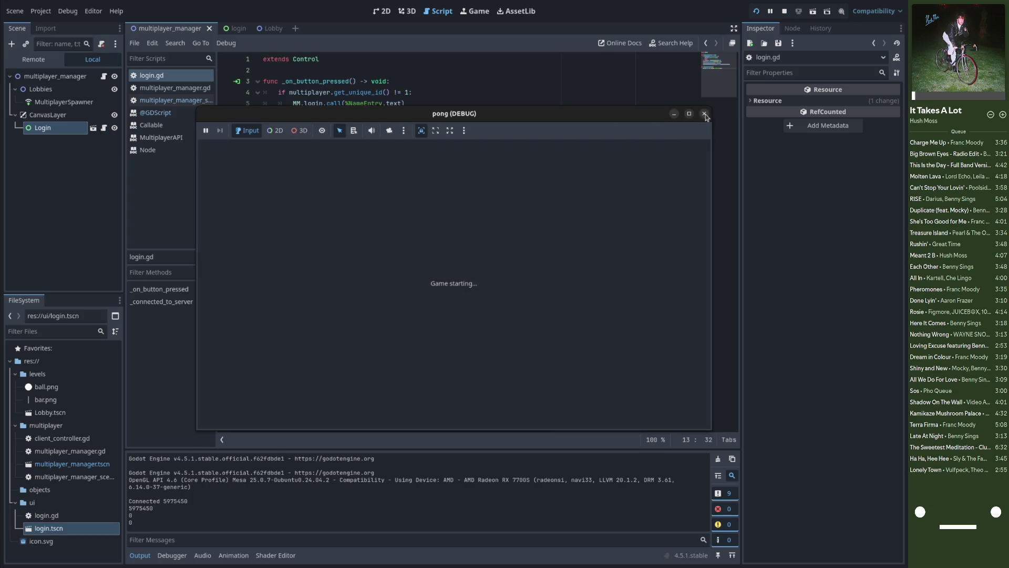
left_click(705, 113)
- Save the scene and open multiplayer_manager.gd
key("ctrl+s")
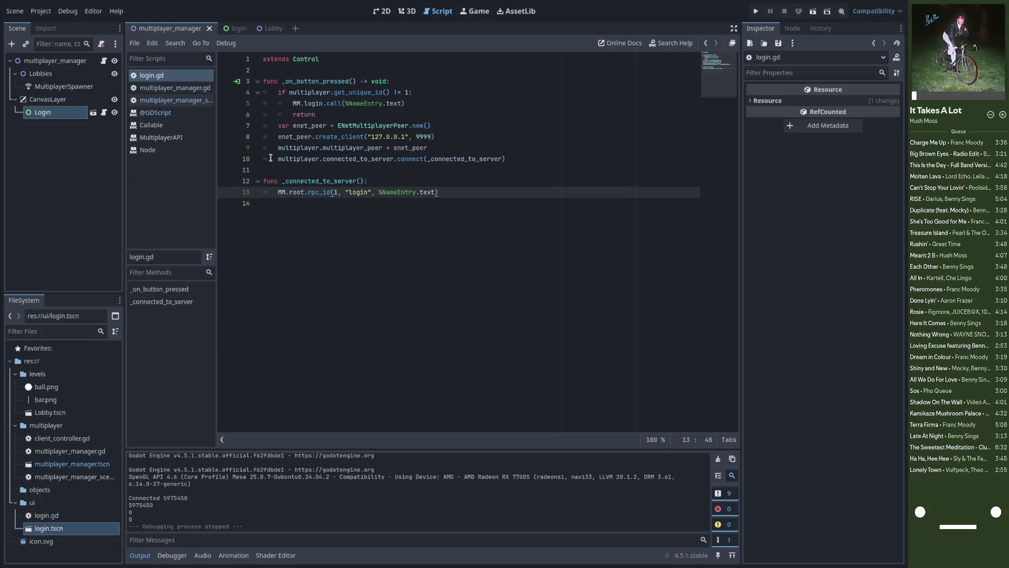
left_click(185, 100)
left_click(183, 88)
- Paste line 13's MM.root.rpc_id(1, "login", %NameEntry.text) over line 5's MM.login.call in login.gd
left_click(183, 103)
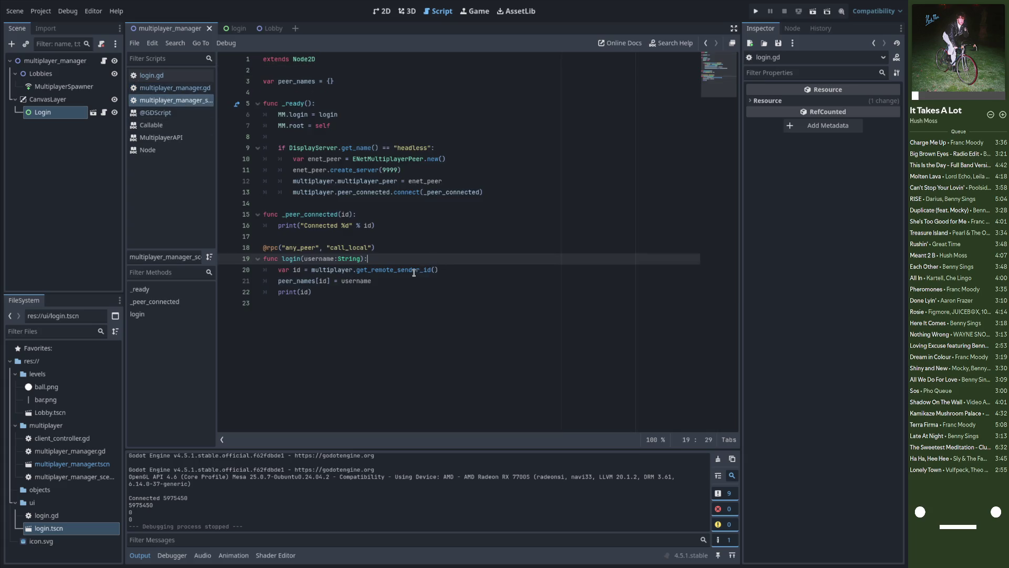
mouse_move(413, 273)
left_click(163, 79)
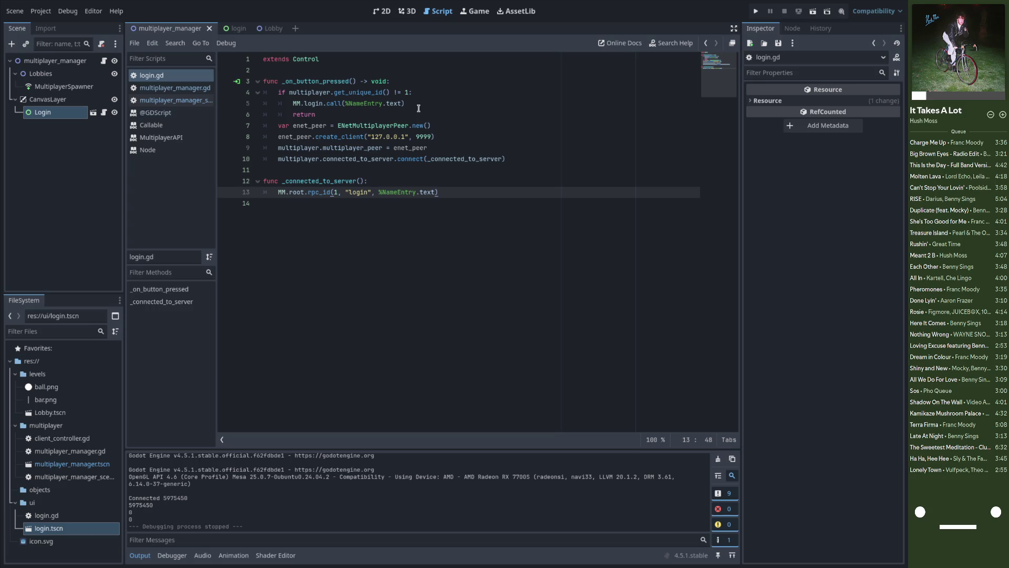
left_click_drag(439, 192, 278, 192)
key("ctrl+c")
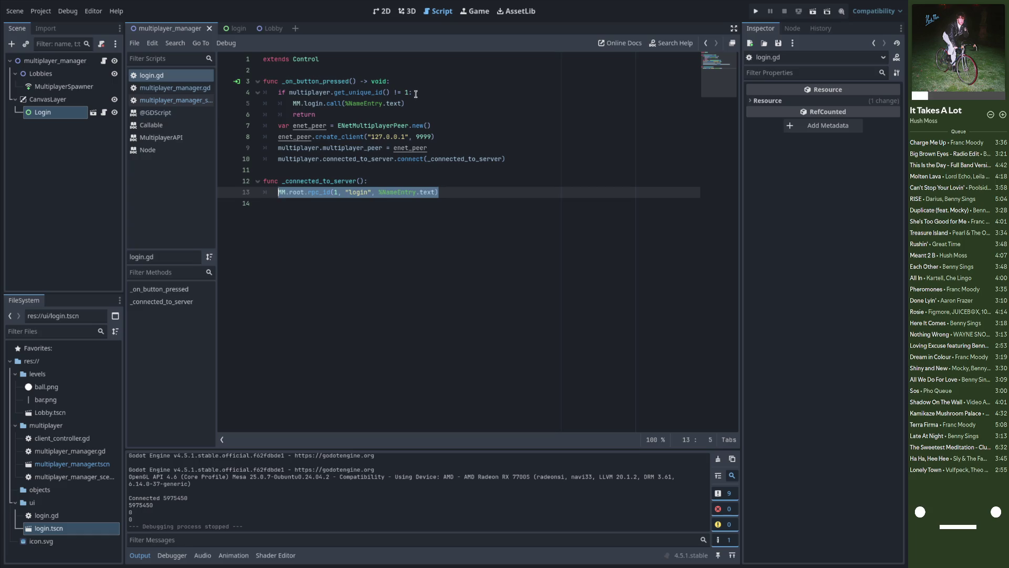
left_click_drag(404, 103, 292, 103)
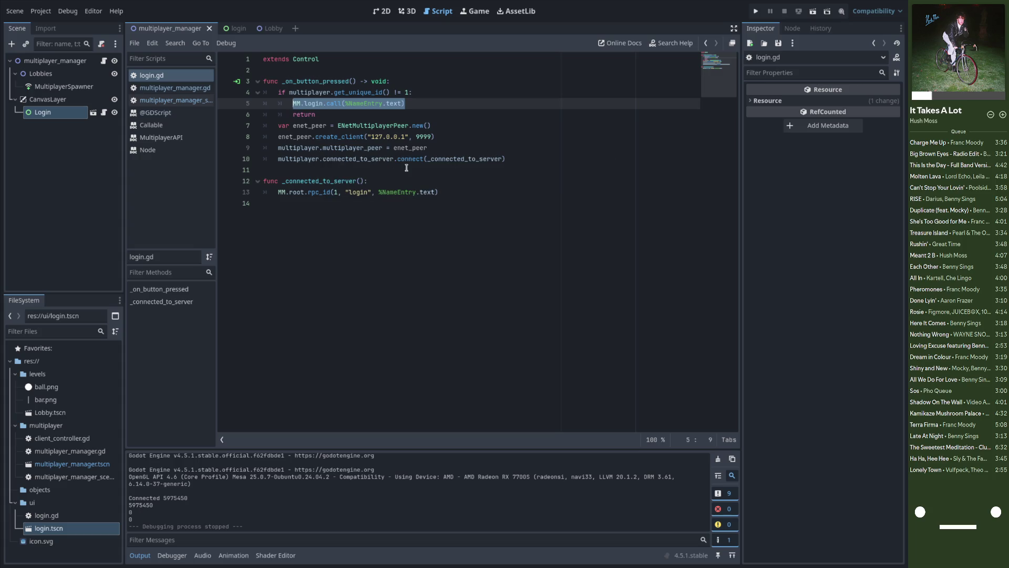
key("ctrl+v")
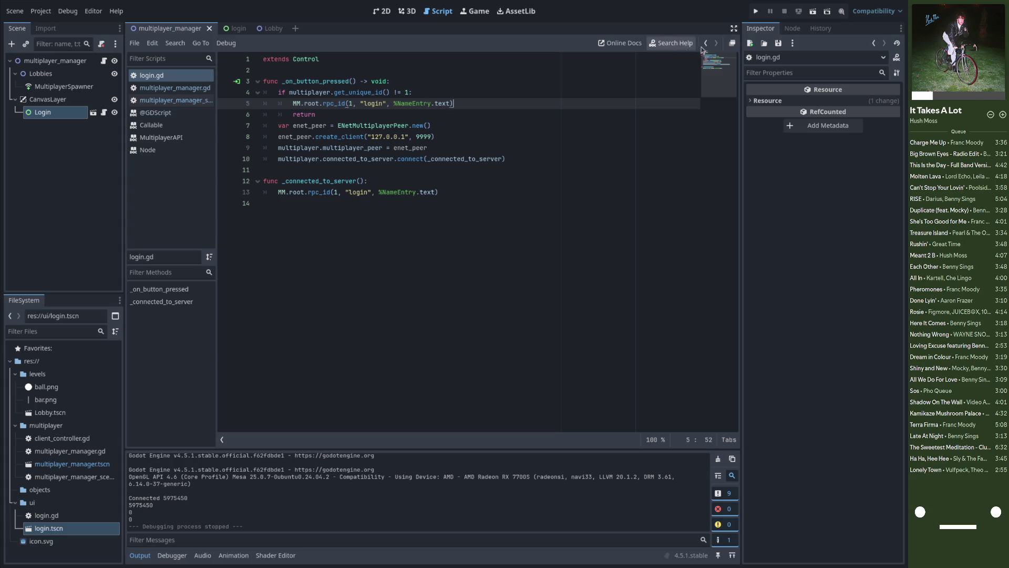
- Test-run the game, repeatedly logging in as 'asd' with the rpc_id host call, then close it
left_click(756, 11)
left_click(431, 280)
type("asd")
left_click(435, 296)
left_click(436, 298)
left_click(436, 298)
left_click(436, 297)
left_click(437, 298)
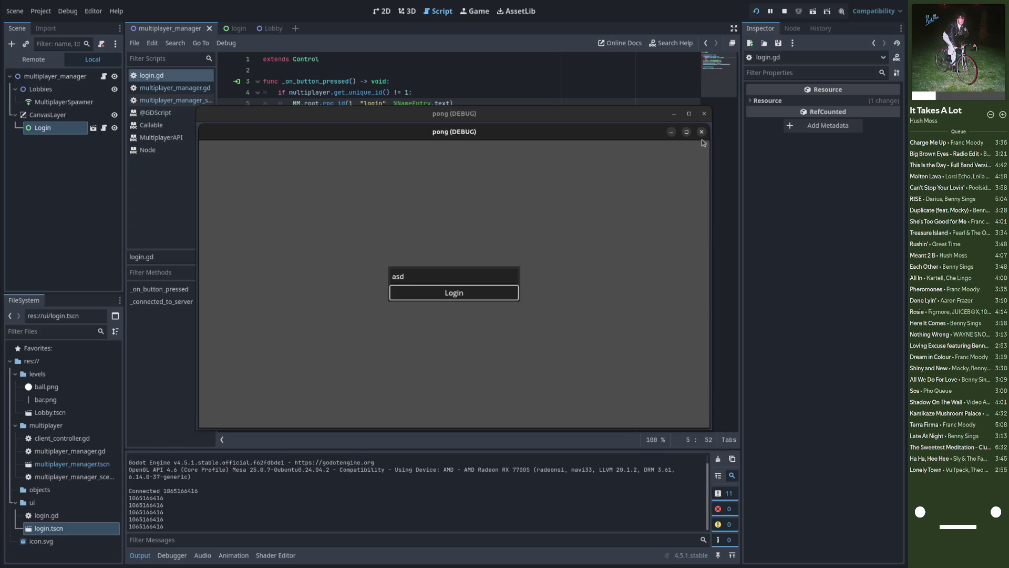
left_click(701, 131)
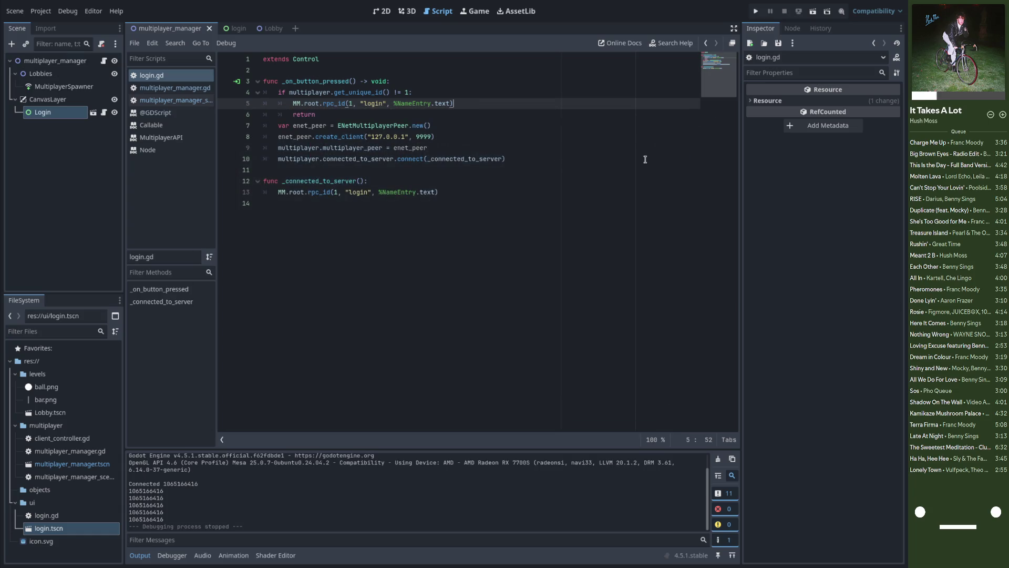
- Undo line 5 back to MM.login.call(%NameEntry.text) and test the login screen again
left_click(432, 118)
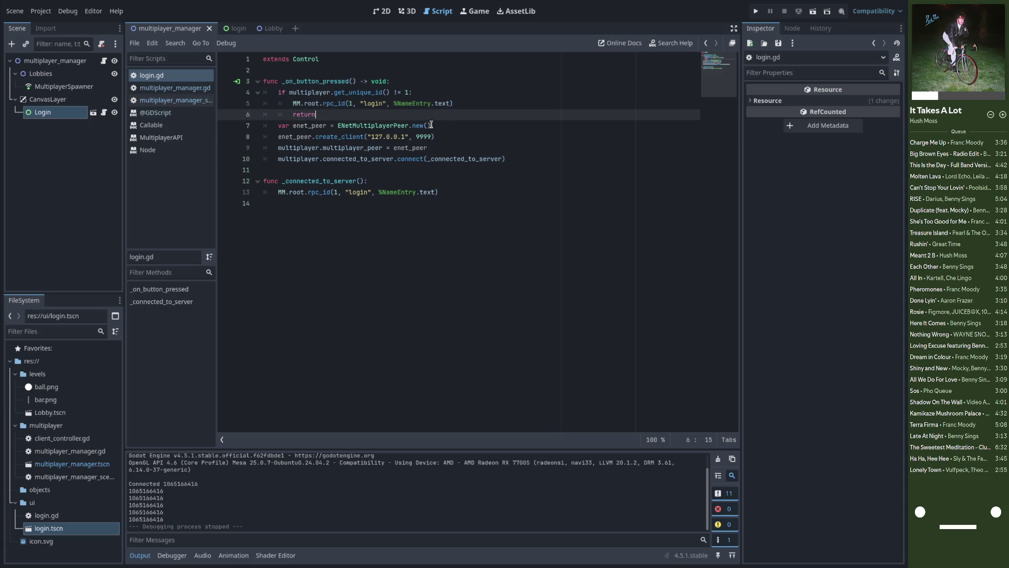
key("ctrl+z")
left_click(444, 92)
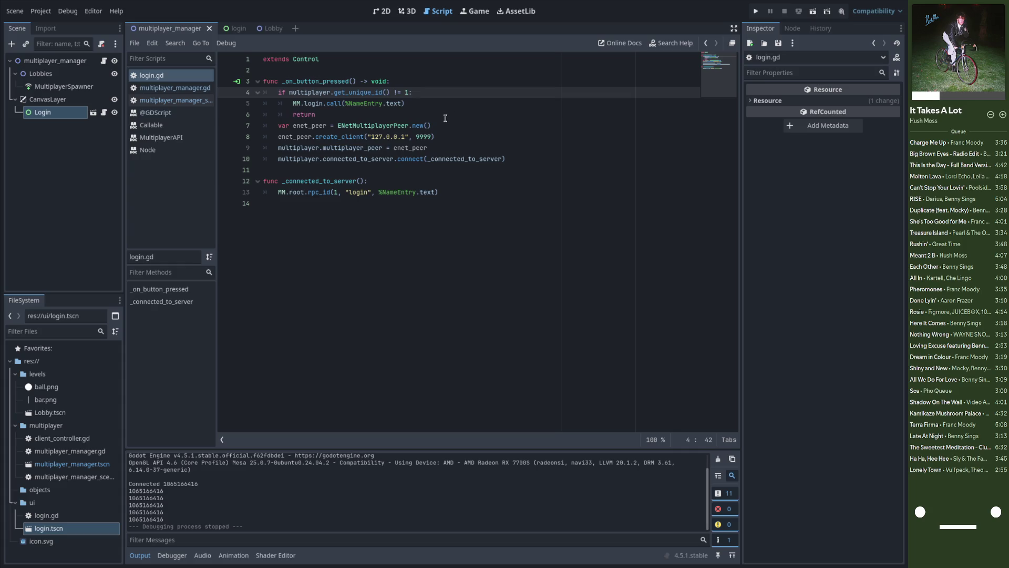
left_click(755, 12)
left_click(453, 292)
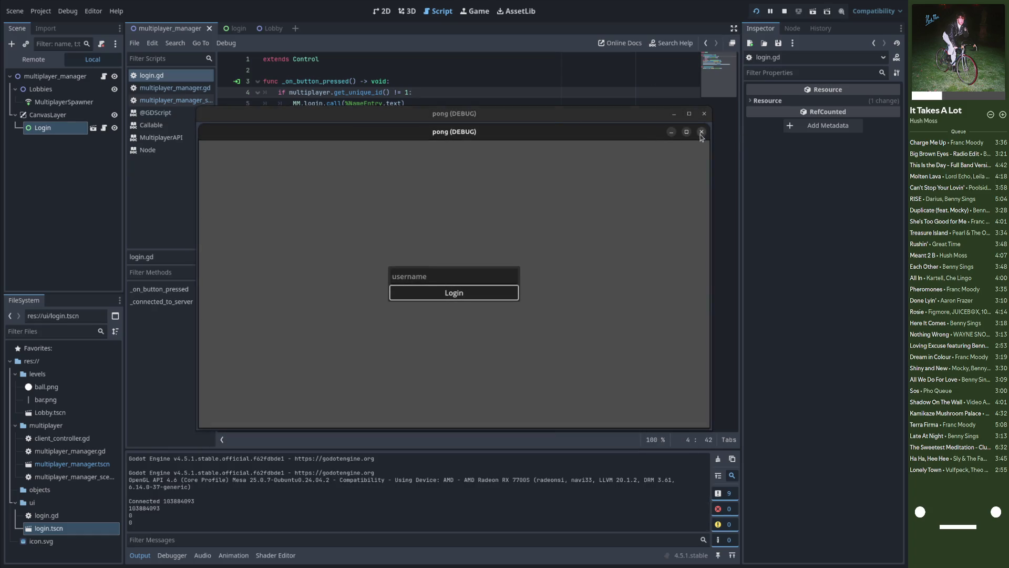
left_click(701, 132)
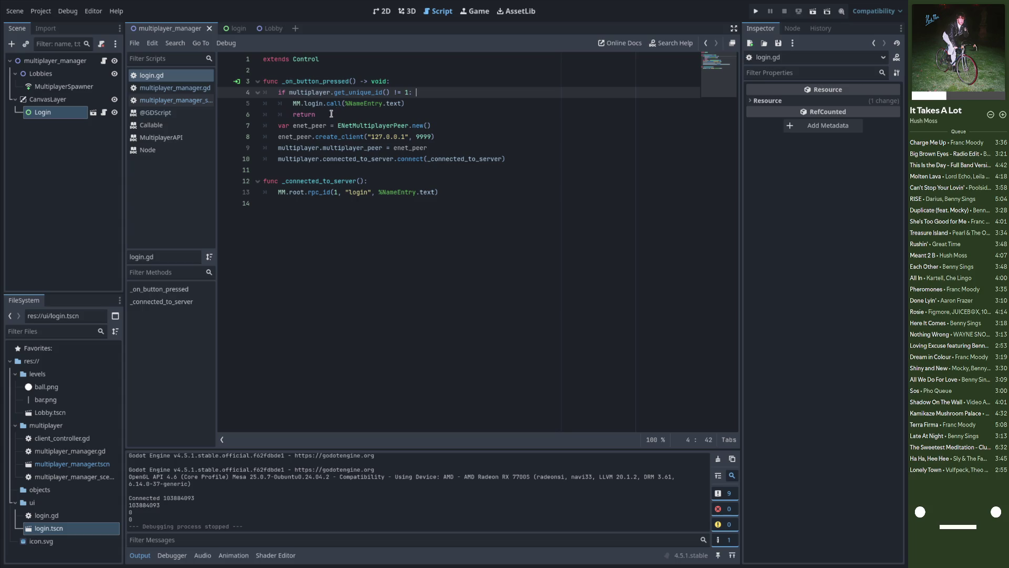
left_click(327, 117)
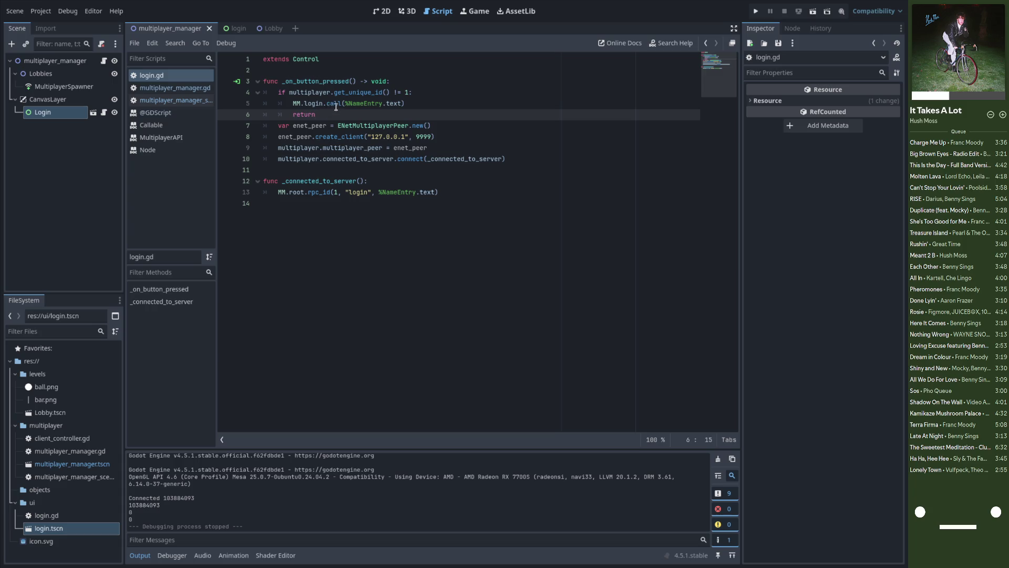
- Restore the MM.root.rpc_id edits on lines 5 and 13 and save login.gd
key("ctrl+z")
key("ctrl+z")
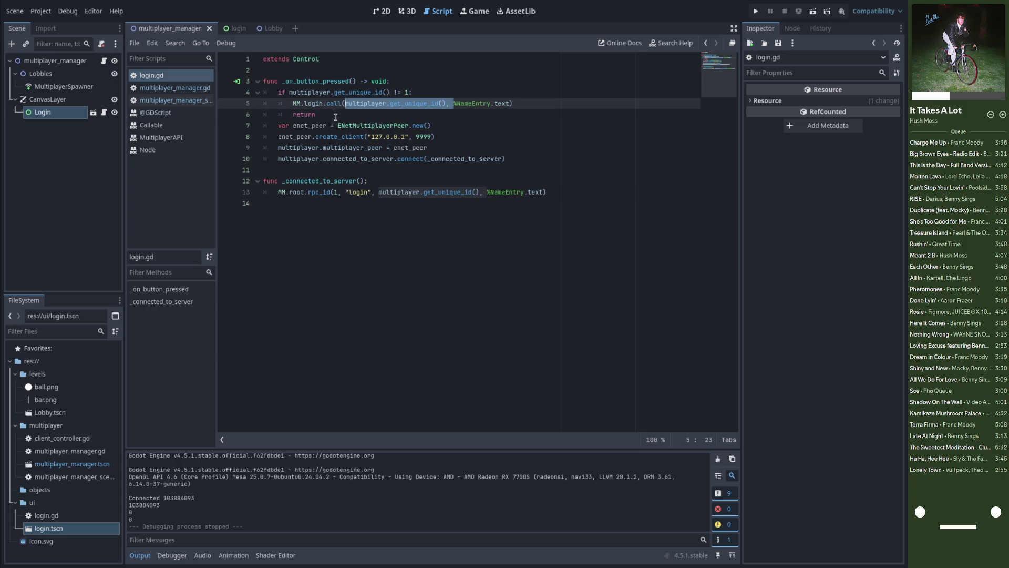
key("ctrl+shift+z")
key("ctrl+shift+z")
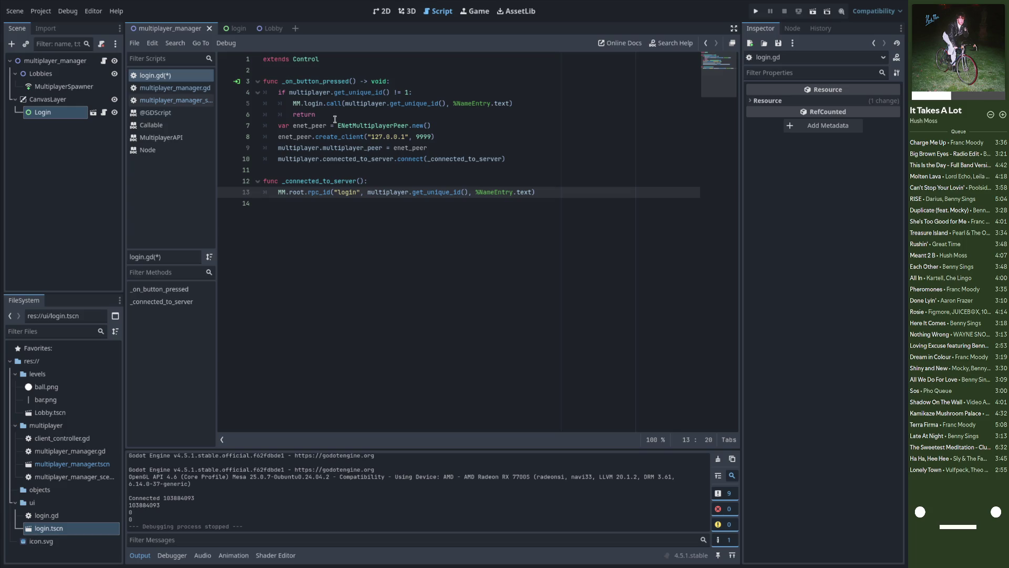
key("ctrl+s")
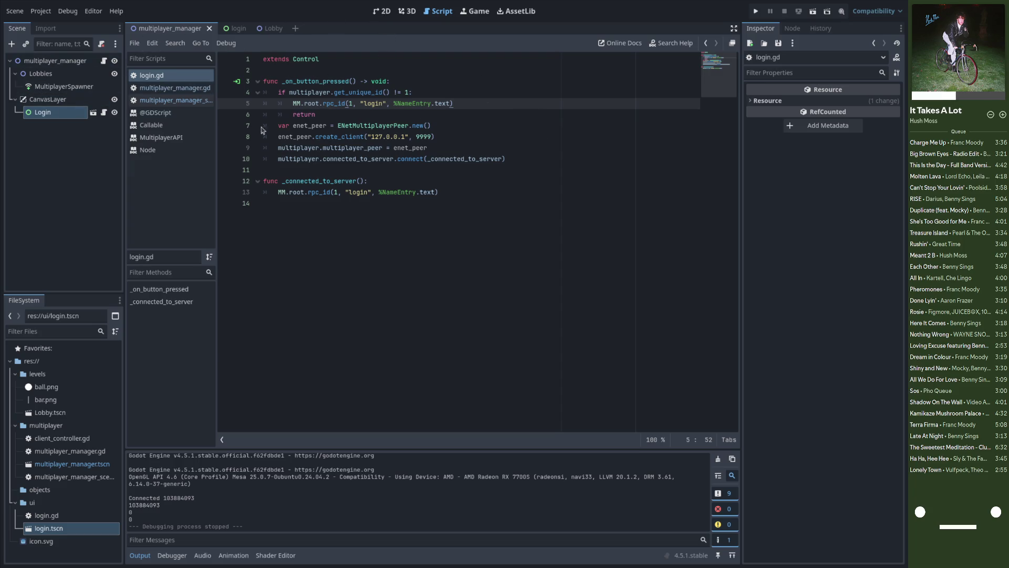
- Add 'self.queue_free()' after the login RPC in _connected_to_server and save
left_click(469, 193)
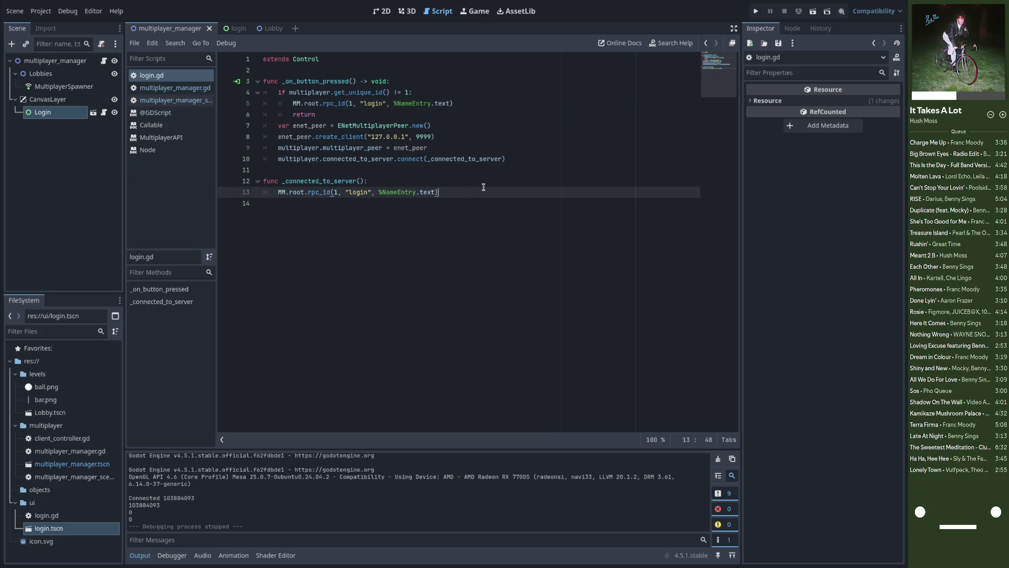
key("Return")
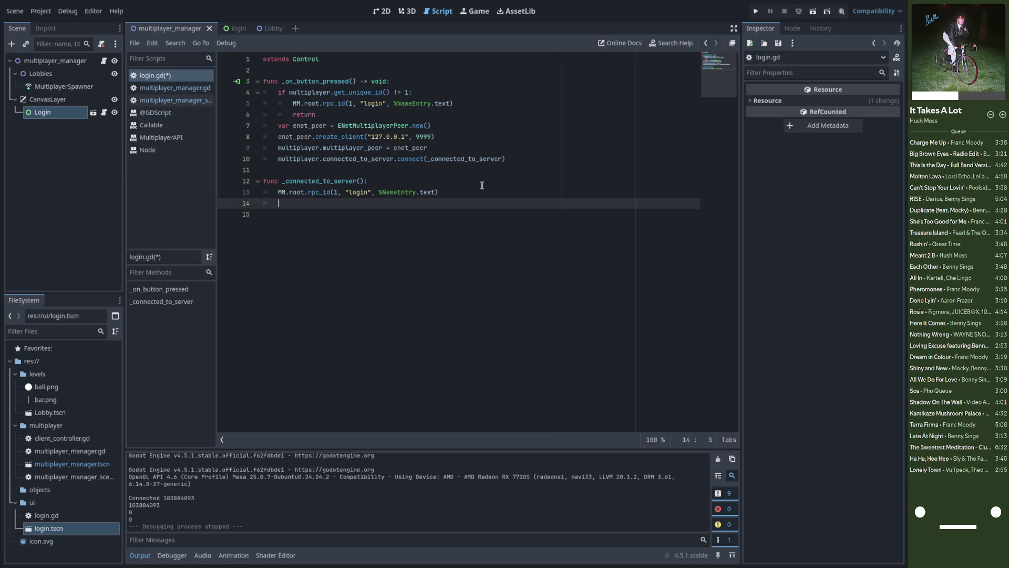
type("elf.queu")
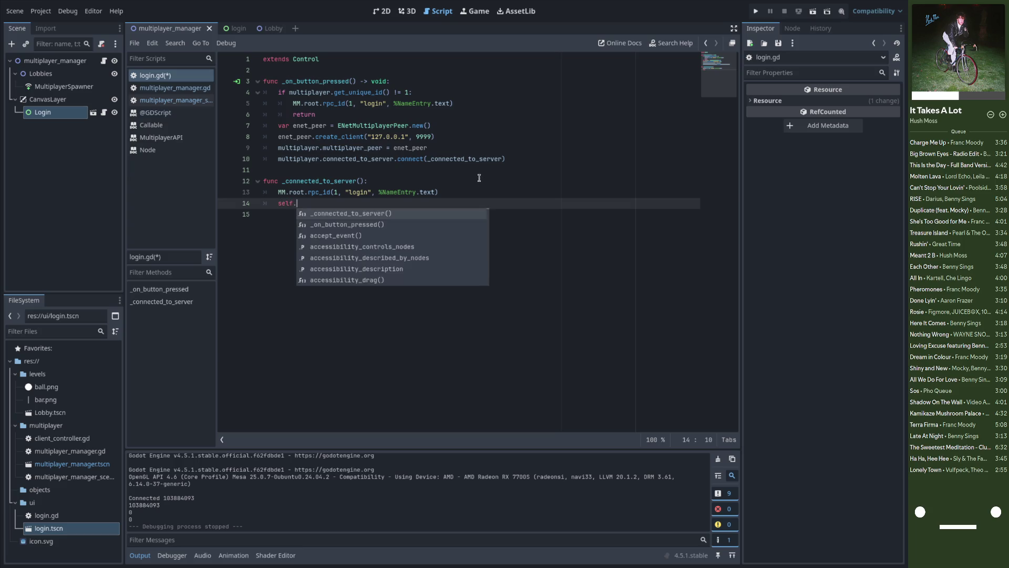
type("e")
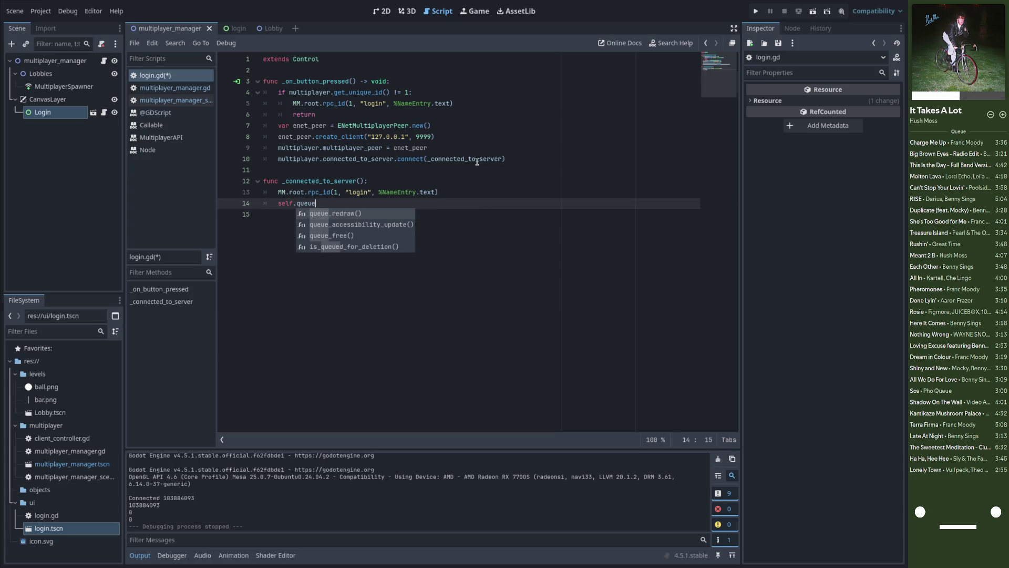
type("_f")
key("Return")
key("ctrl+s")
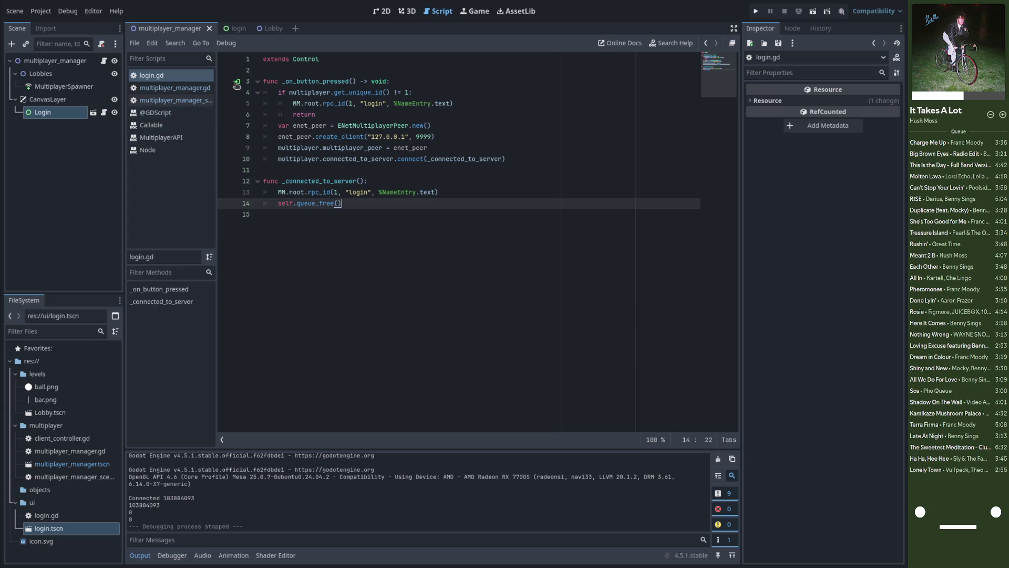
- Close the login and Lobby scene tabs and collapse the multiplayer folder
left_click(62, 102)
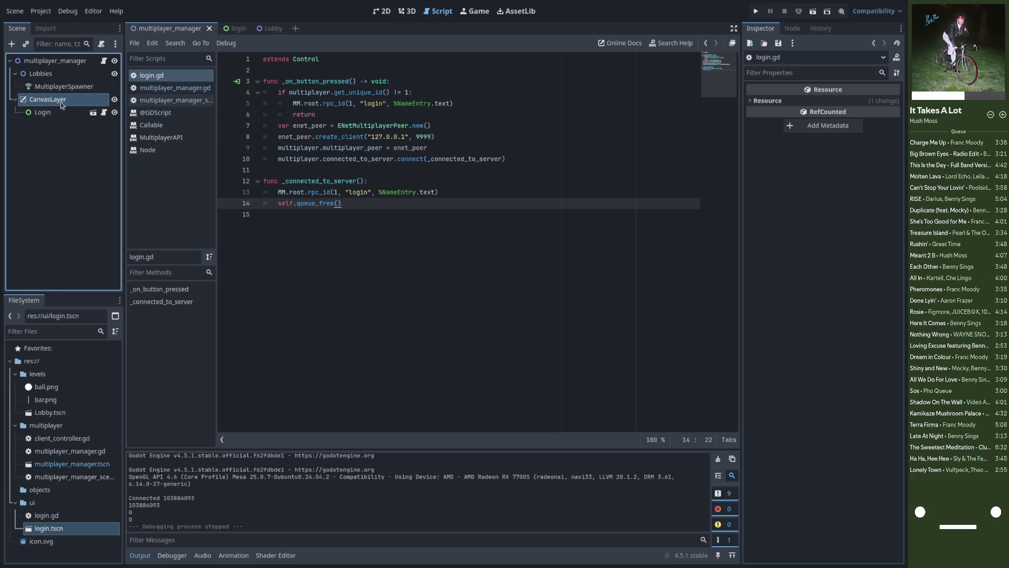
left_click(232, 33)
left_click(243, 29)
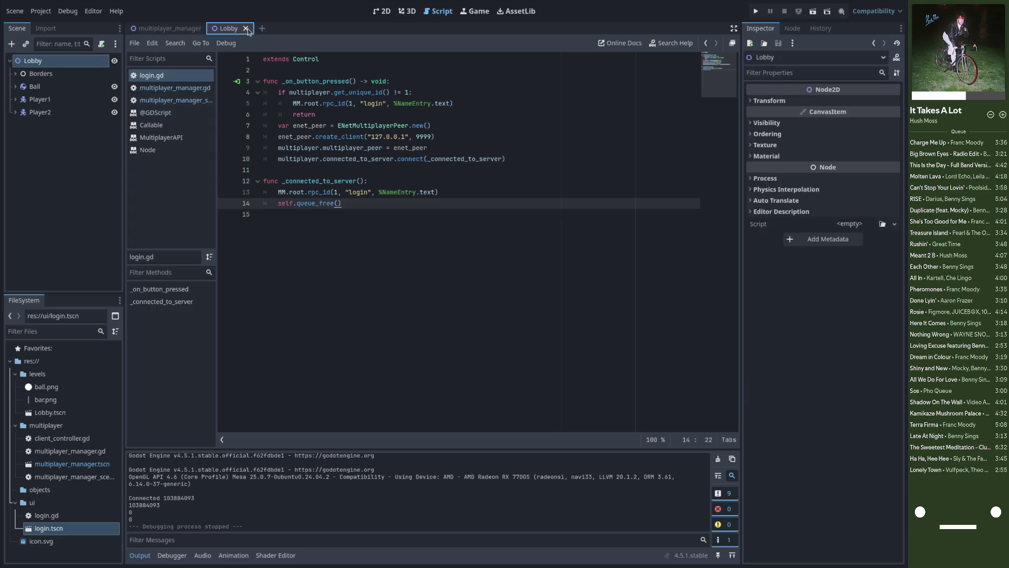
left_click(246, 28)
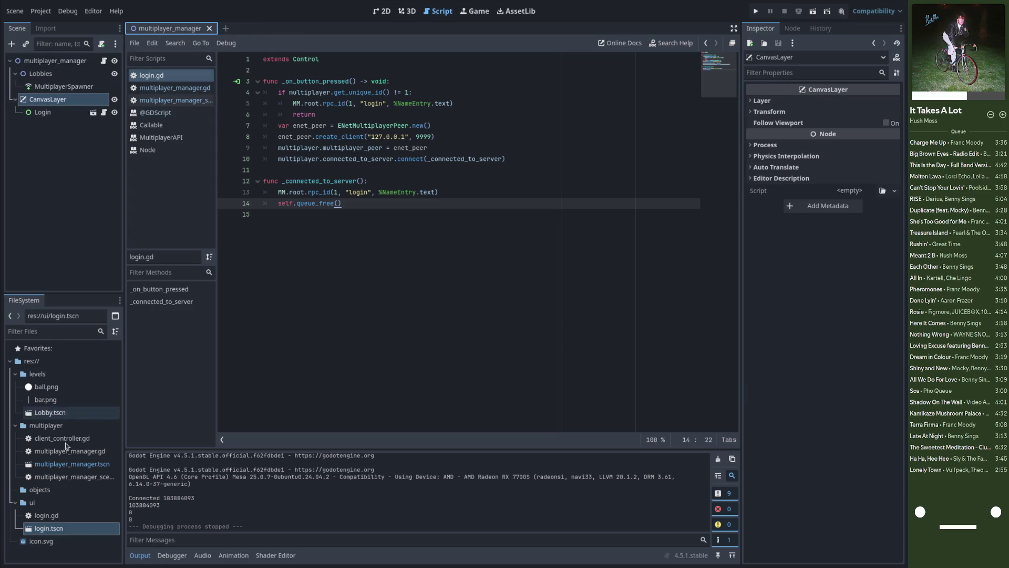
left_click(15, 426)
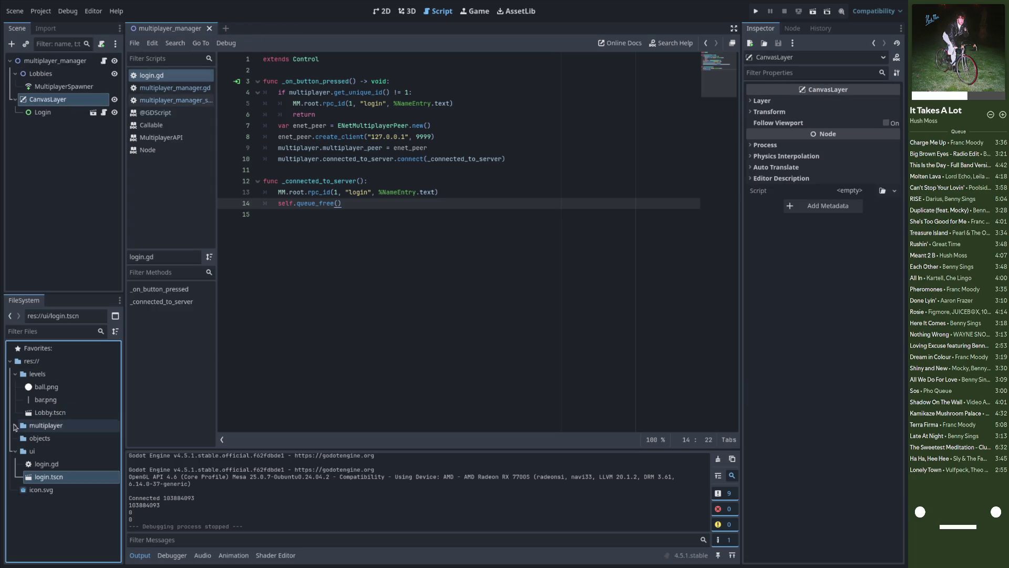
- Start a new User Interface scene inside the ui folder
right_click(29, 451)
mouse_move(84, 381)
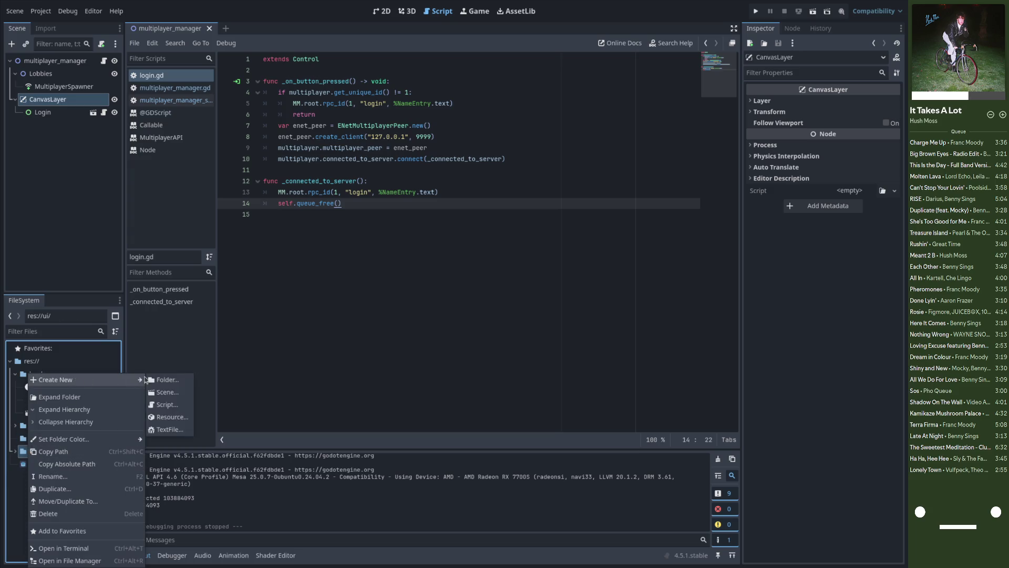
left_click(167, 392)
left_click(449, 248)
left_click(451, 283)
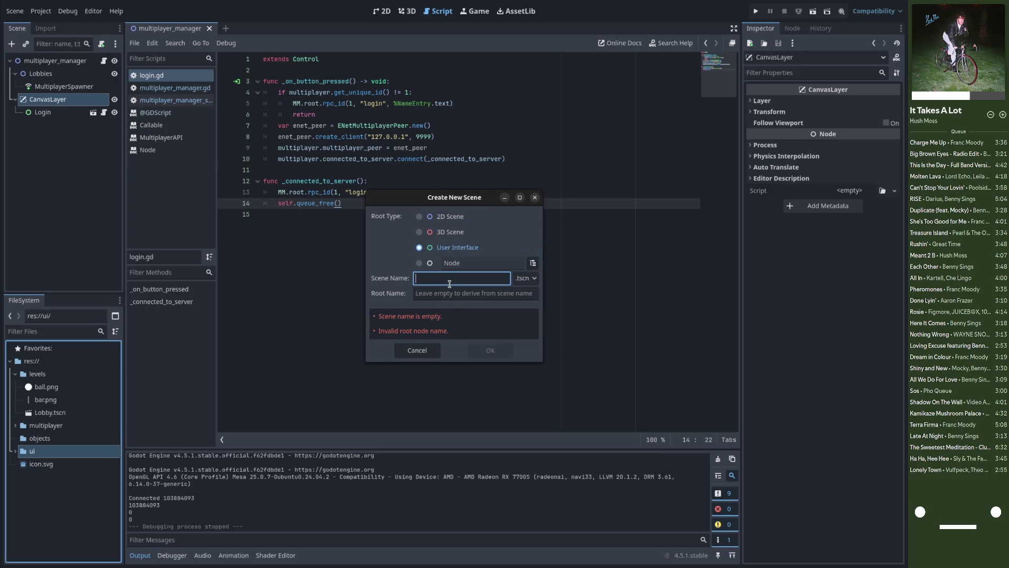
- Name the new scene main_menu and create it
type("userlis")
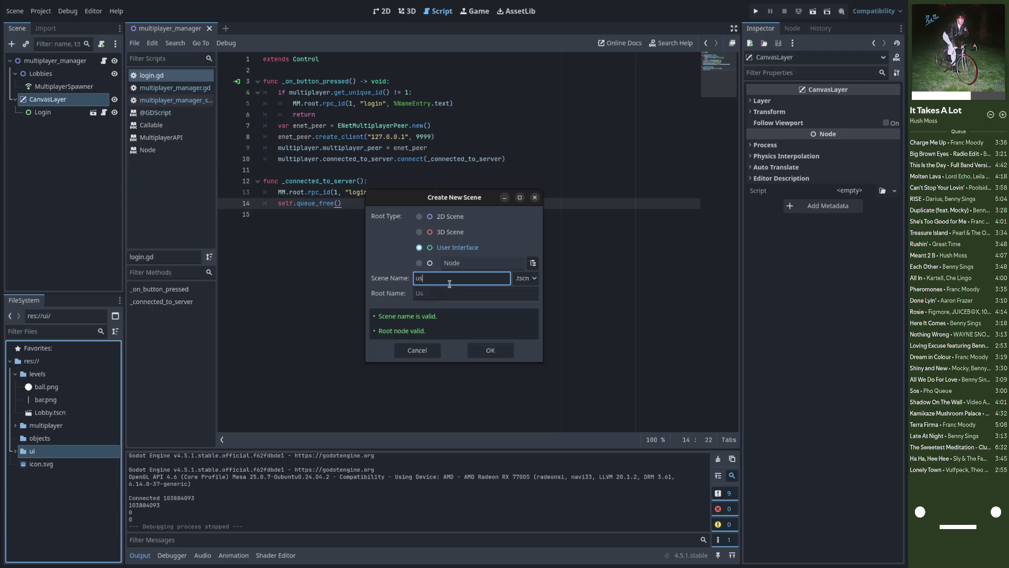
type("t")
left_click_drag(461, 277, 360, 275)
type("player")
key("BackSpace")
key("BackSpace")
key("BackSpace")
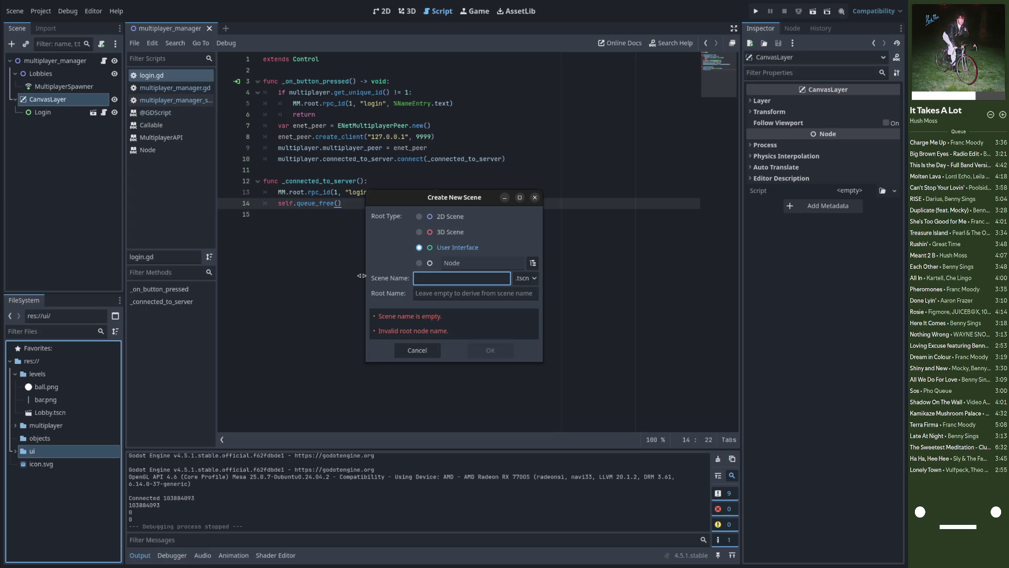
type("prelobby")
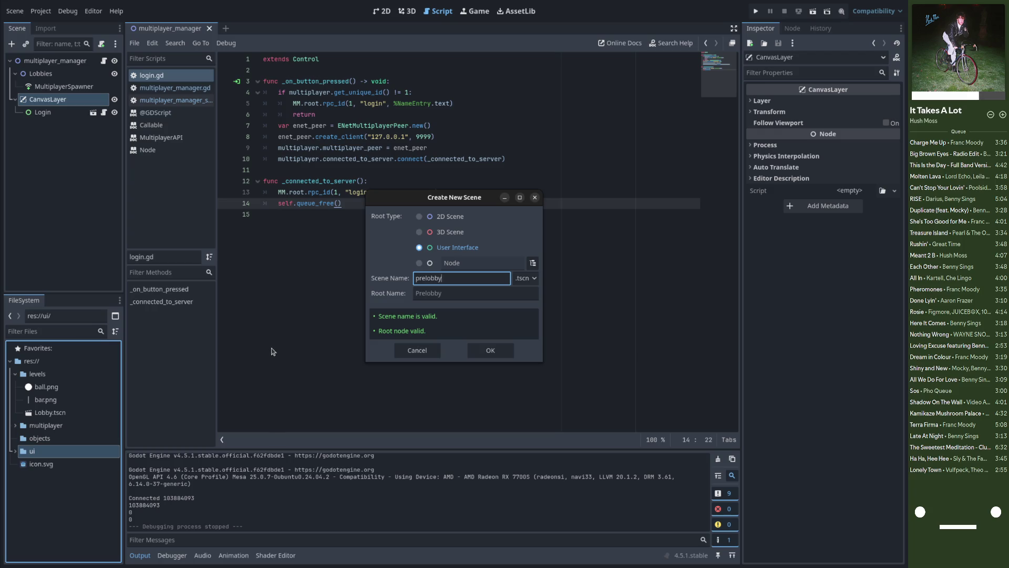
key("ctrl+a")
key("BackSpace")
type("main_")
type("menu")
key("Return")
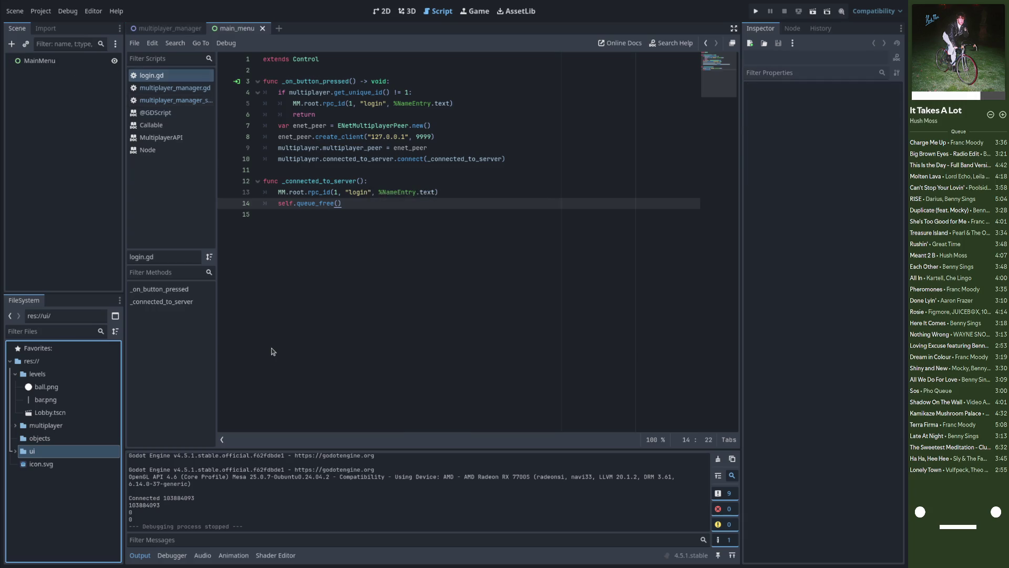
- Select the MainMenu root in the 2D view and search the add-node dialog for PanelContainer
left_click(381, 11)
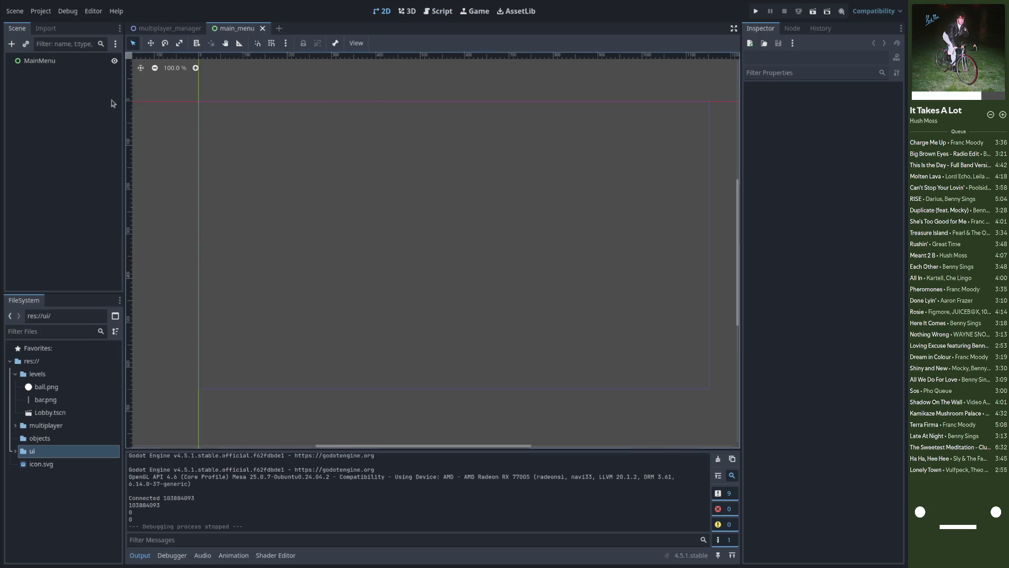
left_click(221, 147)
key("ctrl+a")
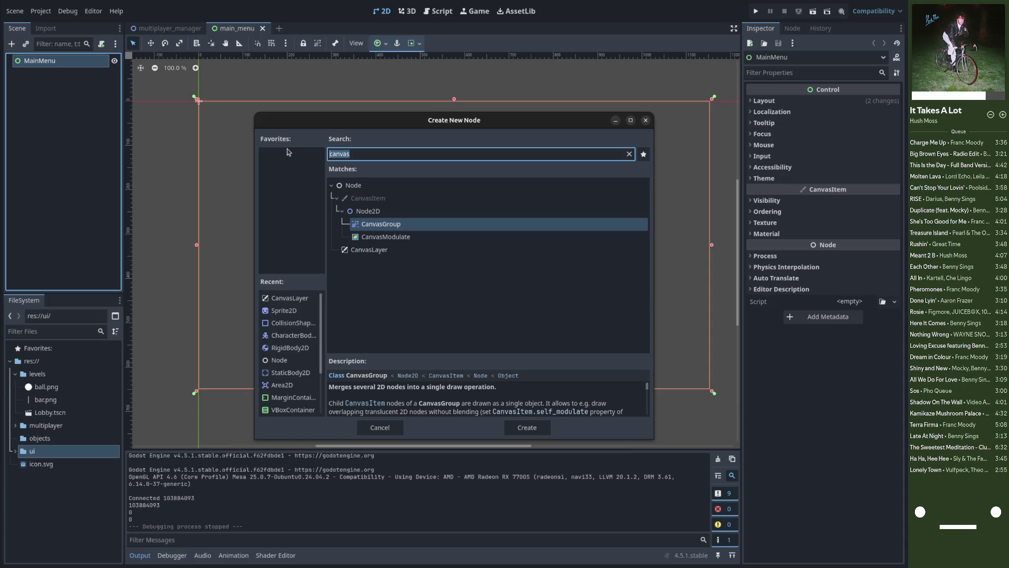
key("BackSpace")
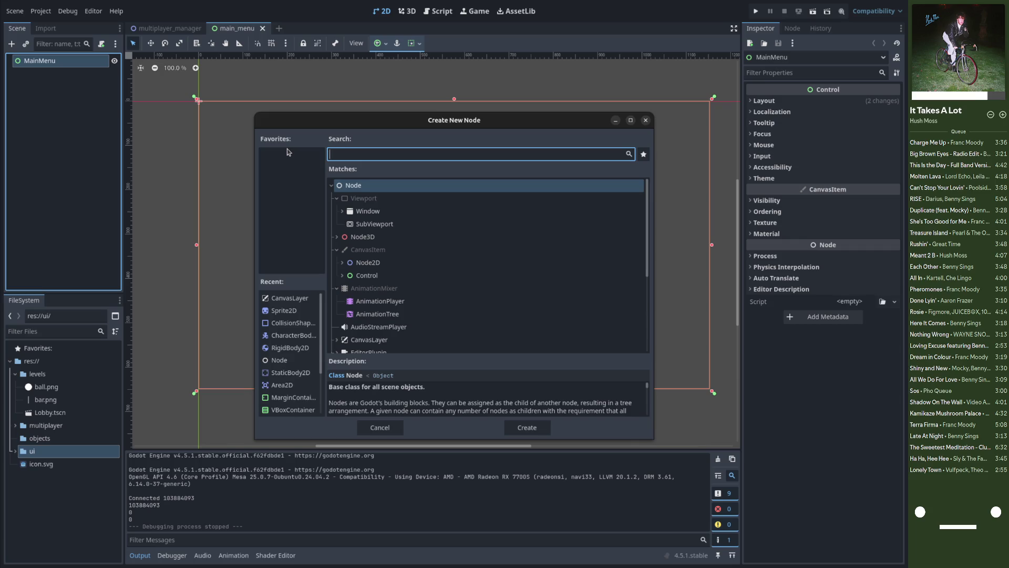
type("node")
key("BackSpace")
key("BackSpace")
key("BackSpace")
type("panelC")
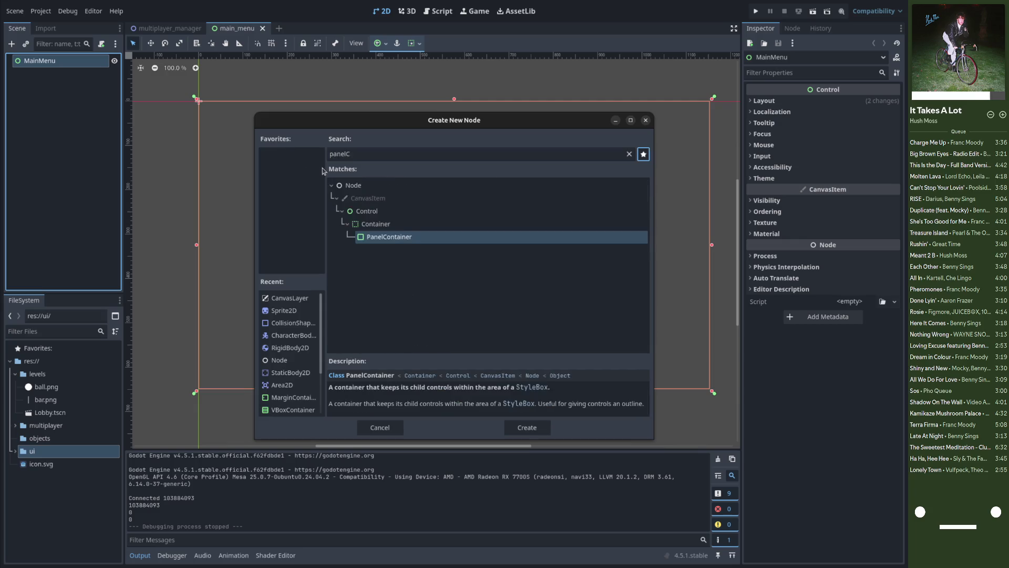
- Favorite PanelContainer, add it under MainMenu, and drag it toward the canvas centre
left_click(644, 154)
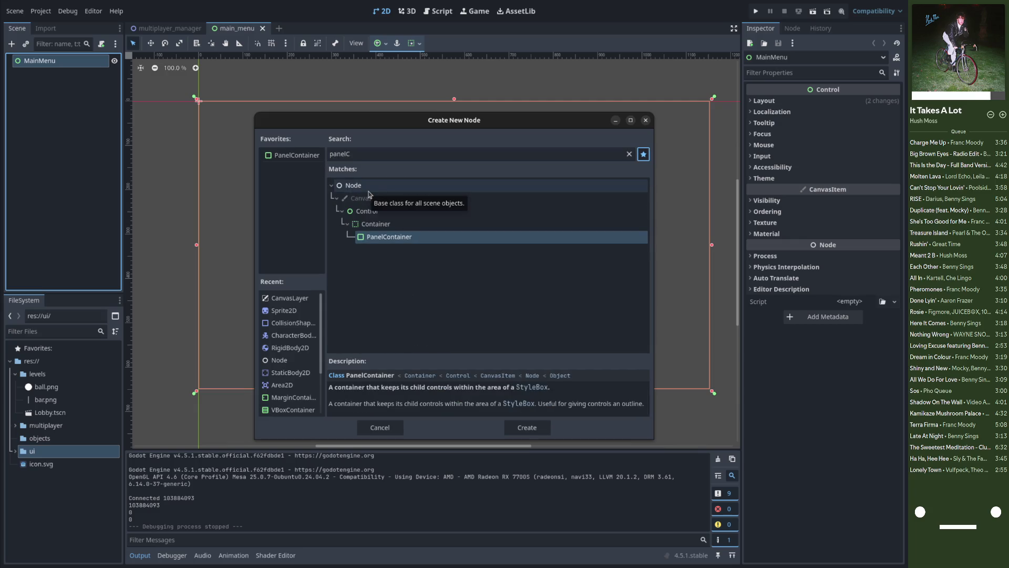
double_click(378, 238)
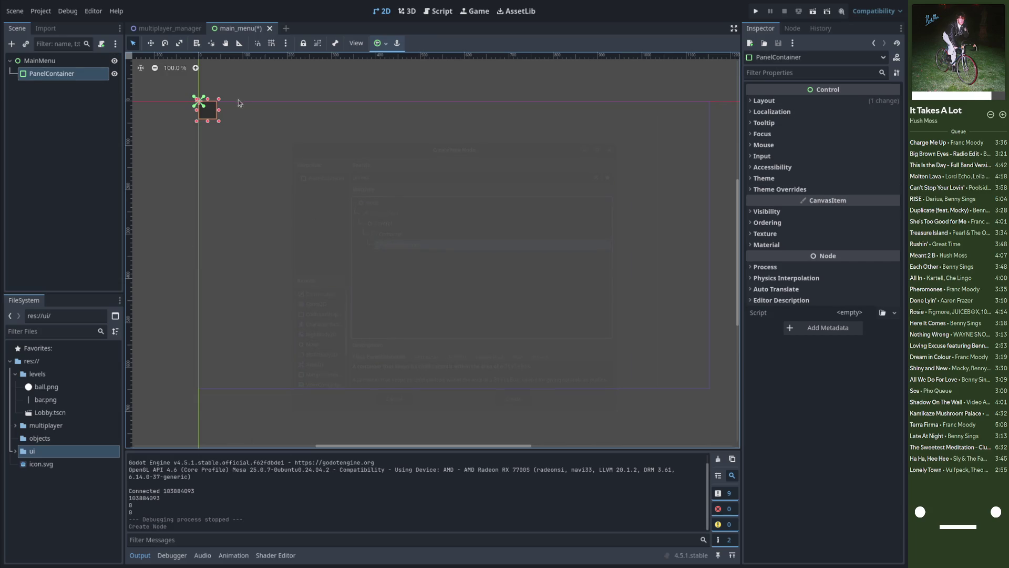
mouse_move(209, 115)
left_mouse_down()
mouse_move(463, 211)
mouse_move(452, 216)
left_mouse_up()
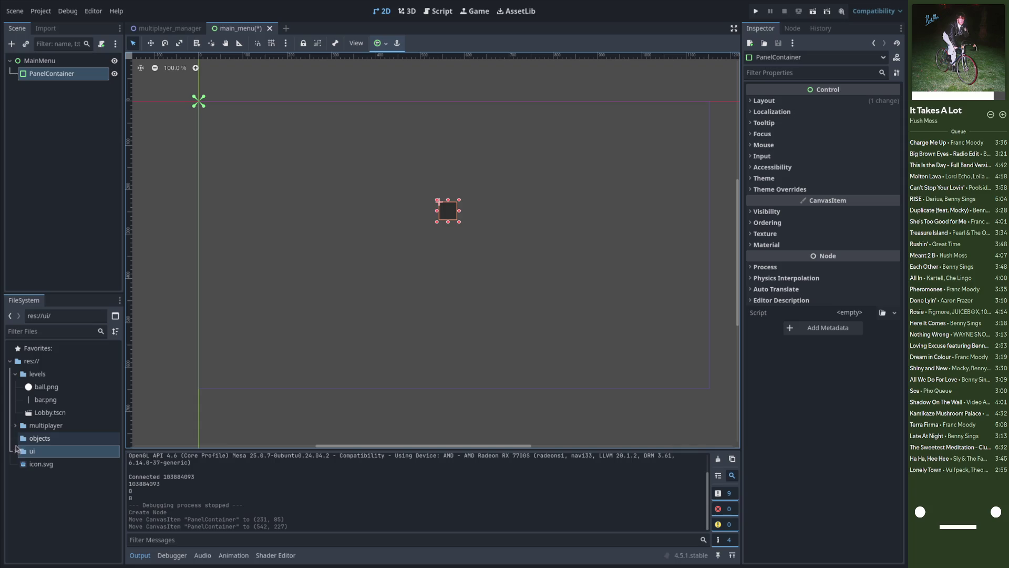
left_click(16, 451)
- Open login.tscn, drag its panel's anchor handles, and save the login scene
left_click(46, 464)
double_click(48, 476)
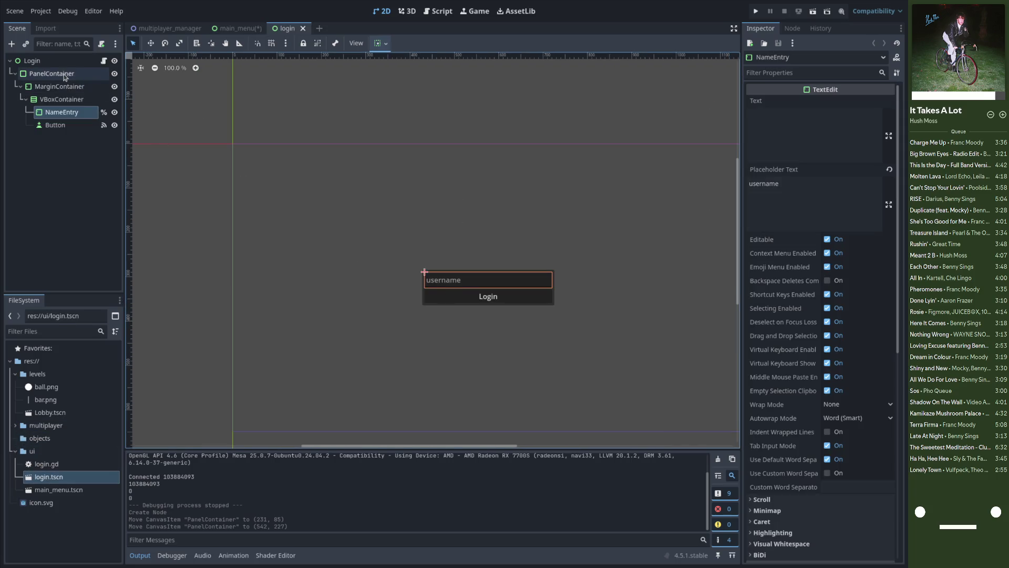
left_click(64, 76)
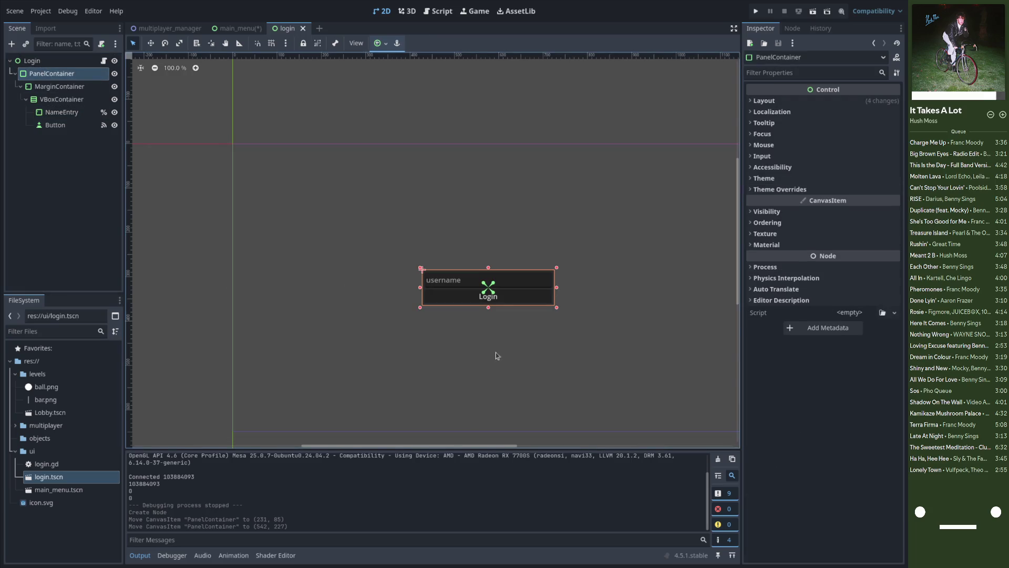
left_click_drag(483, 286, 418, 266)
left_click_drag(490, 290, 559, 312)
key("ctrl+s")
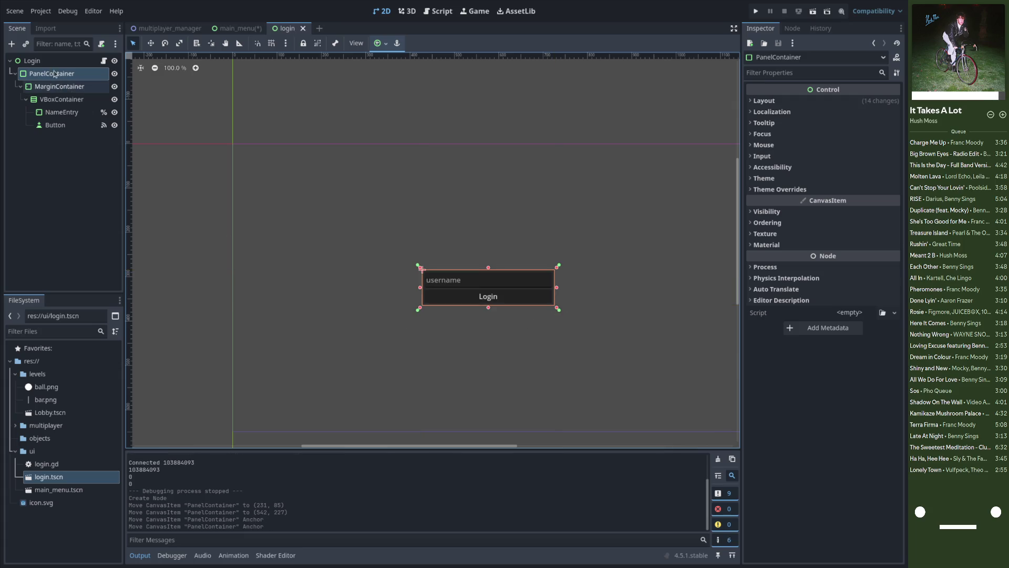
- Save the main_menu scene, then return to the login scene and select NameEntry
left_click(237, 29)
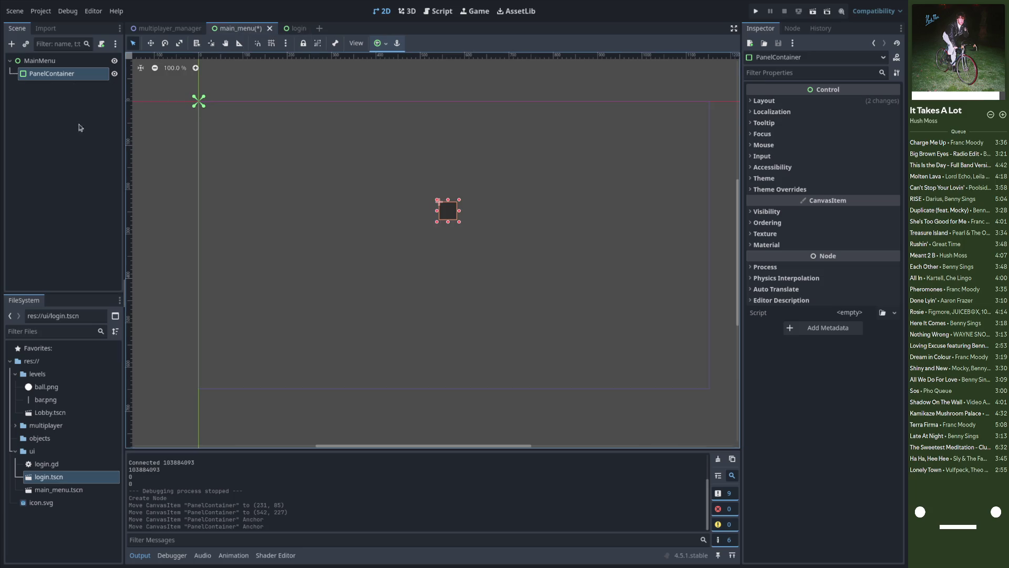
key("ctrl+s")
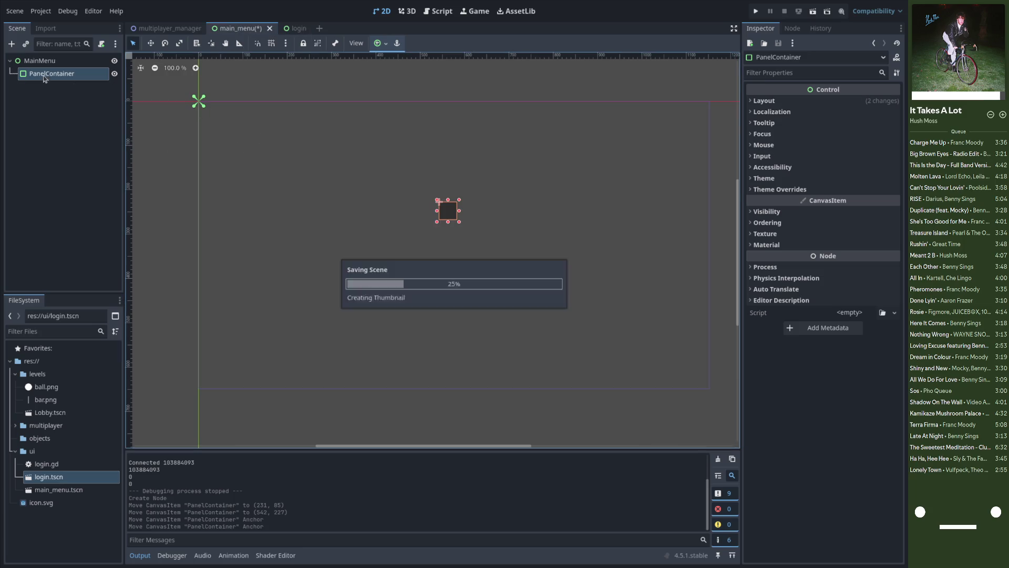
left_click(52, 61)
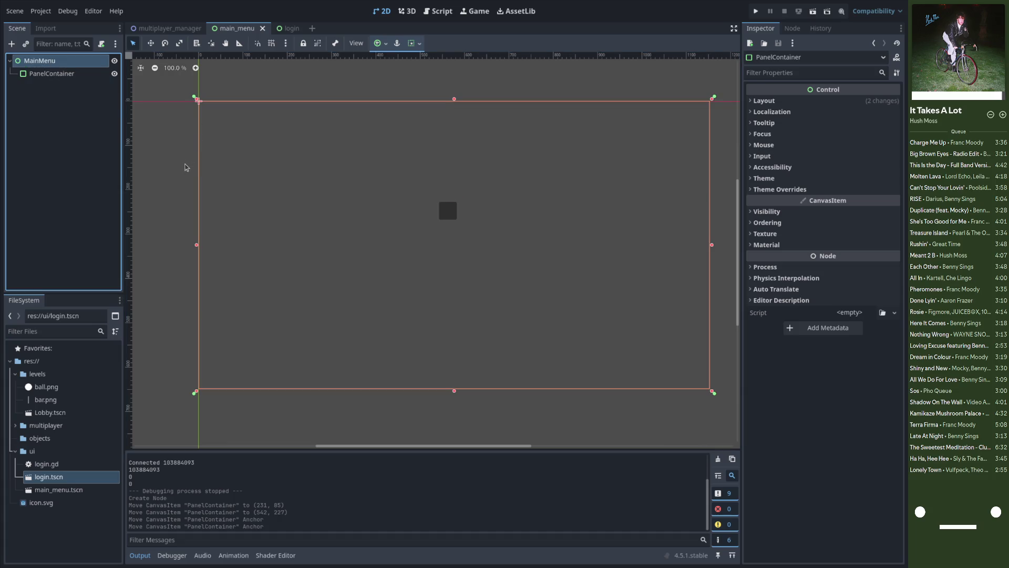
left_click(61, 80)
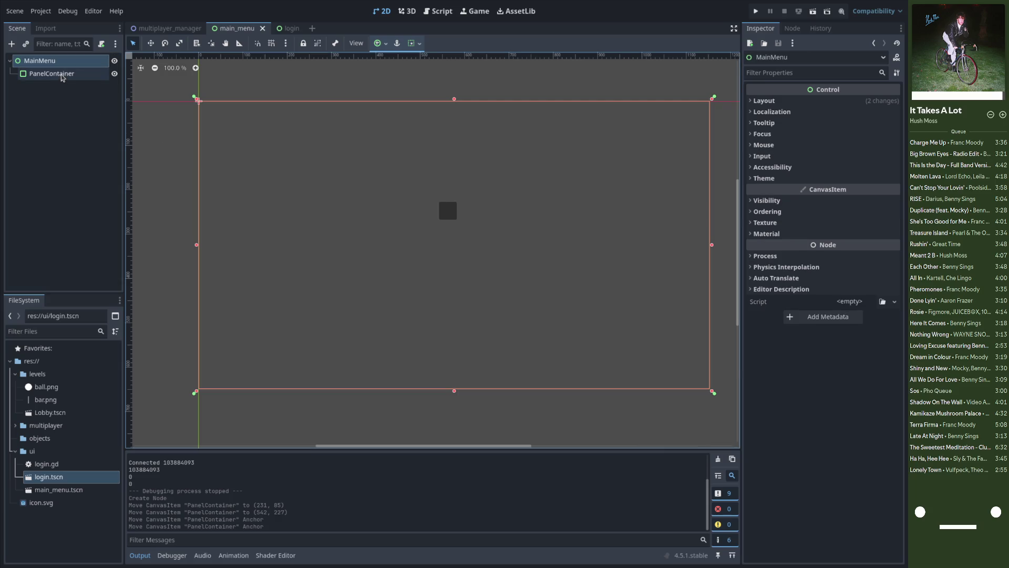
left_click(288, 28)
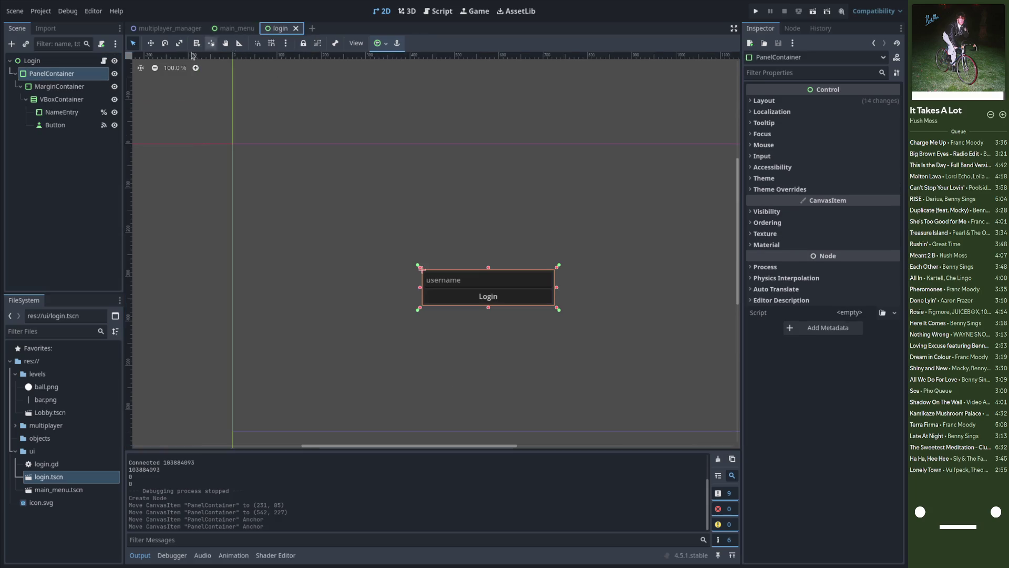
left_click(62, 111)
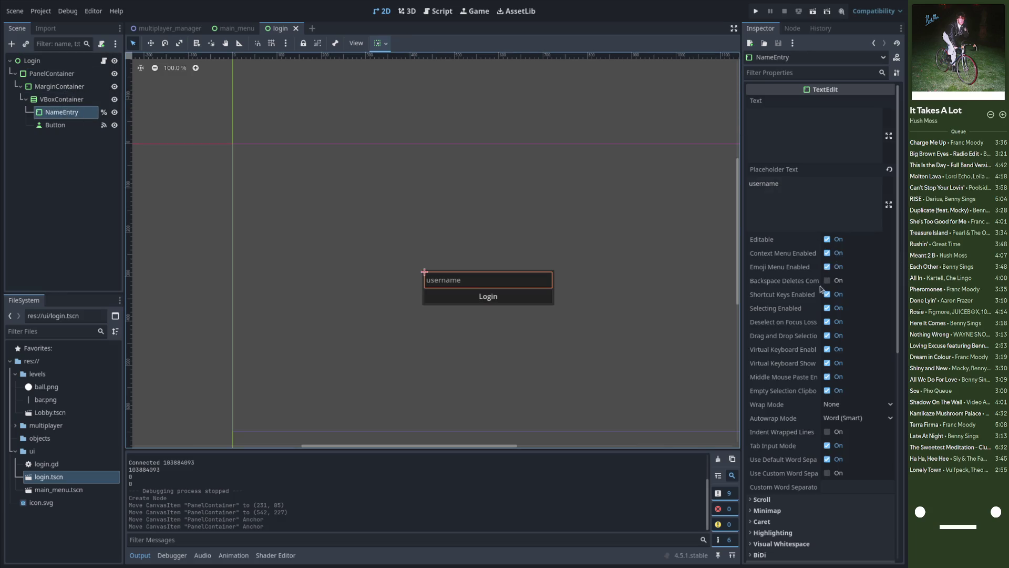
- Disable the NameEntry field's emoji menu and context menu, keeping text selection on
left_click(827, 268)
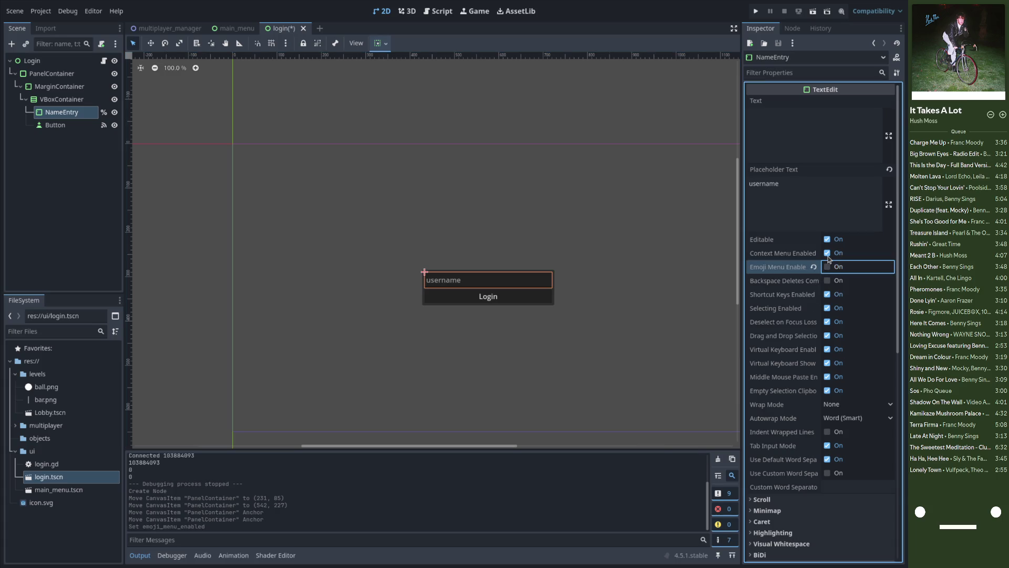
left_click(827, 253)
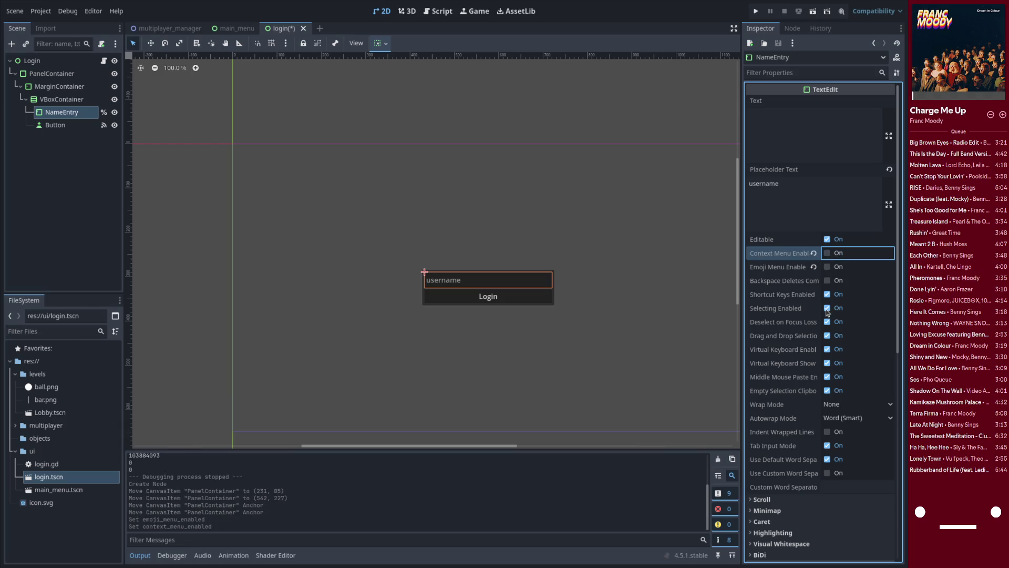
left_click(828, 311)
left_click(827, 310)
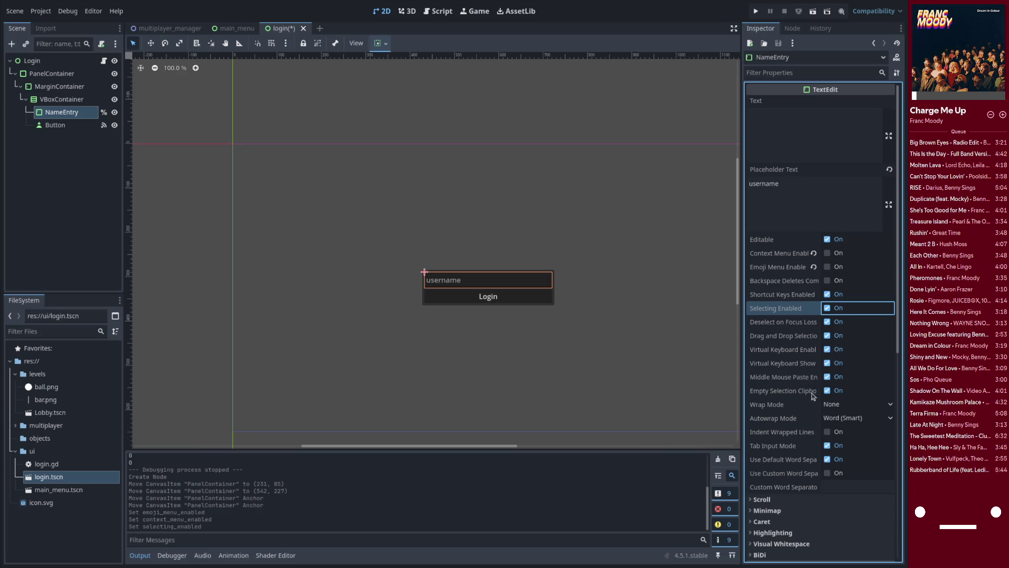
- Disable multiple carets in the Caret property group, then save and run the scene
scroll(813, 394, "down", 3)
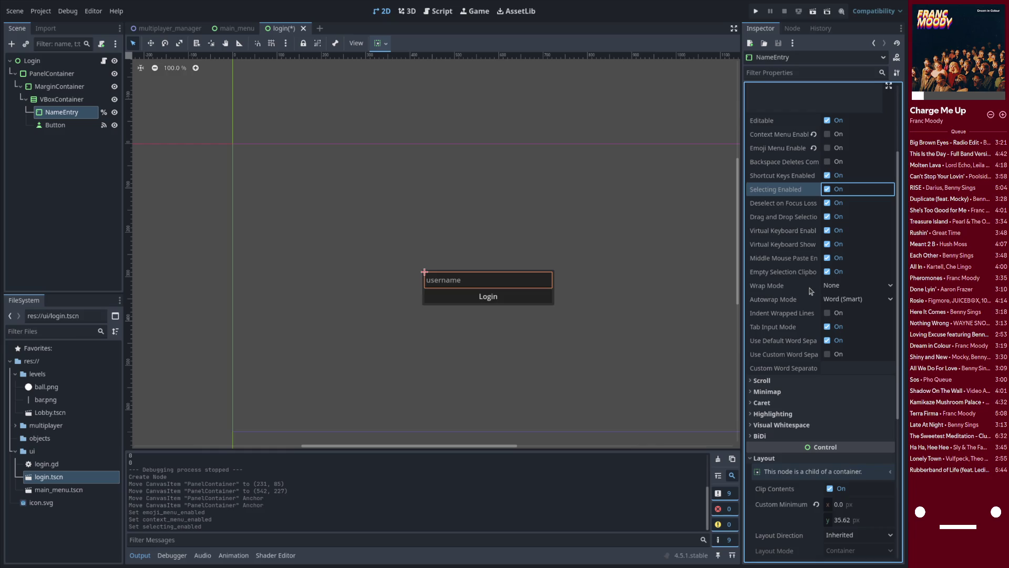
scroll(807, 294, "down", 2)
left_click(768, 321)
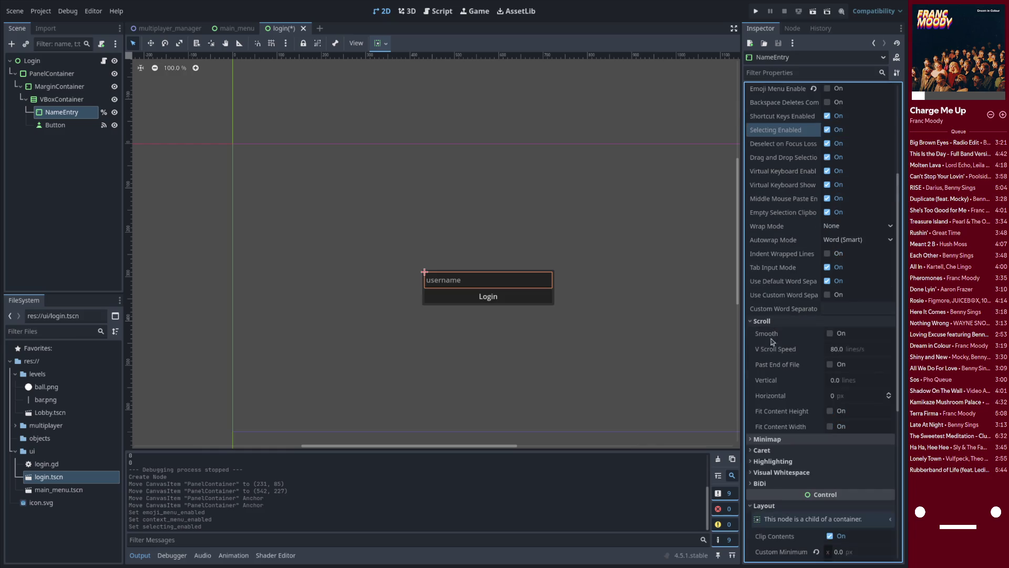
left_click(773, 451)
scroll(778, 394, "down", 5)
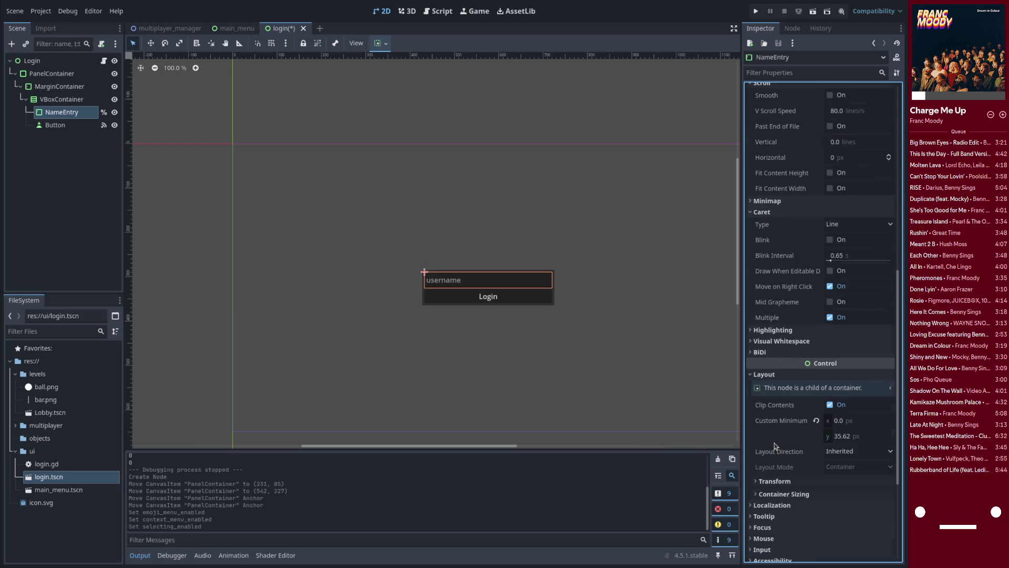
left_click(791, 330)
scroll(791, 330, "down", 4)
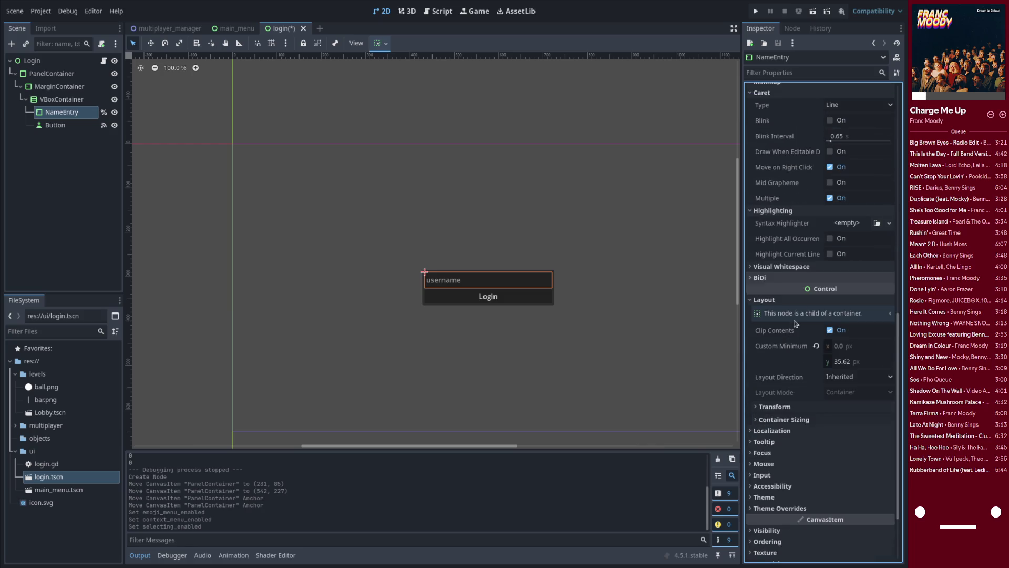
left_click(791, 266)
scroll(789, 266, "down", 2)
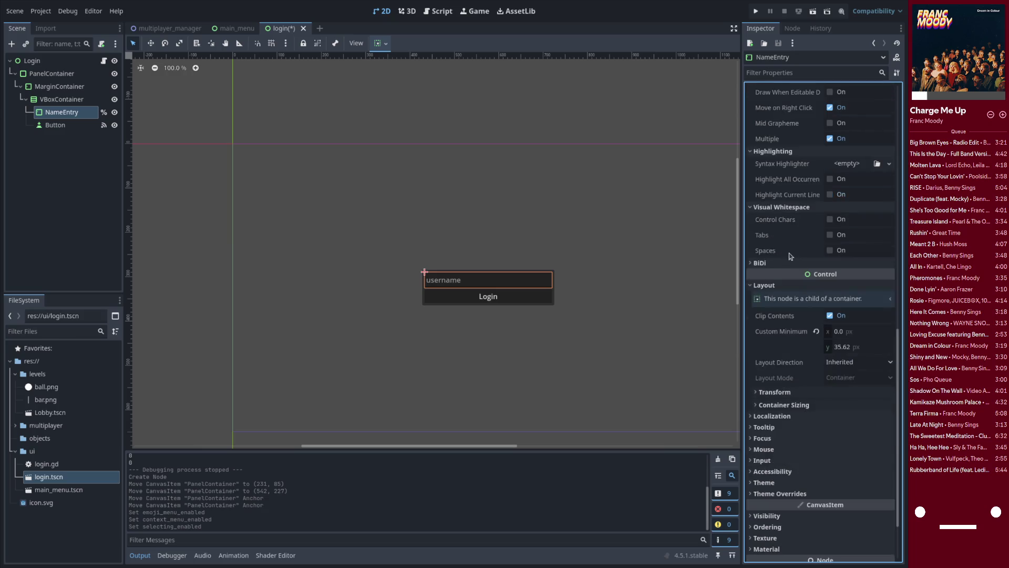
left_click(789, 267)
scroll(790, 267, "up", 5)
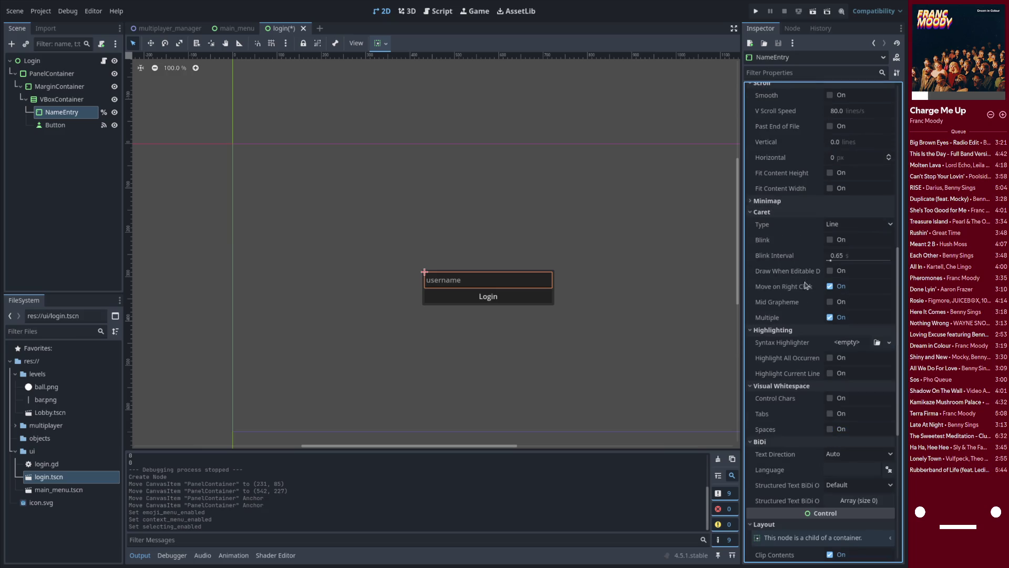
left_click(830, 317)
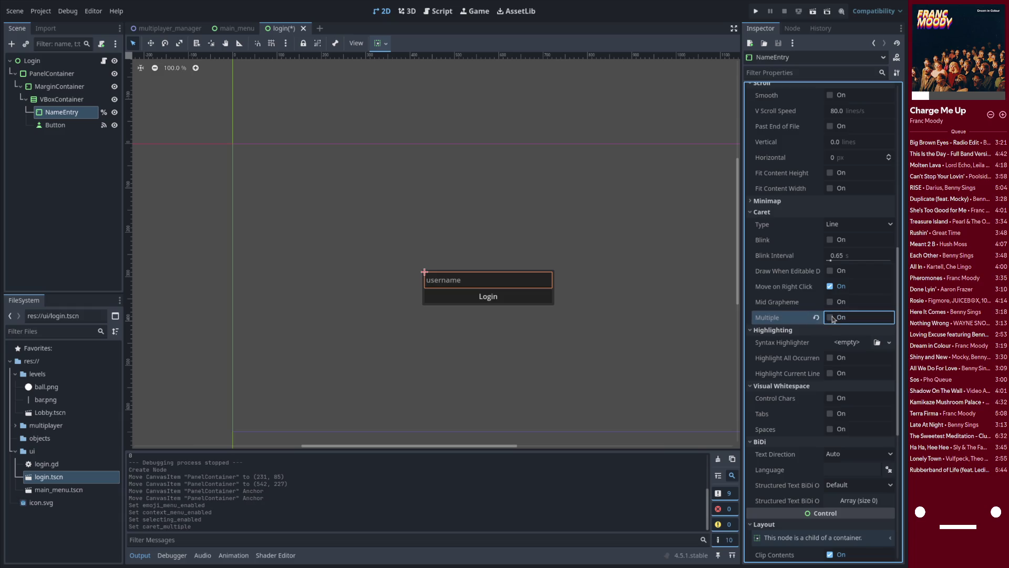
key("F6")
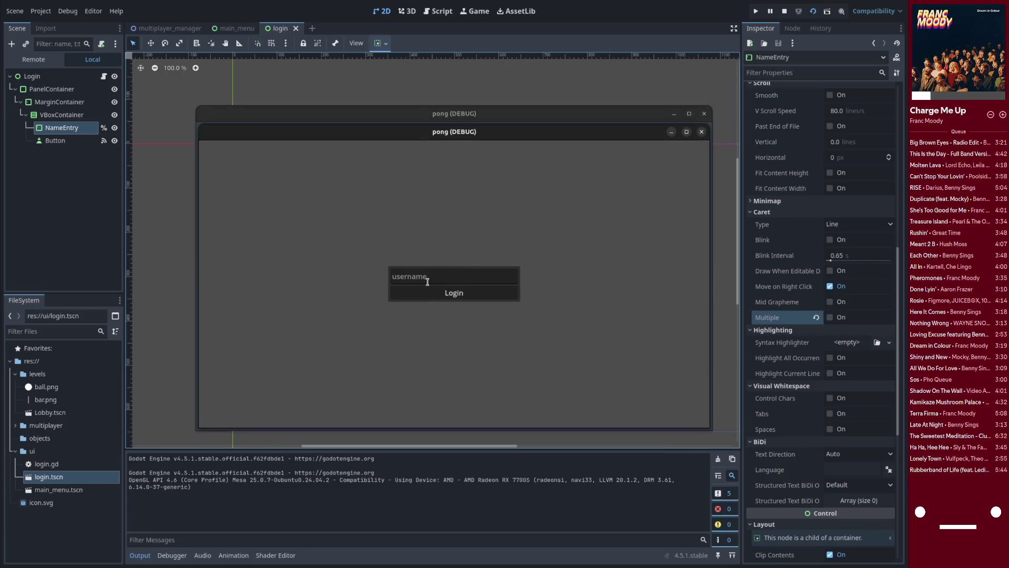
left_click(429, 281)
type("testuser1")
key("Return")
left_click(701, 132)
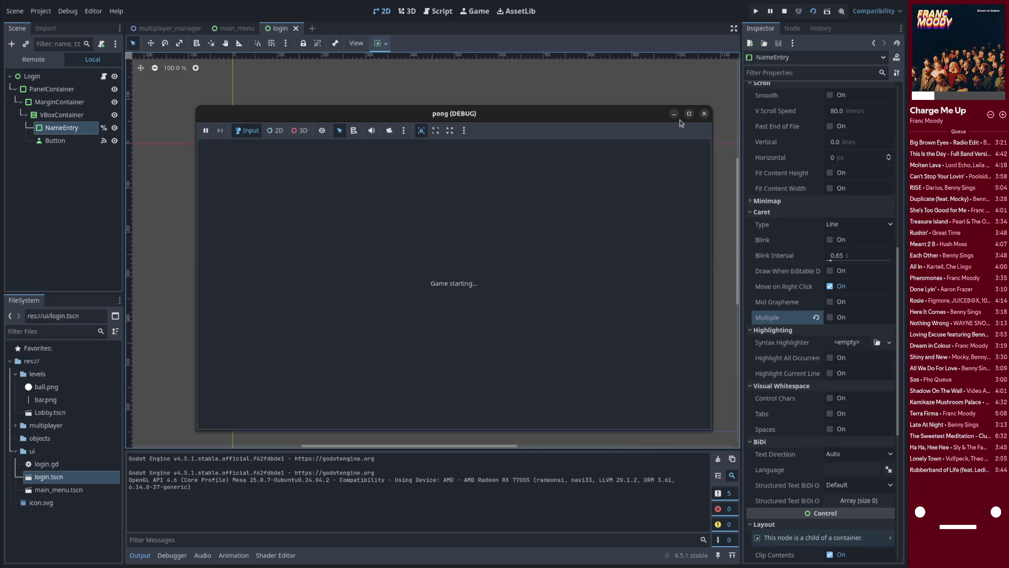
left_click(705, 114)
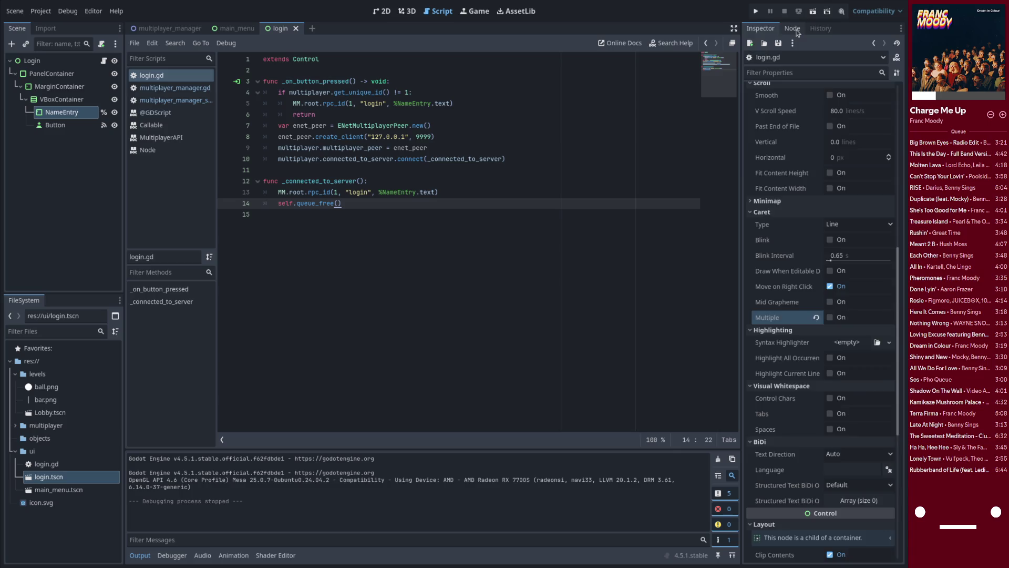
left_click(792, 28)
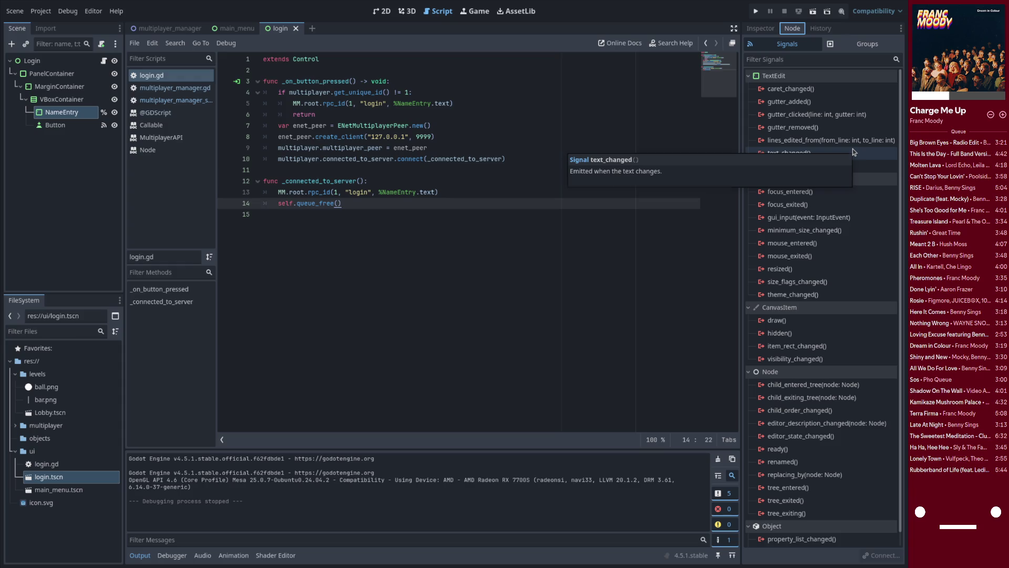
- Connect NameEntry's text_changed signal to _on_name_entry_text_changed in login.gd and replace pass with 'if'
double_click(852, 151)
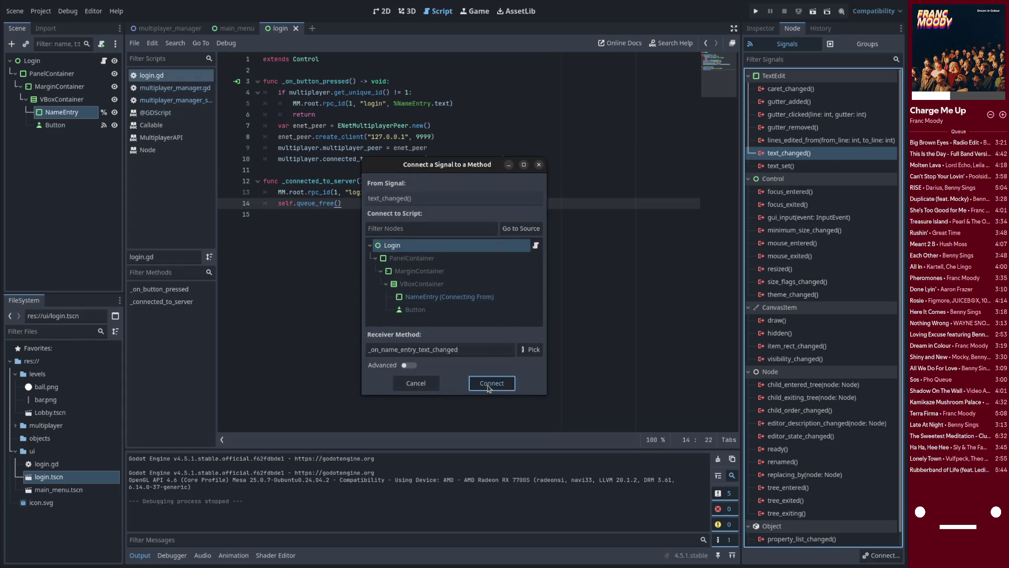
left_click(489, 389)
left_click_drag(406, 247, 278, 249)
type("if $")
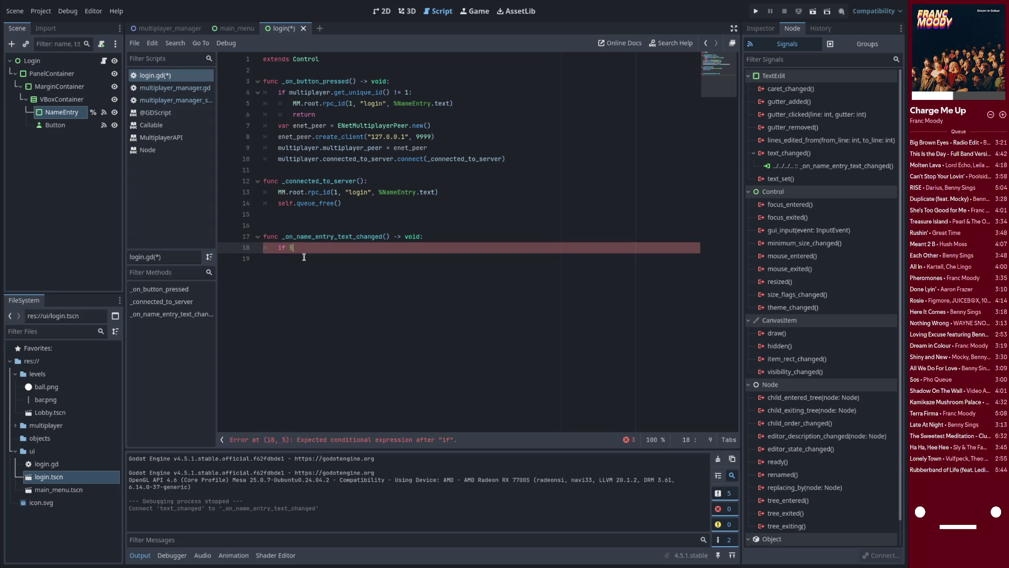
- Reference %NameEntry in the if condition and browse its line-related members
key("BackSpace")
type("%name")
key("Return")
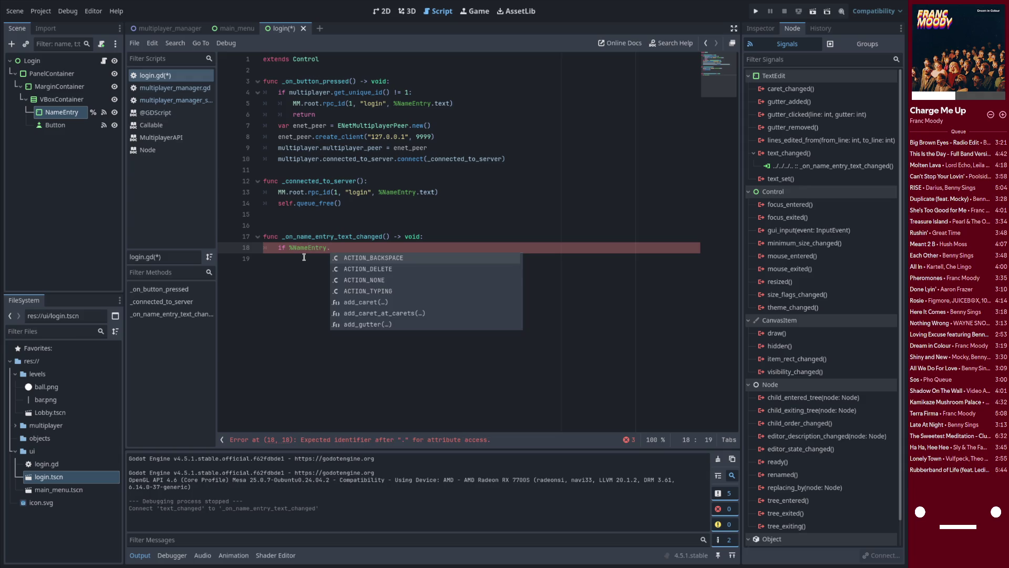
type("line")
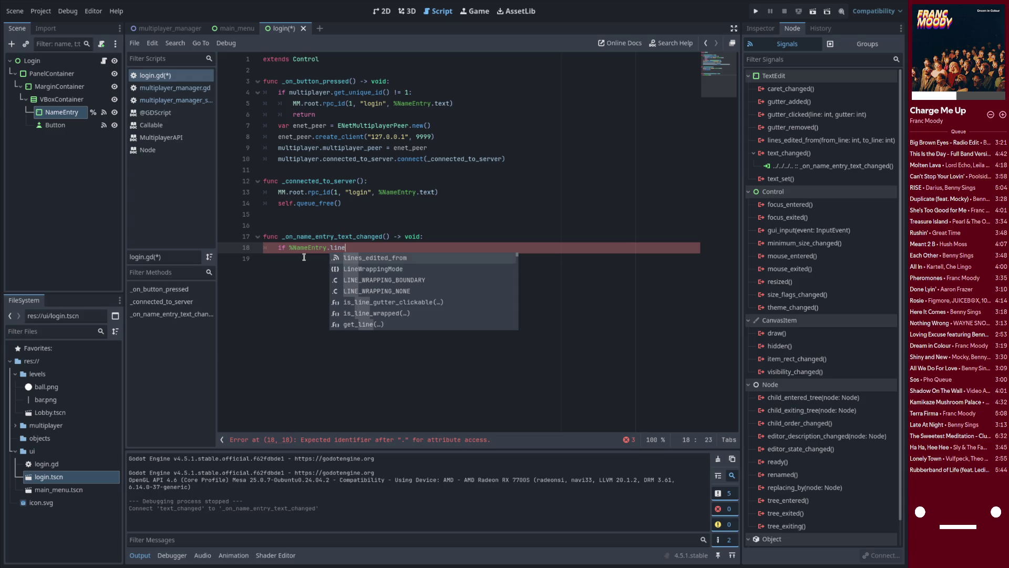
type("s")
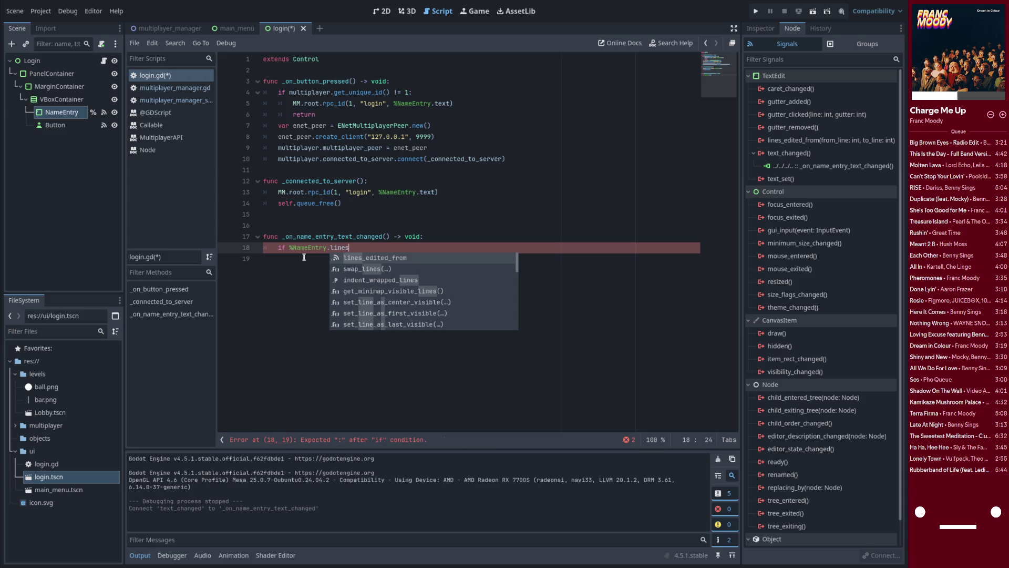
key("Down")
key("Down")
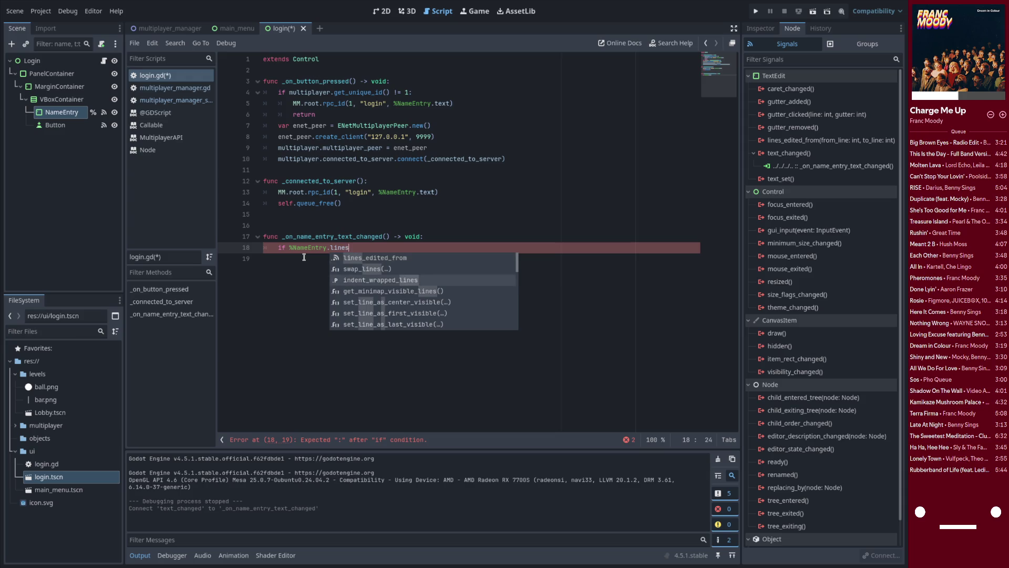
key("BackSpace")
key("BackSpace")
key("BackSpace")
type("get_line")
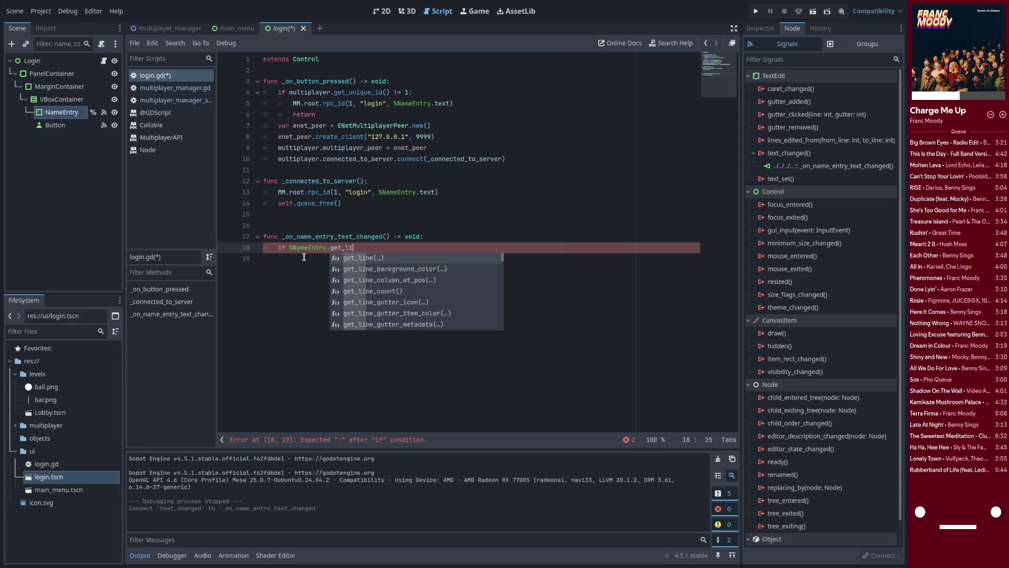
key("Down")
key("Down")
key("Down")
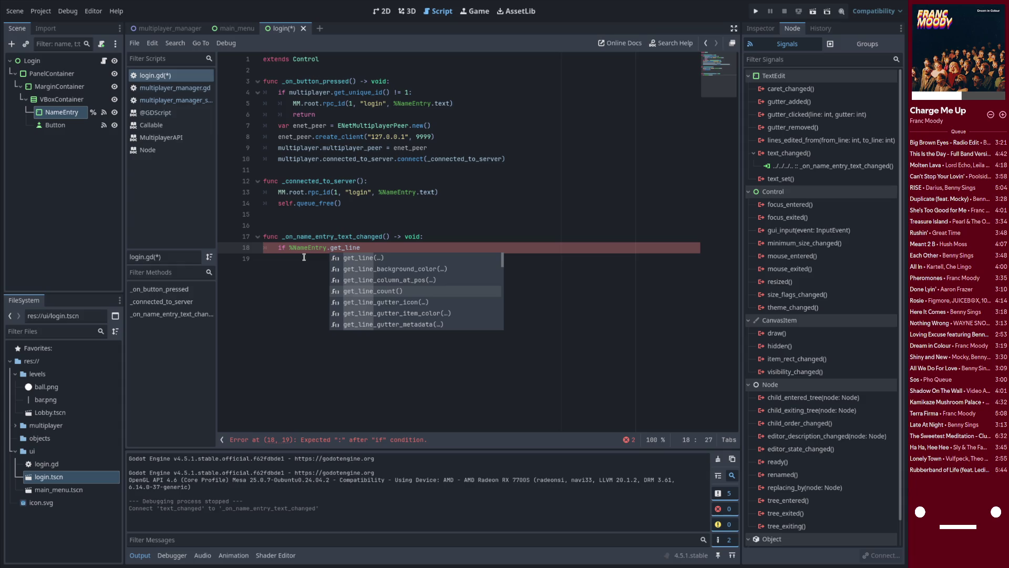
- Try set_max, then insert get_line_count() followed by '>' into the condition
key("BackSpace")
key("BackSpace")
key("BackSpace")
type("set_ma")
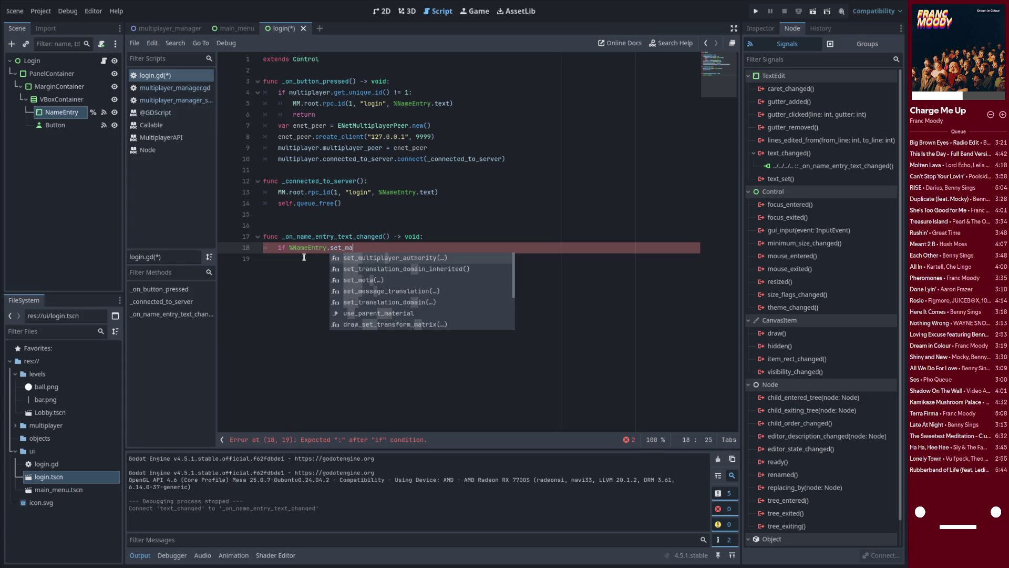
type("x")
key("BackSpace")
key("BackSpace")
key("BackSpace")
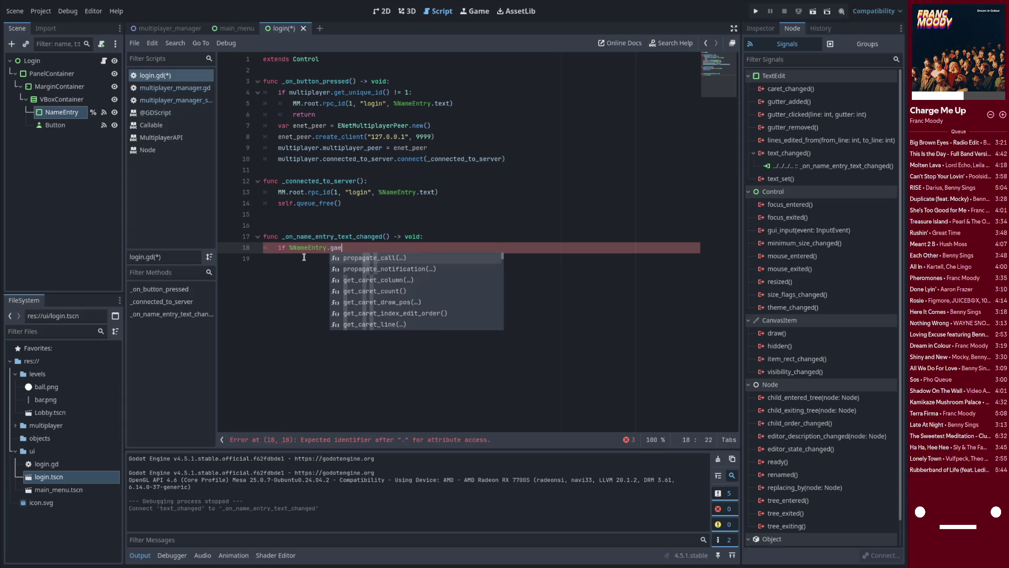
key("BackSpace")
key("BackSpace")
key("BackSpace")
type("get_")
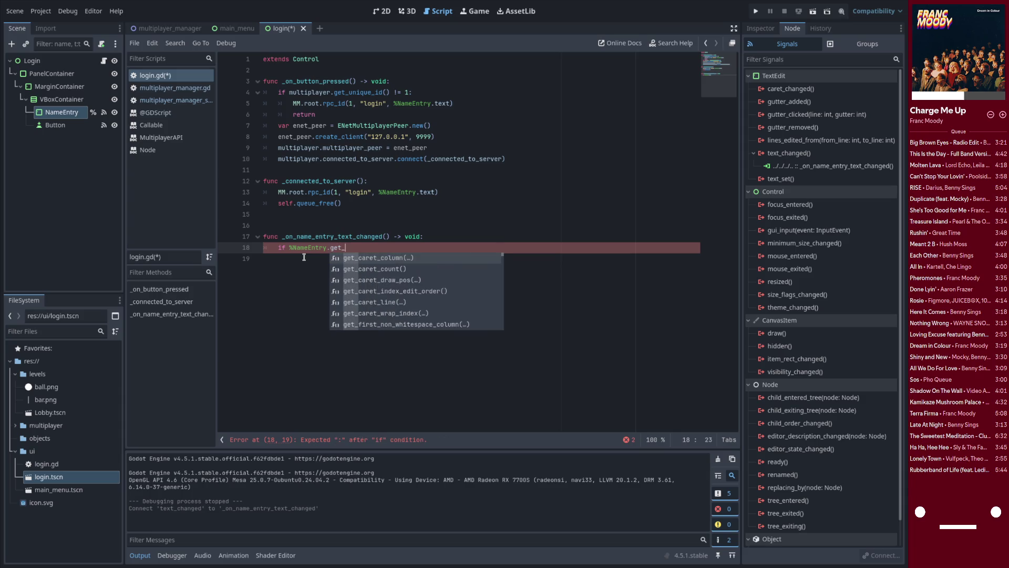
type("lin")
key("Down")
key("Down")
key("Down")
key("Return")
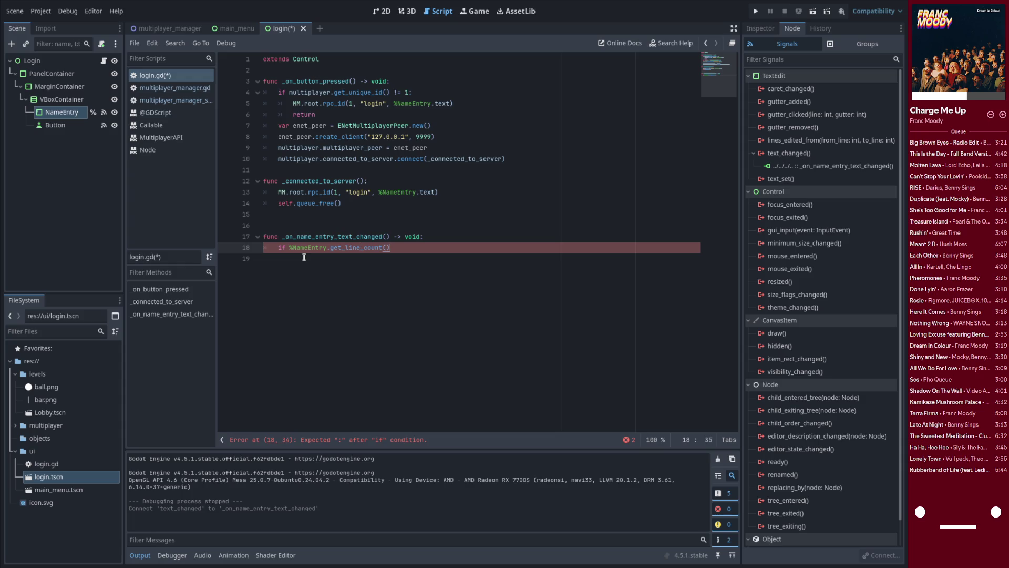
type(">")
- Rework the condition to check %NameEntry.text instead of the line count
key("BackSpace")
key("BackSpace")
key("BackSpace")
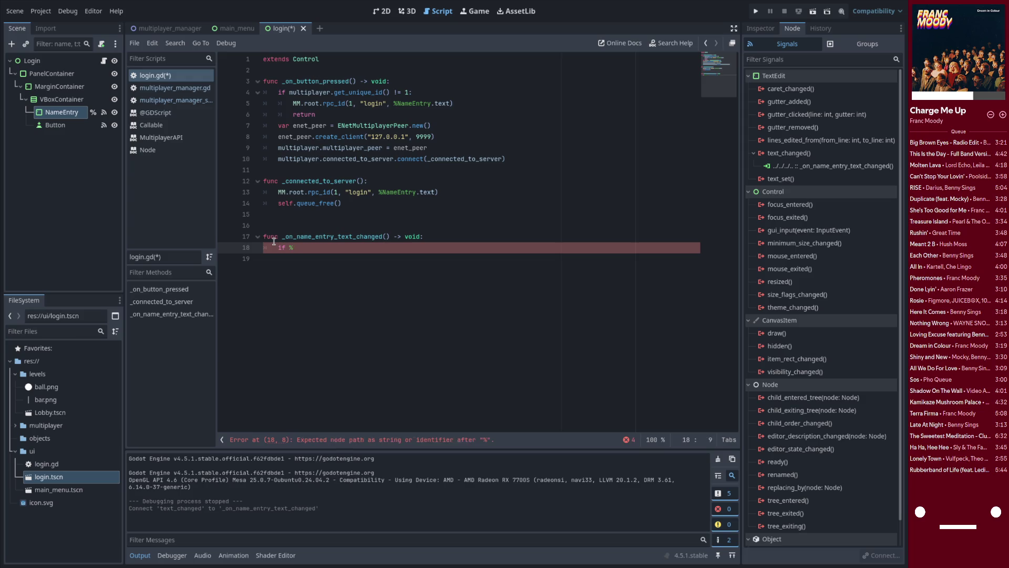
key("BackSpace")
key("BackSpace")
key("BackSpace")
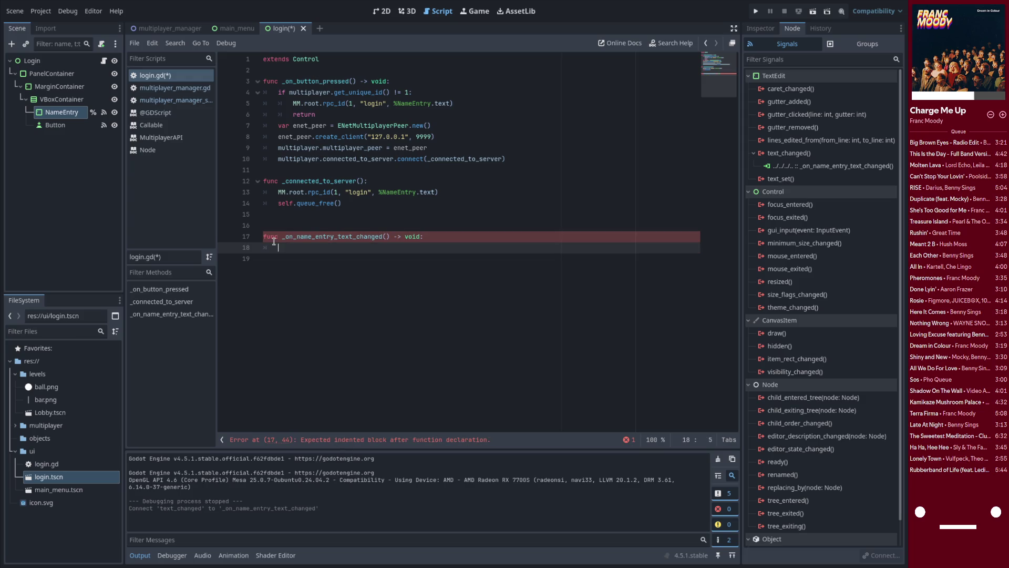
type("%")
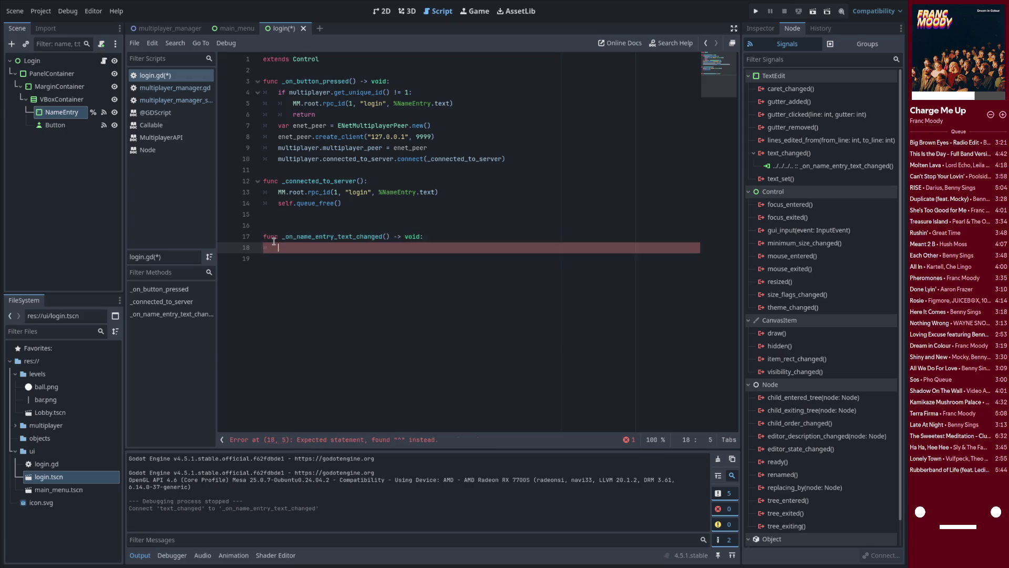
key("ctrl+z")
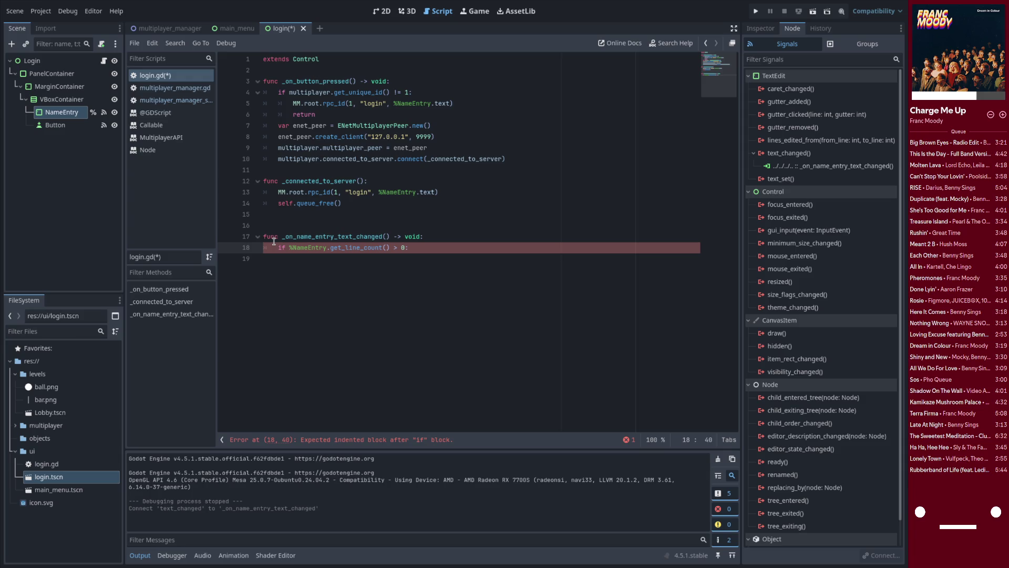
type("try.t")
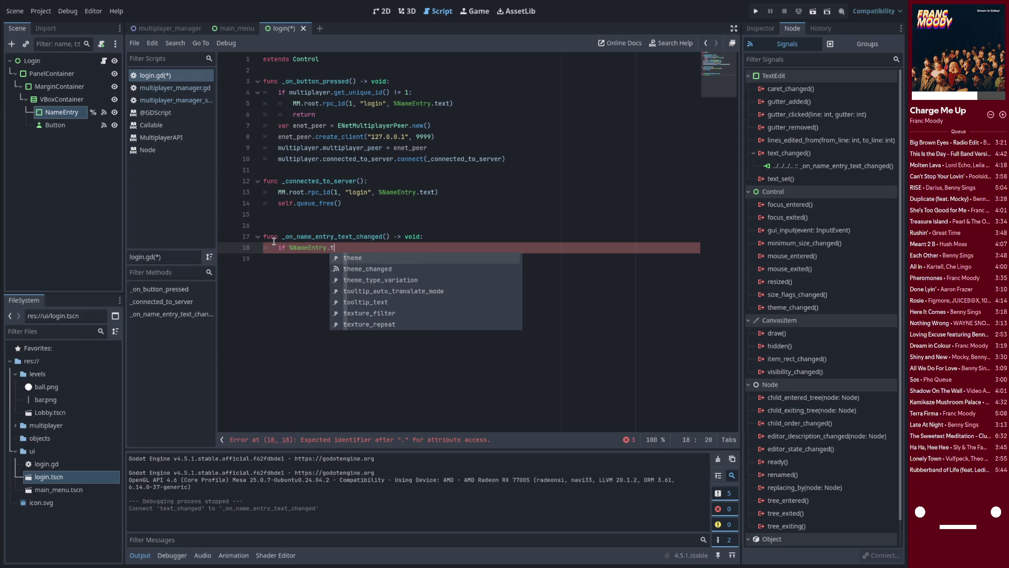
type("ext.")
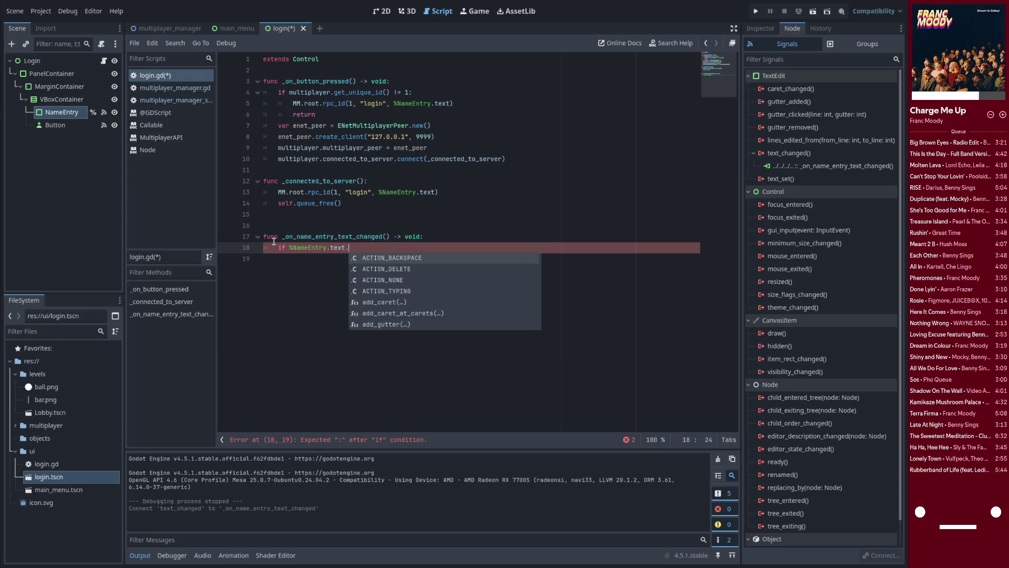
key("Escape")
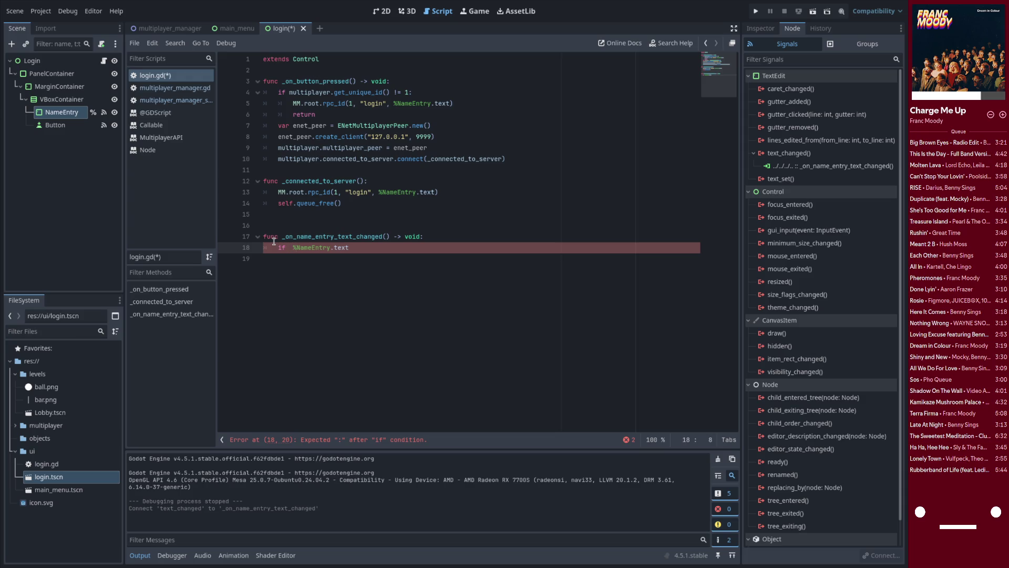
left_click(662, 47)
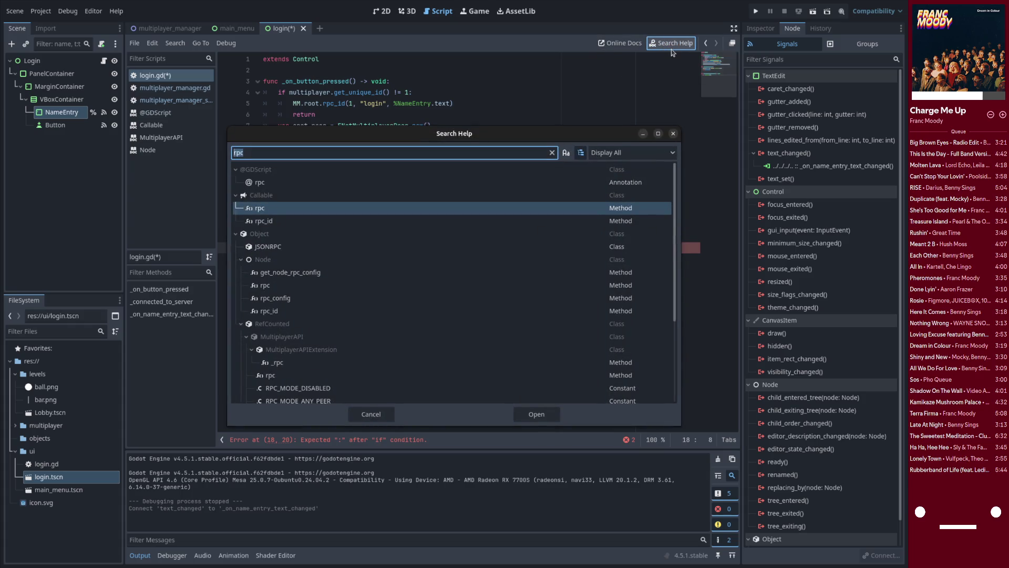
- Open the String class help page and scroll through methods like find, replace and rsplit
type("String")
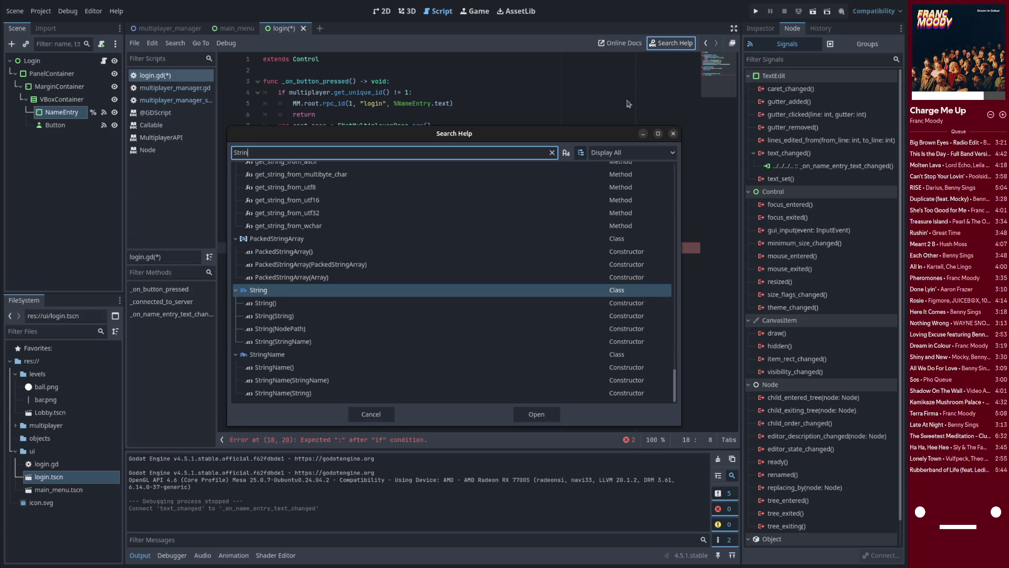
double_click(341, 291)
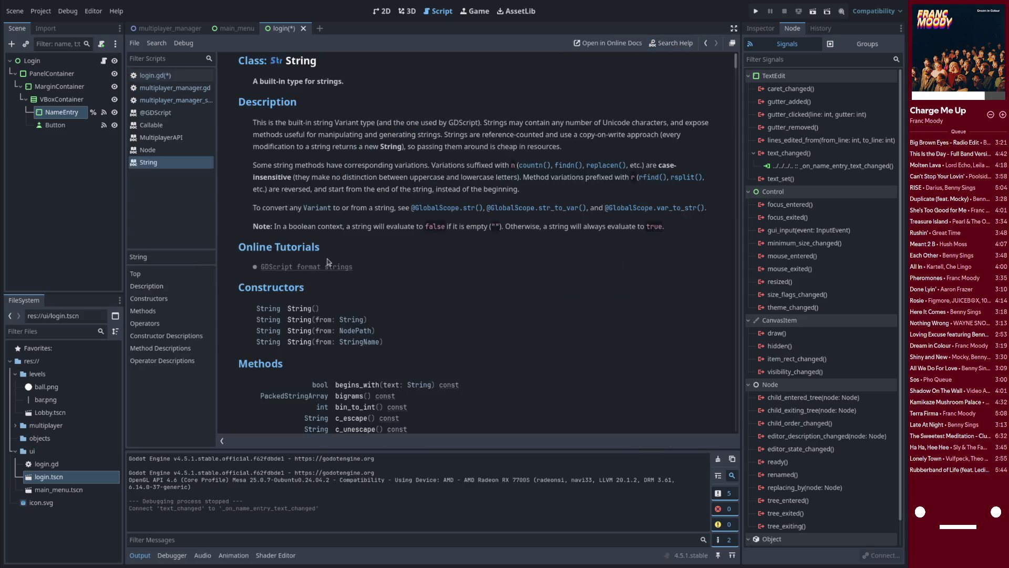
scroll(358, 299, "down", 4)
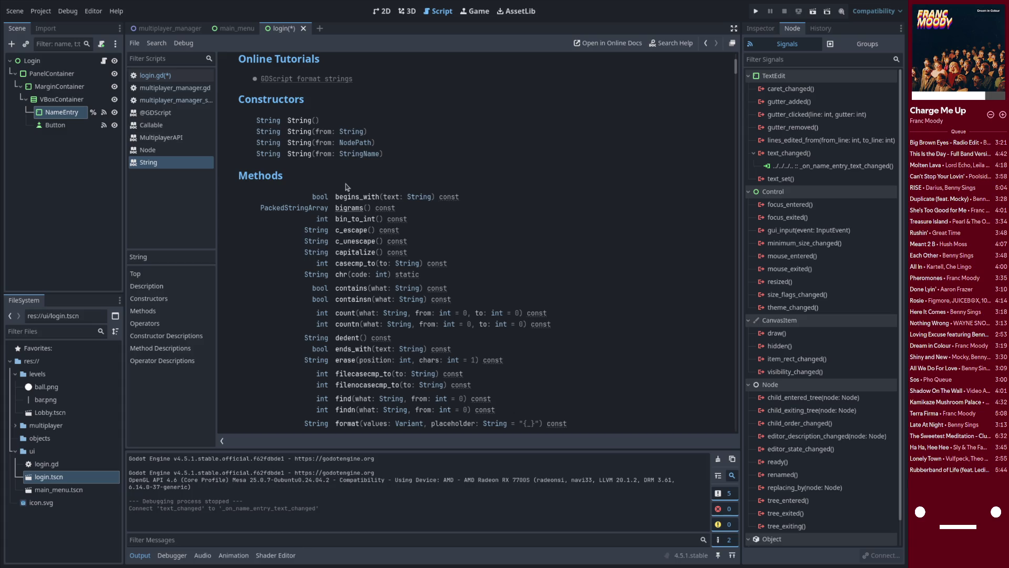
scroll(350, 226, "down", 1)
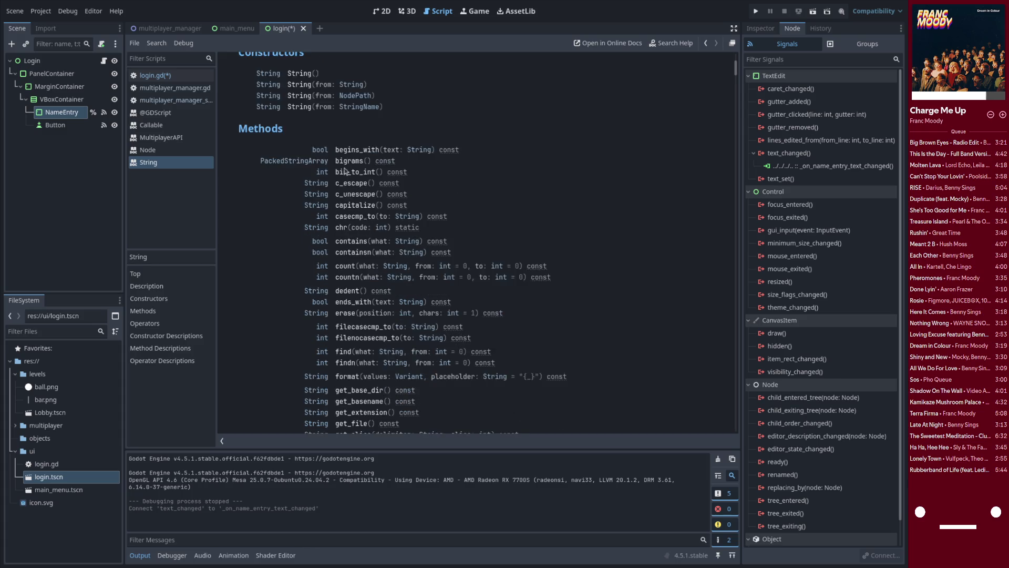
scroll(347, 214, "down", 2)
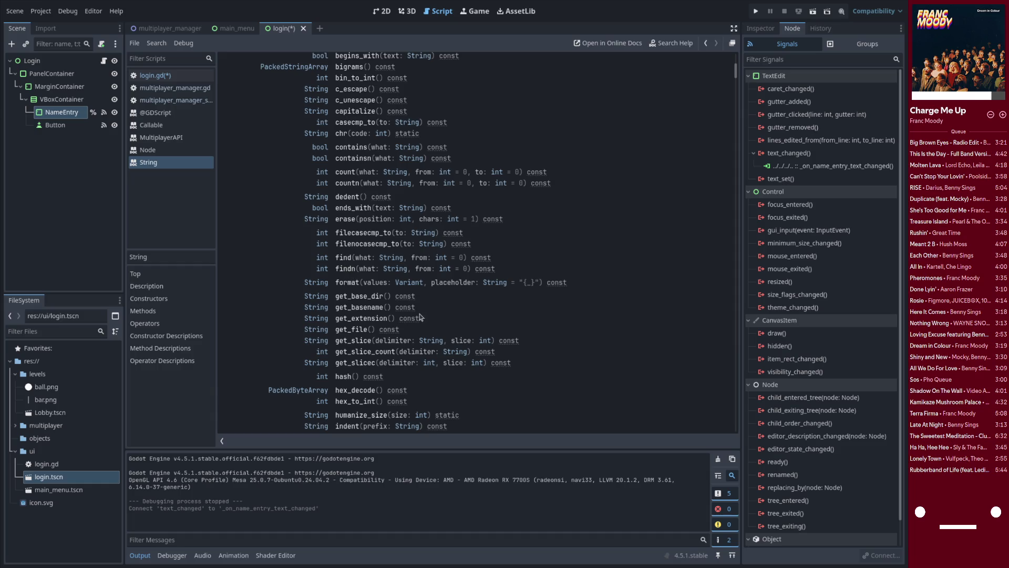
mouse_move(416, 319)
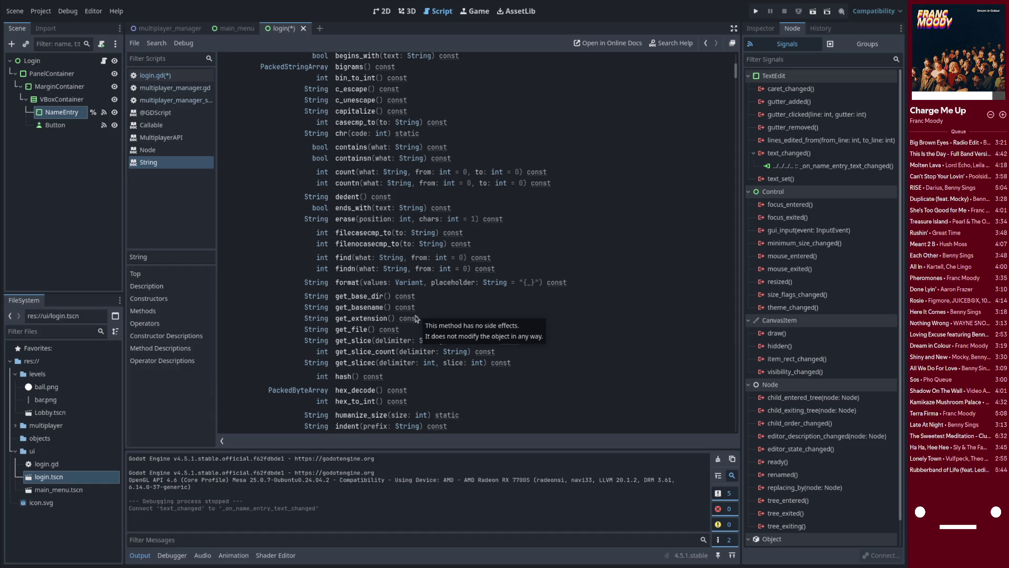
scroll(415, 319, "down", 15)
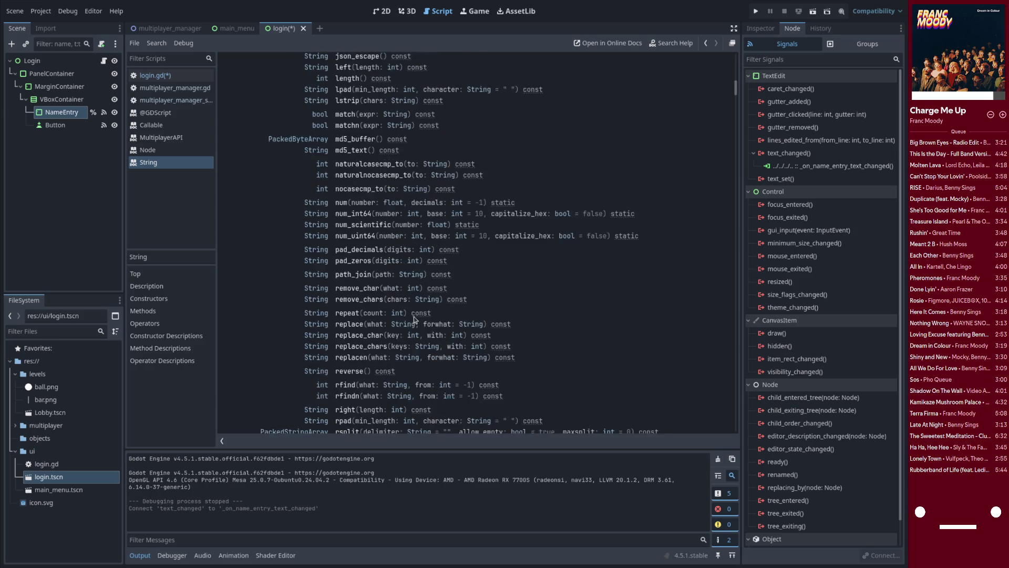
scroll(414, 318, "down", 3)
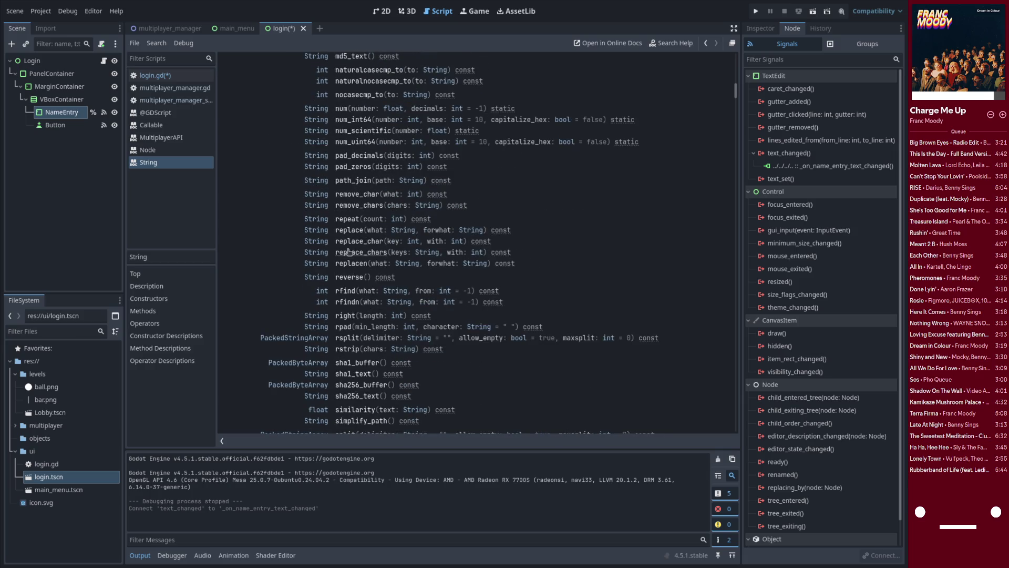
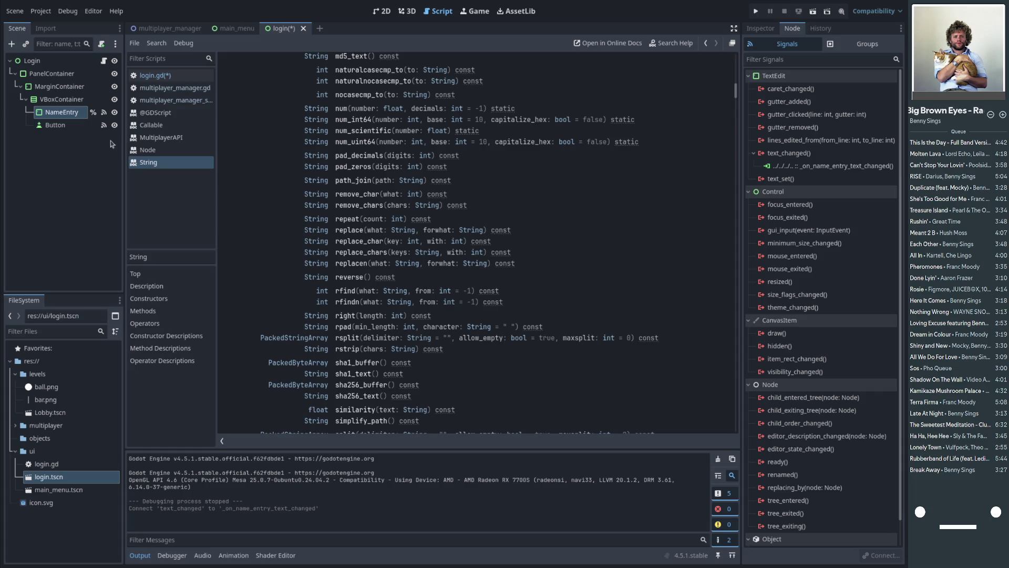
- Add a new LineEdit child node under VBoxContainer
right_click(71, 112)
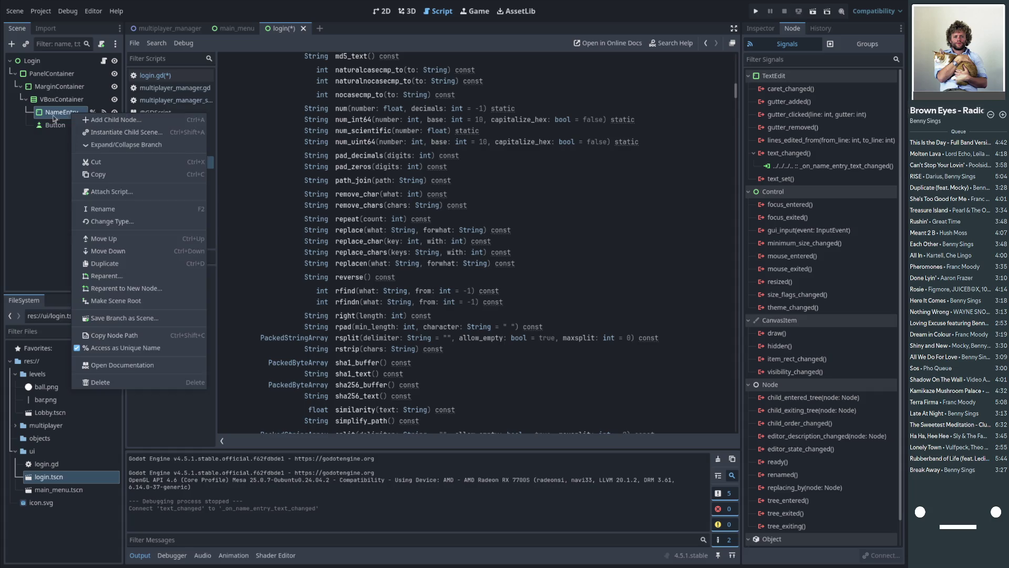
key("Escape")
key("super")
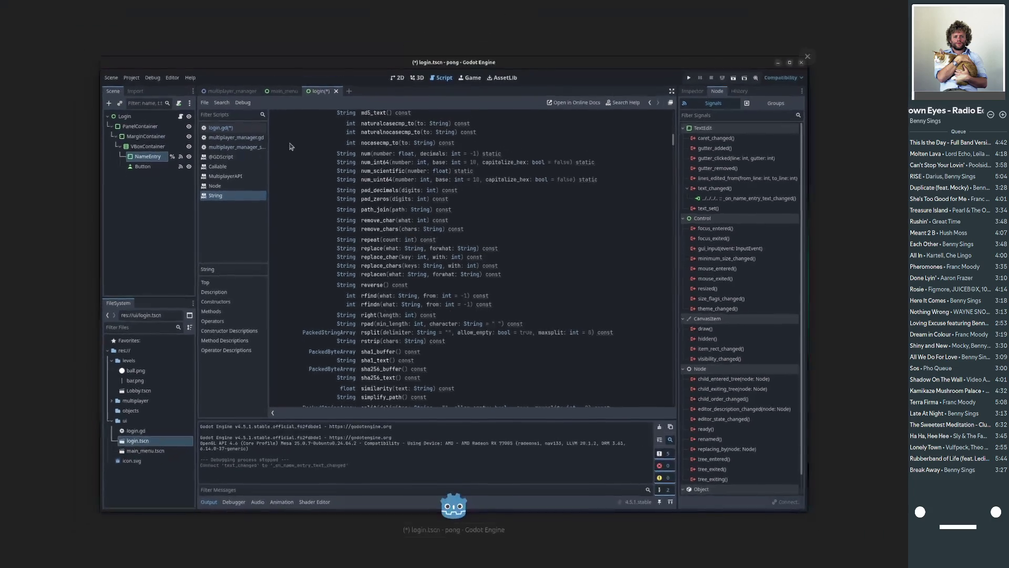
left_click(289, 147)
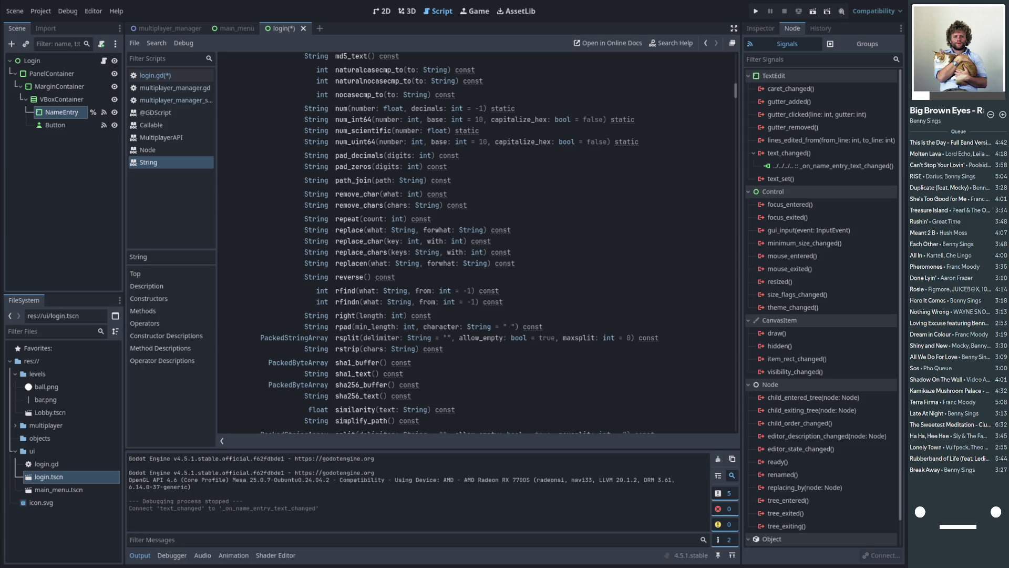
left_click(64, 99)
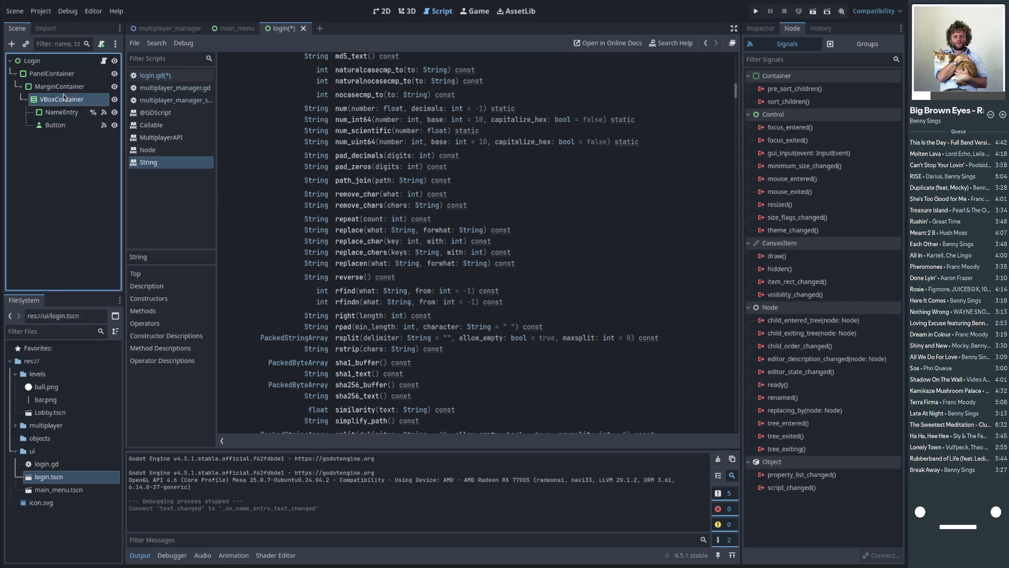
key("ctrl+a")
type("linee")
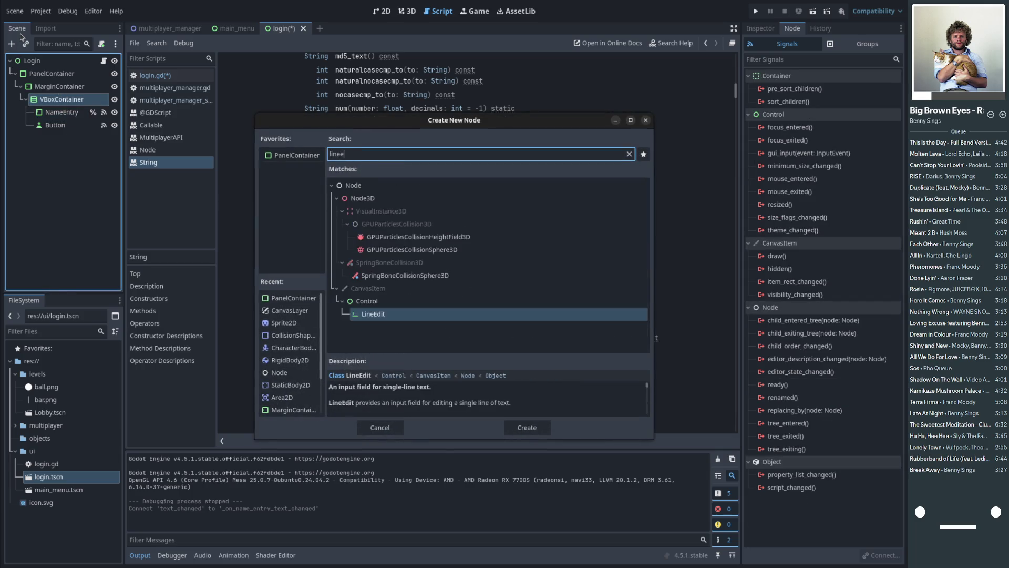
key("Return")
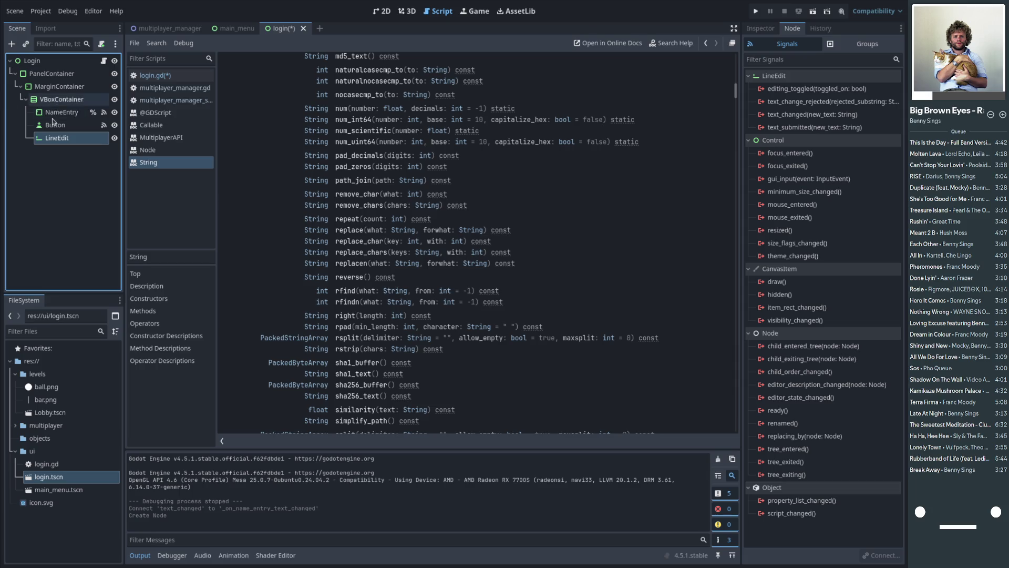
- Move the LineEdit to the top of VBoxContainer and remove the old NameEntry node
left_click(60, 111)
left_click(62, 127, "shift")
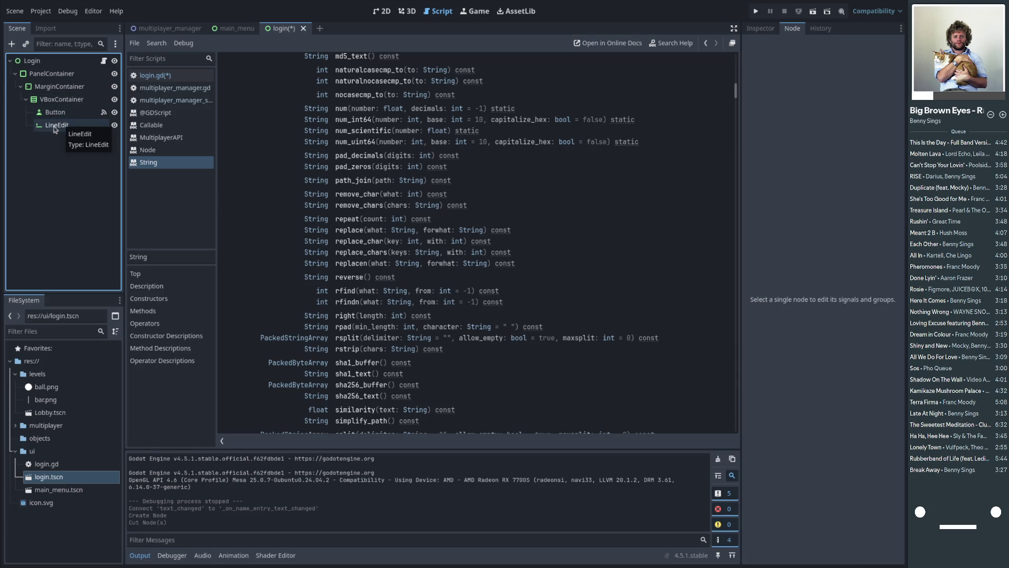
key("ctrl+x")
key("ctrl+z")
left_click_drag(59, 138, 62, 108)
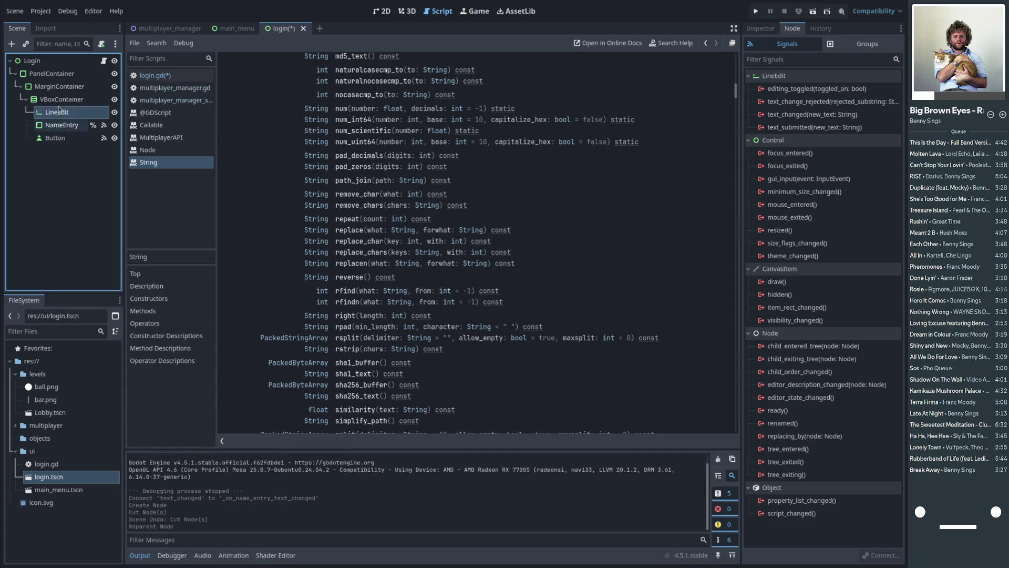
left_click(66, 128)
key("ctrl+x")
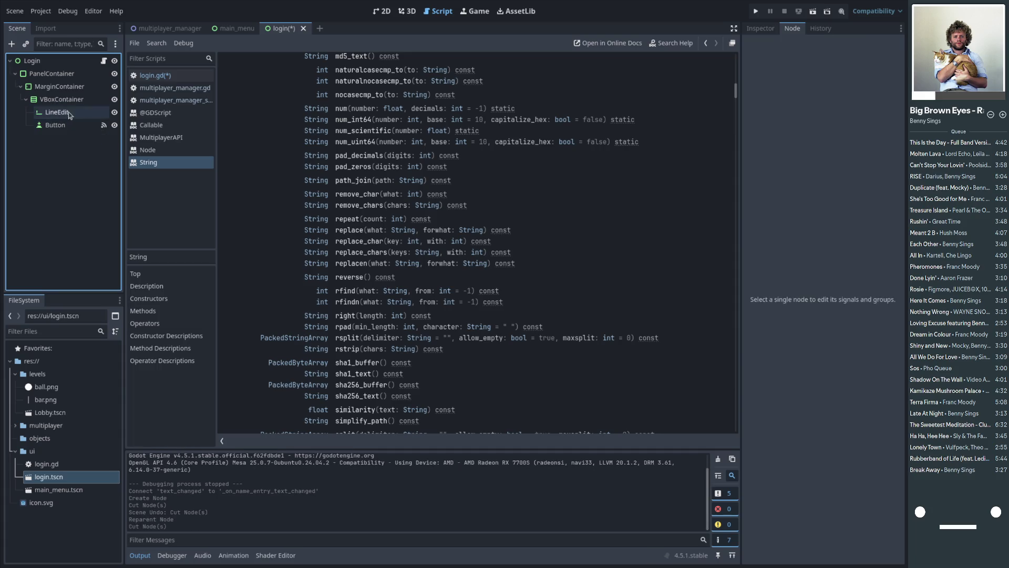
- Rename the LineEdit to NameEntry, enable Access as Unique Name, and save the scene
left_click(69, 114)
left_click(69, 115)
type("Name")
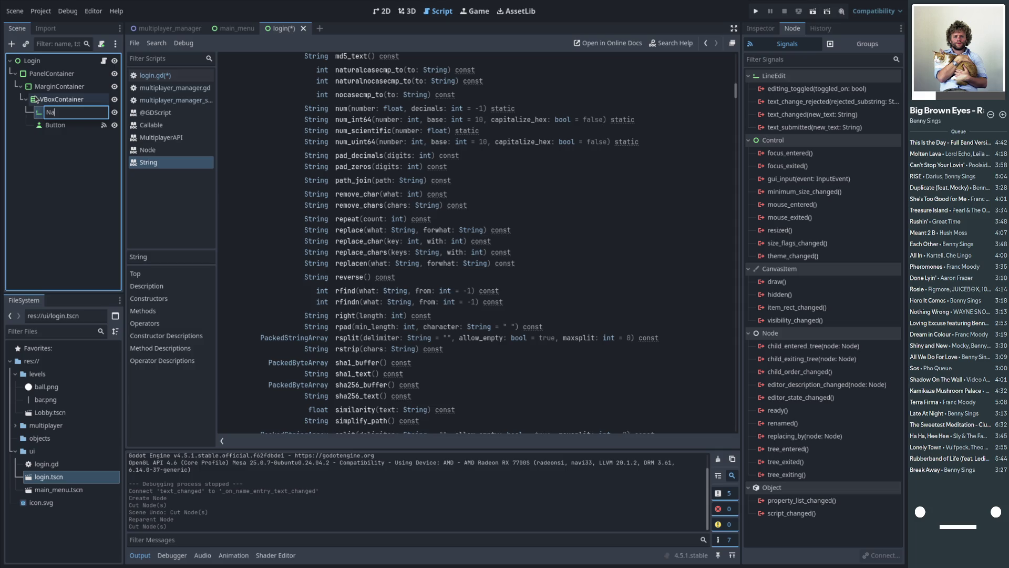
type("Entry")
key("Return")
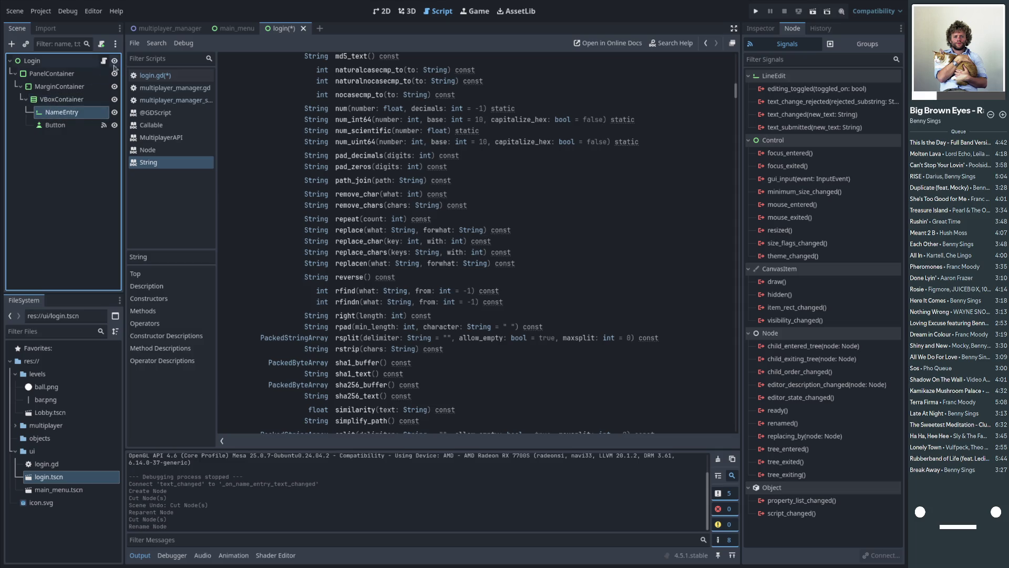
right_click(72, 114)
left_click(94, 375)
key("ctrl+s")
left_click(382, 11)
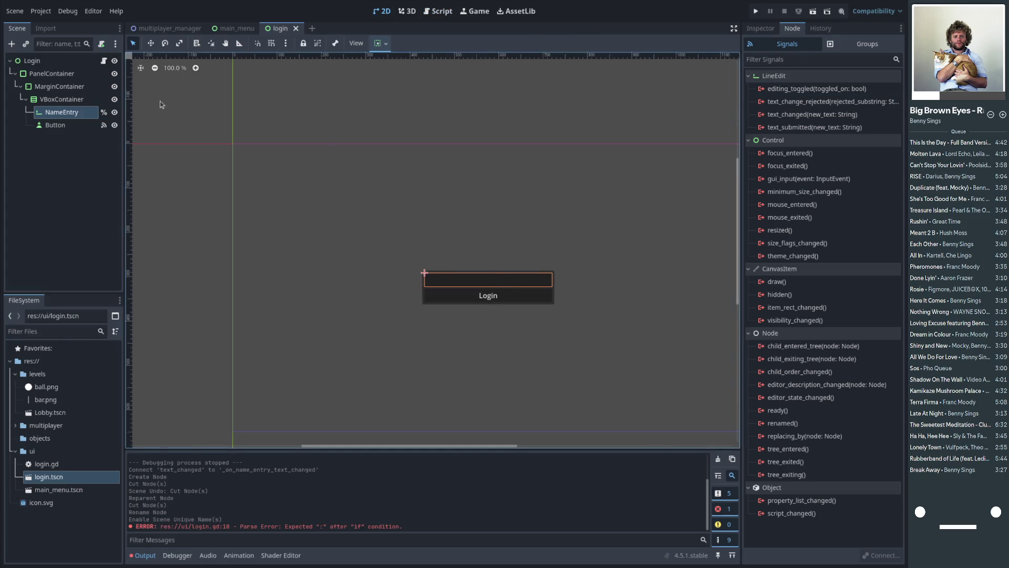
- Save, run the project, and delete the leftover _on_name_entry_text_changed handler from login.gd
key("ctrl+s")
left_click(755, 14)
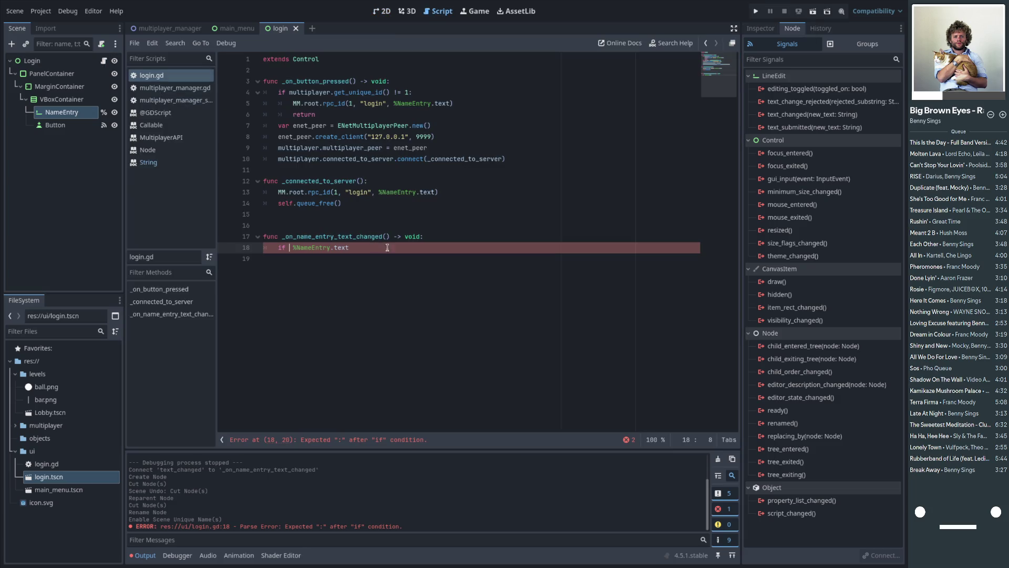
left_click_drag(387, 247, 462, 228)
key("BackSpace")
key("BackSpace")
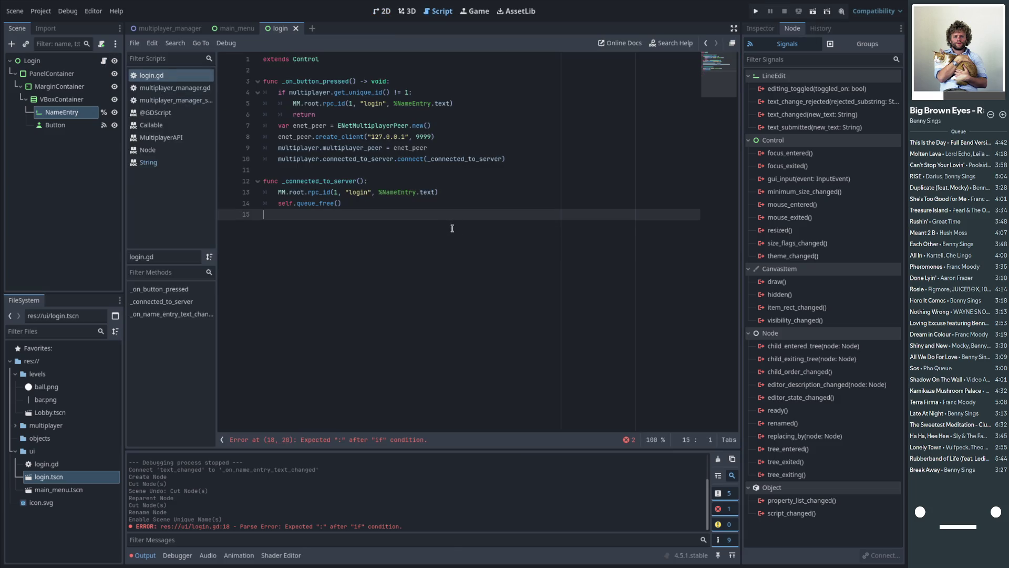
left_click(451, 204)
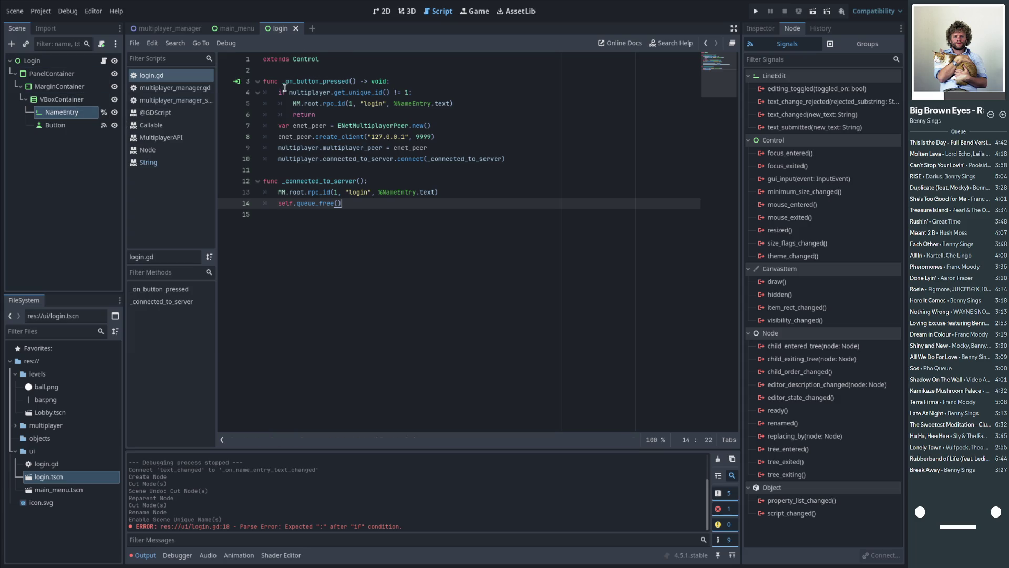
- Open the main_menu scene in the 2D view and inspect its PanelContainer and MainMenu nodes
left_click(232, 29)
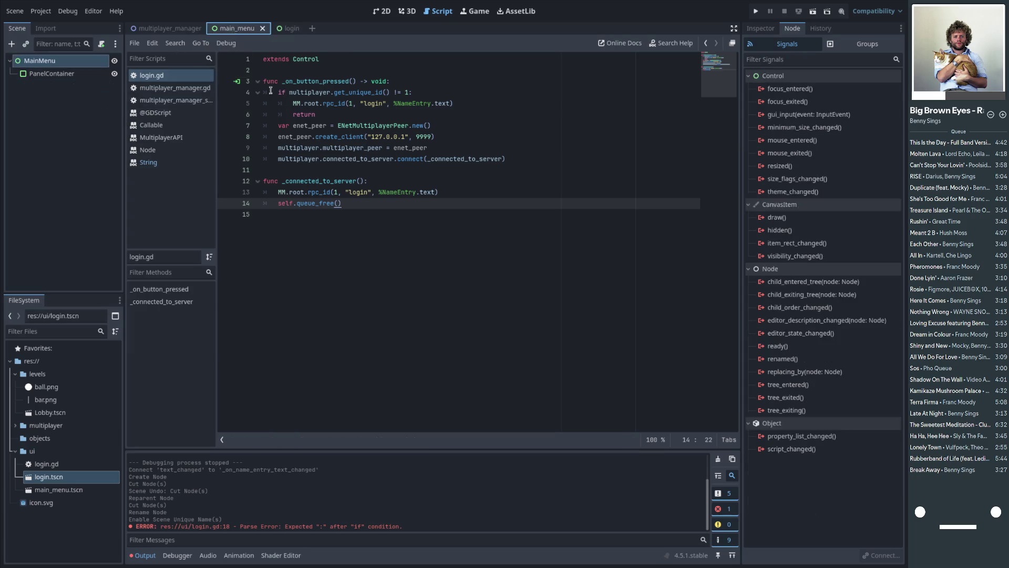
left_click(381, 11)
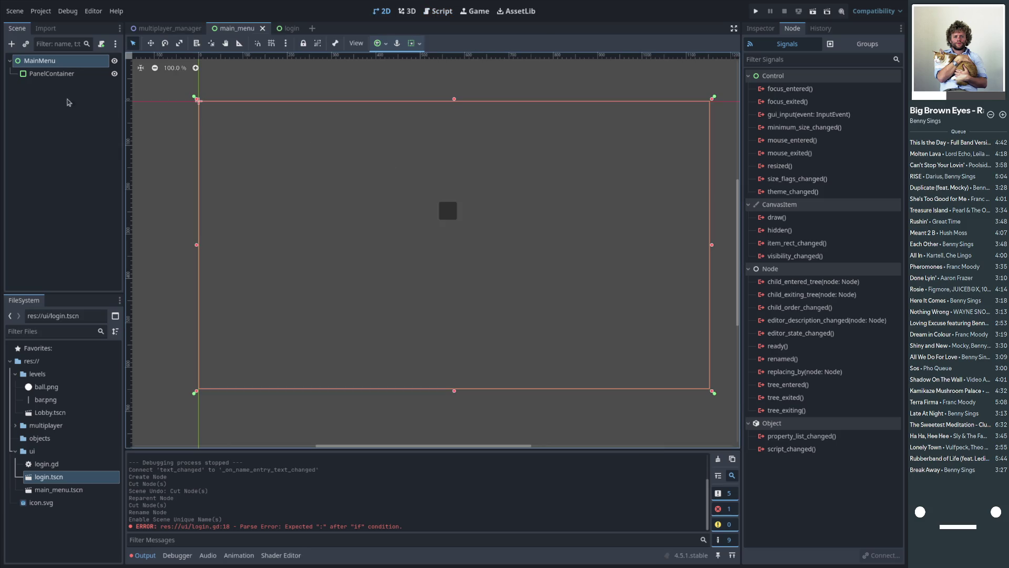
left_click(75, 75)
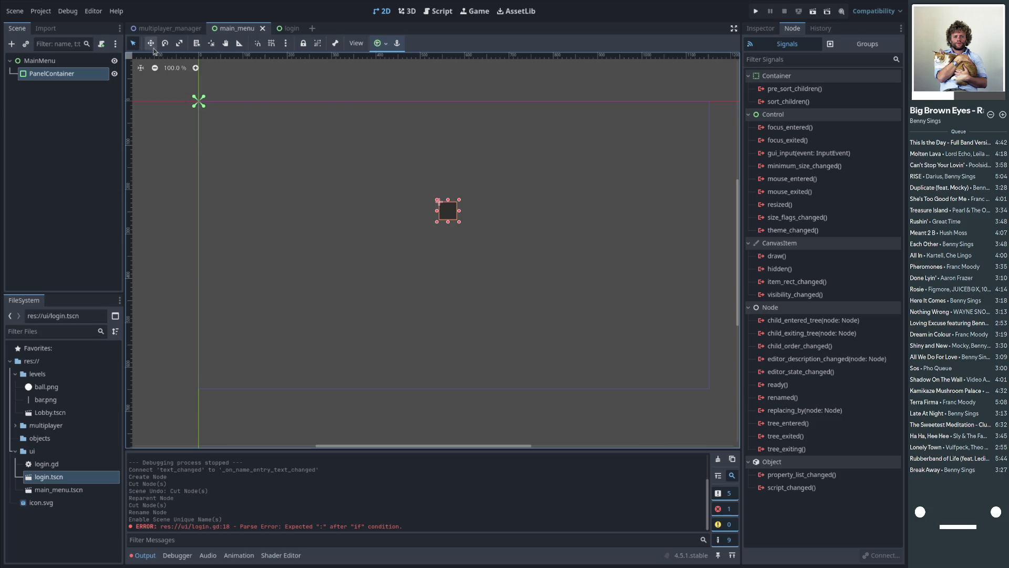
left_click(65, 68)
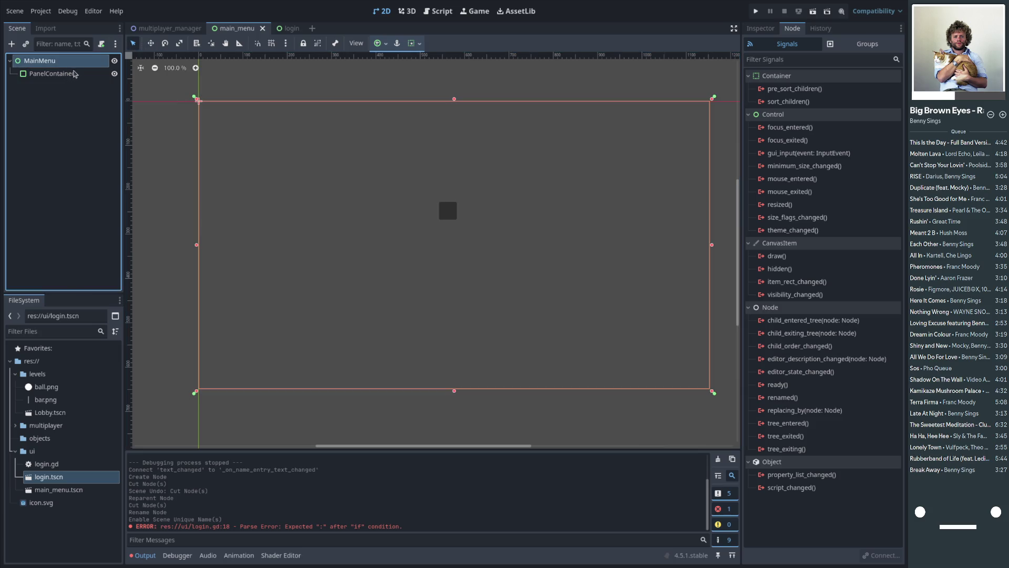
- Add a Label node as a child of the main menu's PanelContainer
left_click(81, 73)
left_click(81, 63)
left_click(80, 76)
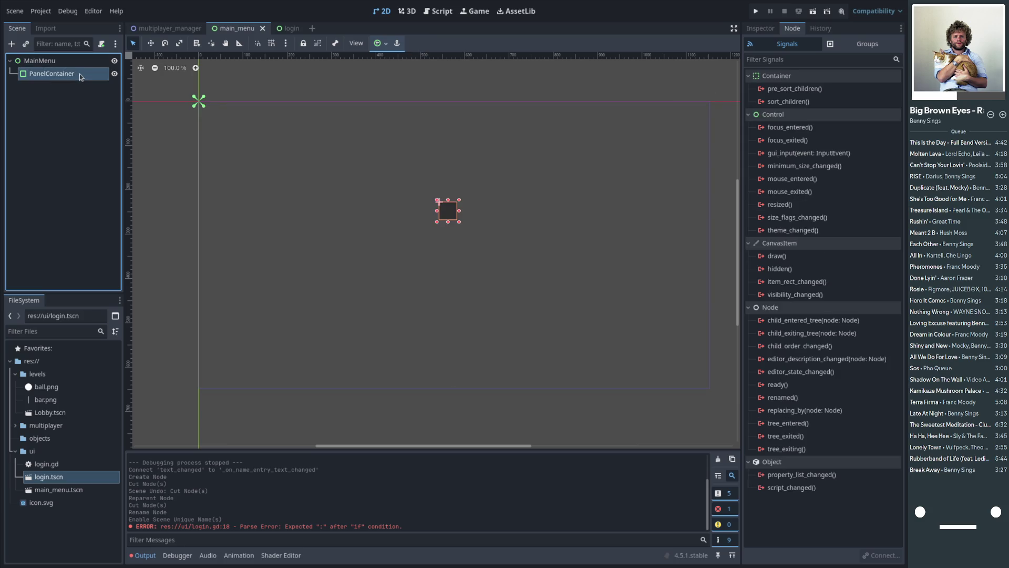
key("ctrl+a")
type("Label")
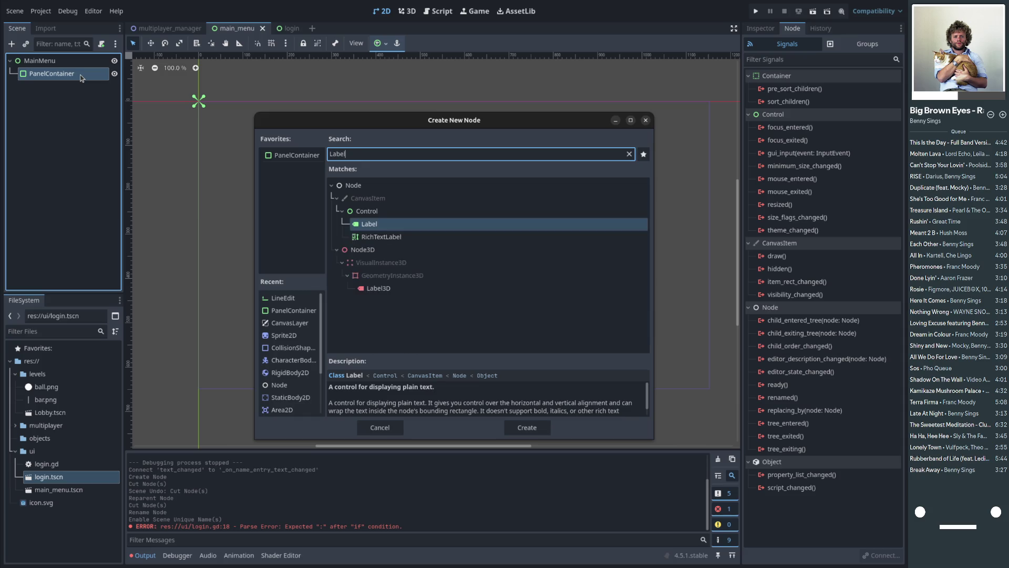
key("Return")
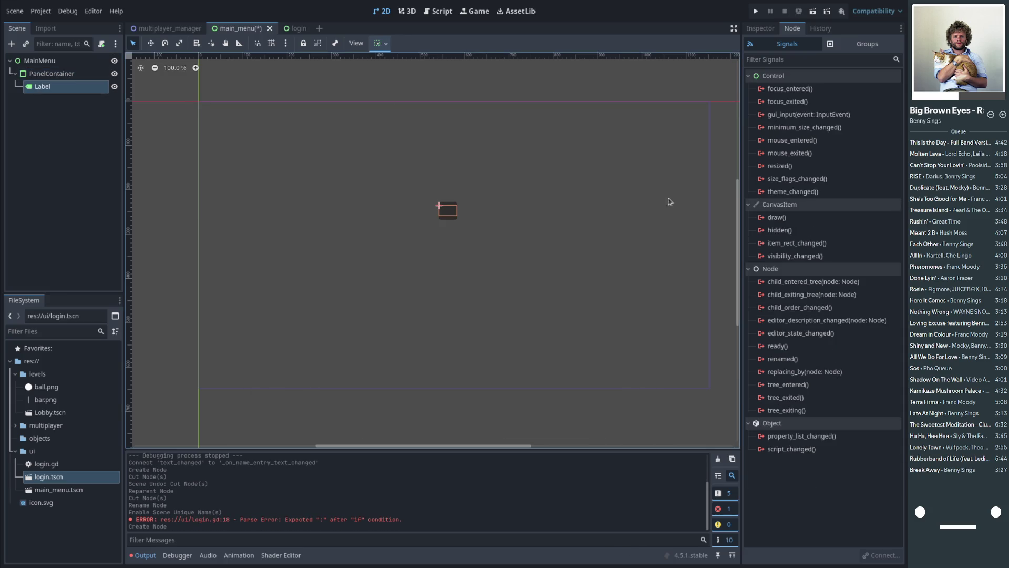
- Set the Label's text to 'Online: %d' in the Inspector and save the scene
left_click(761, 28)
left_click(789, 115)
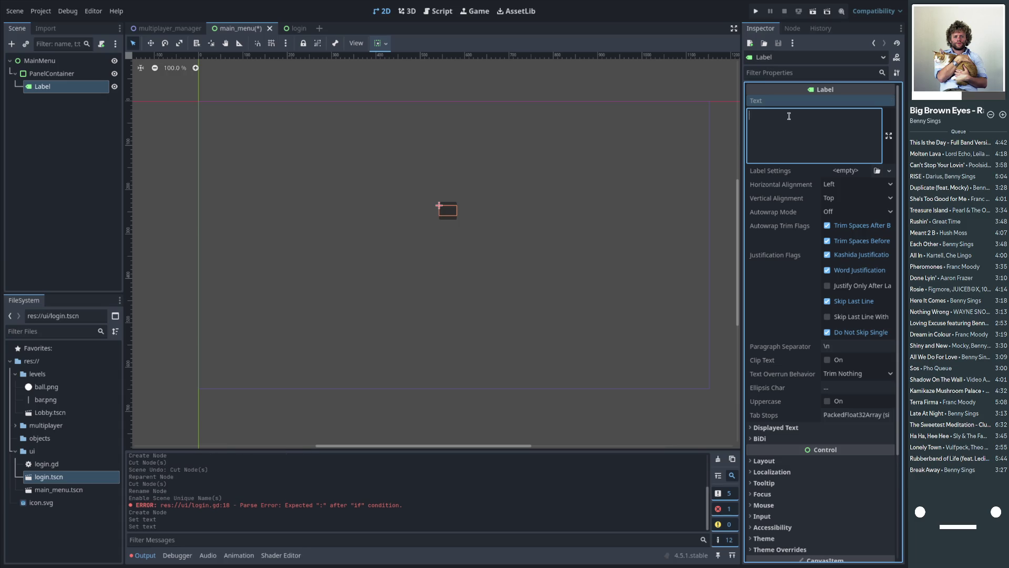
type("PlayerCount")
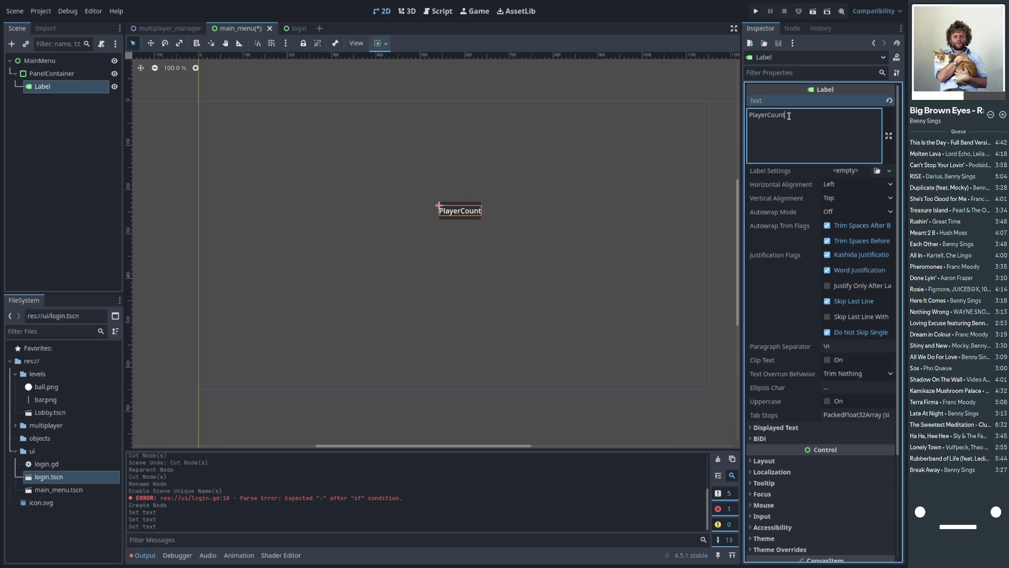
key("ctrl+a")
key("BackSpace")
type("Online")
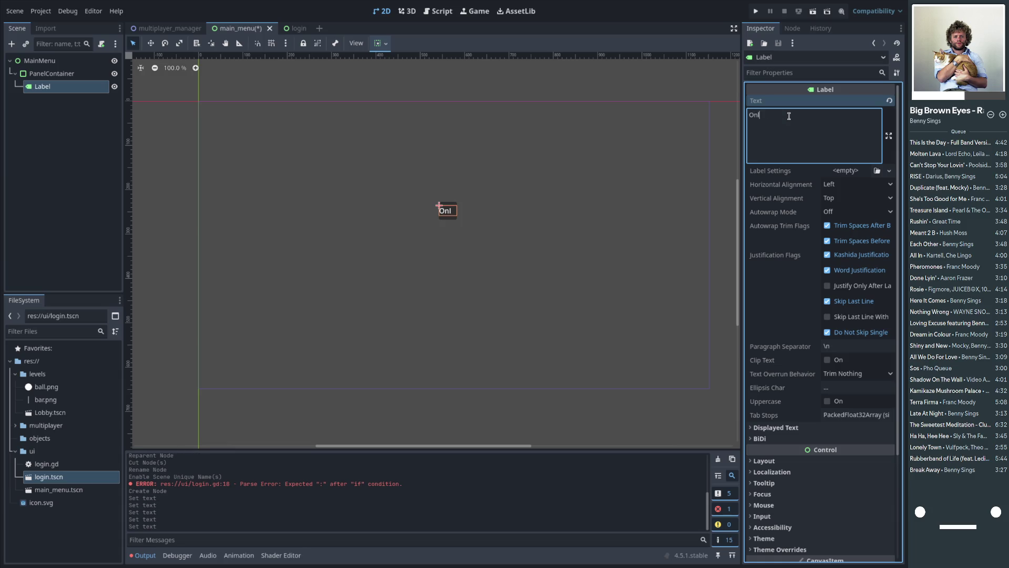
type(":")
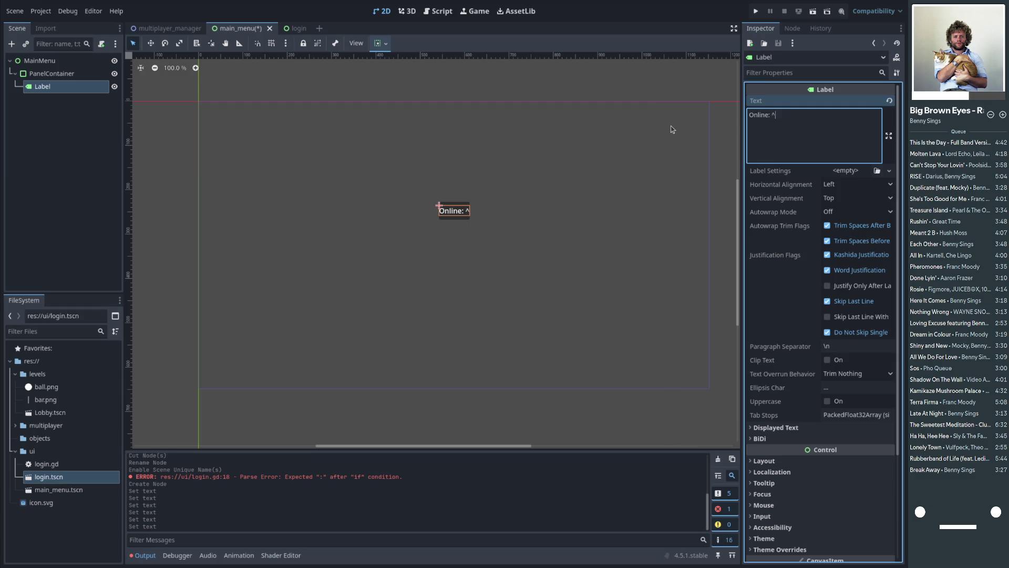
type("%s")
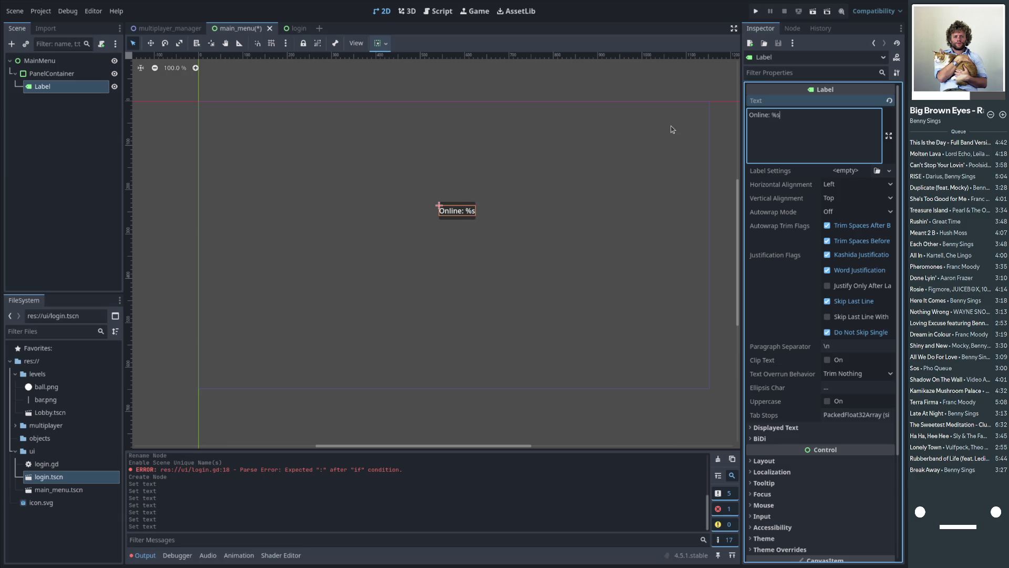
key("ctrl+s")
key("BackSpace")
type("d")
key("ctrl+s")
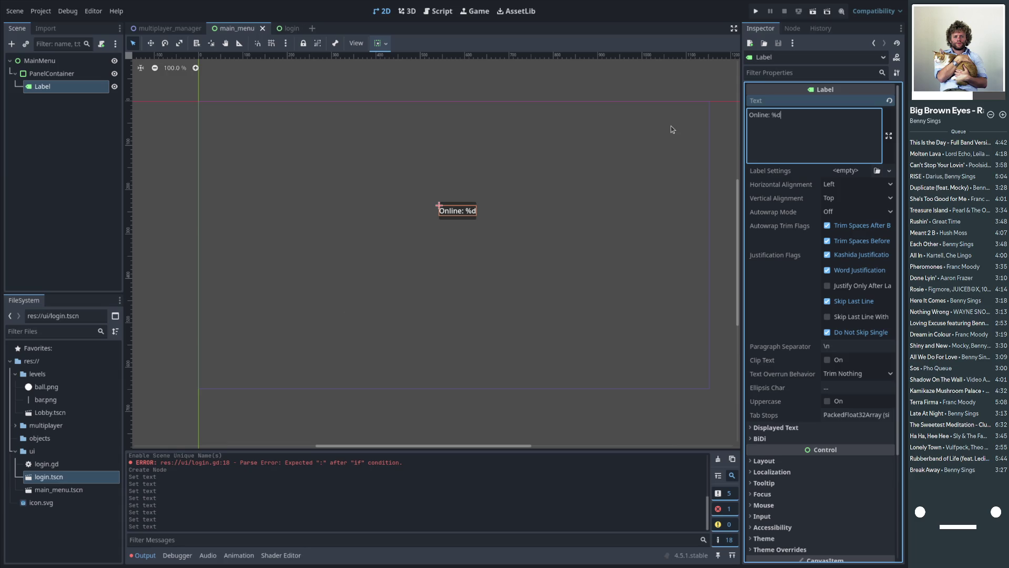
left_click(81, 62)
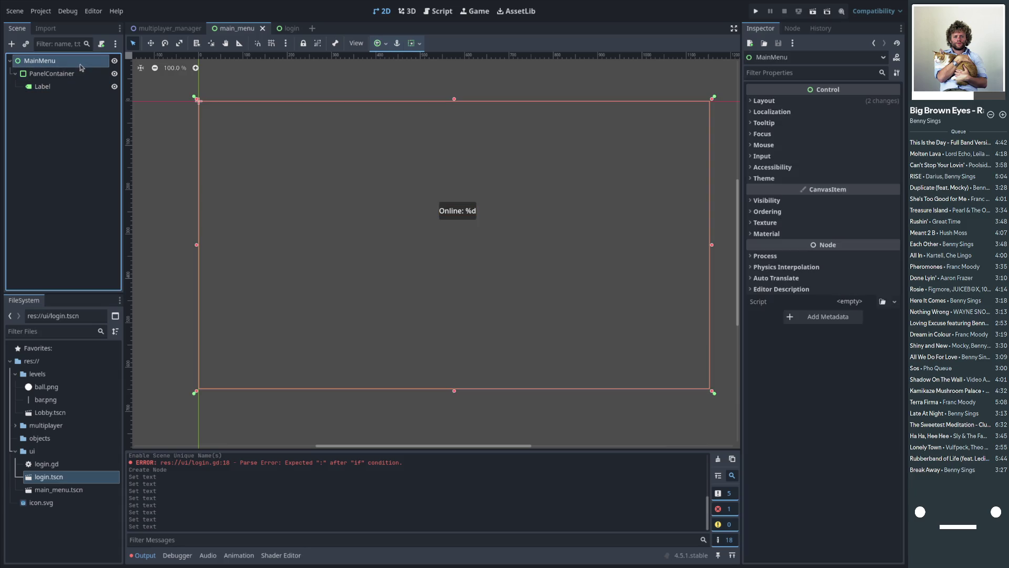
- Attach a new main_menu.gd script to MainMenu, deleting _ready, comments, and the pass line
left_click(101, 46)
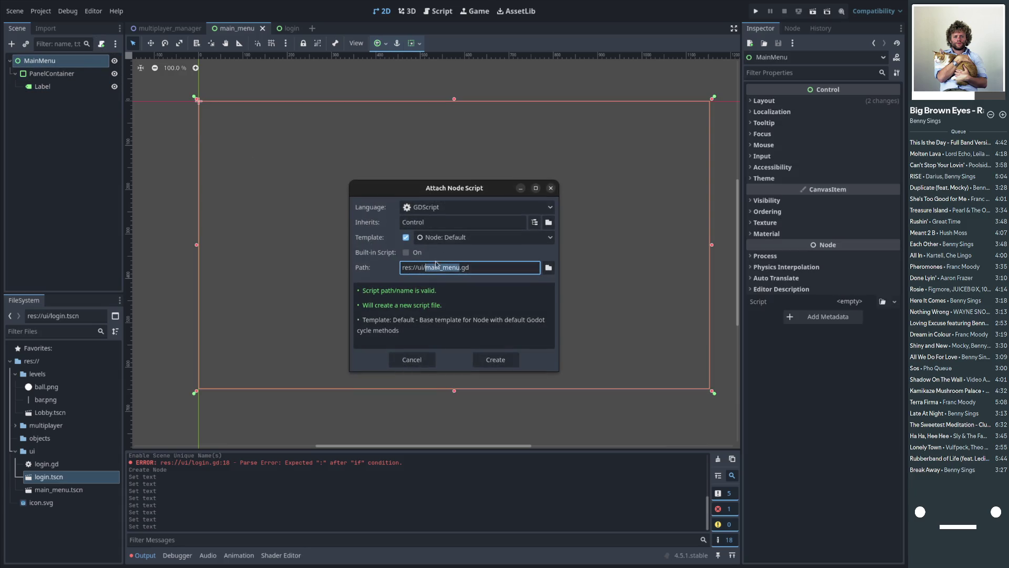
left_click(500, 365)
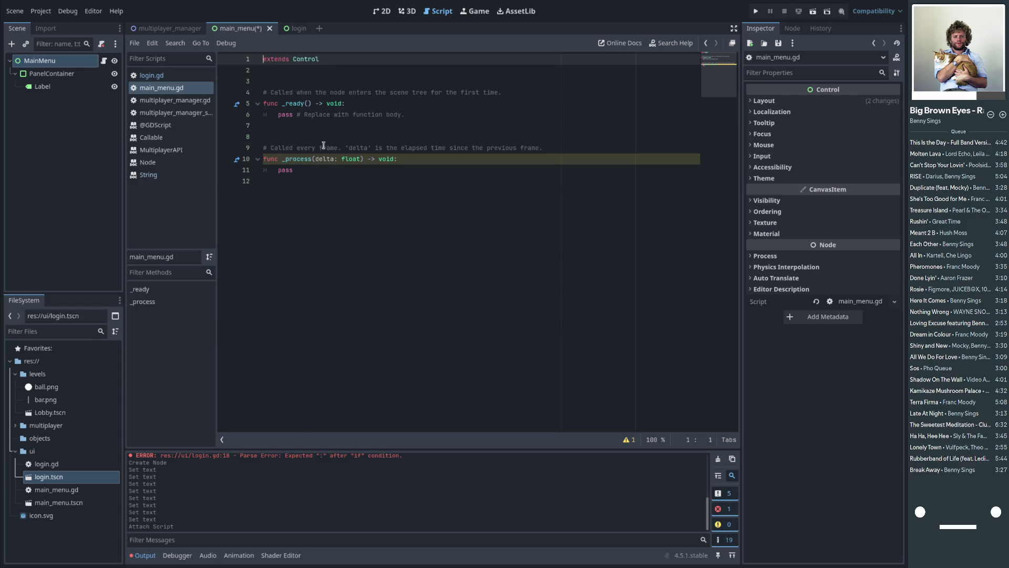
left_click(392, 93)
key("ctrl+shift+k")
key("ctrl+shift+k")
key("ctrl+shift+k")
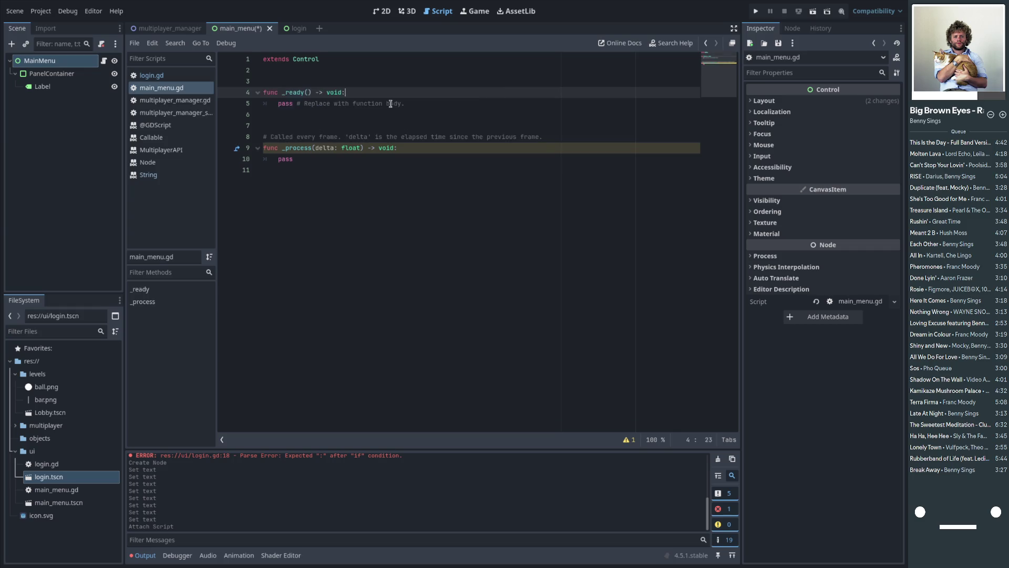
key("ctrl+shift+k")
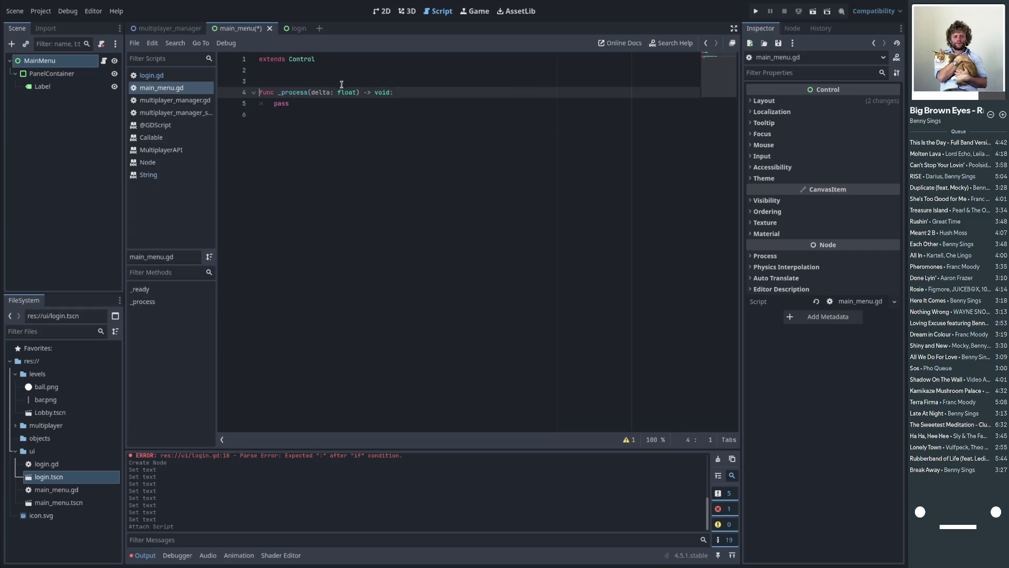
key("BackSpace")
key("ctrl+s")
left_click(328, 95)
key("BackSpace")
key("BackSpace")
key("BackSpace")
left_click(46, 87)
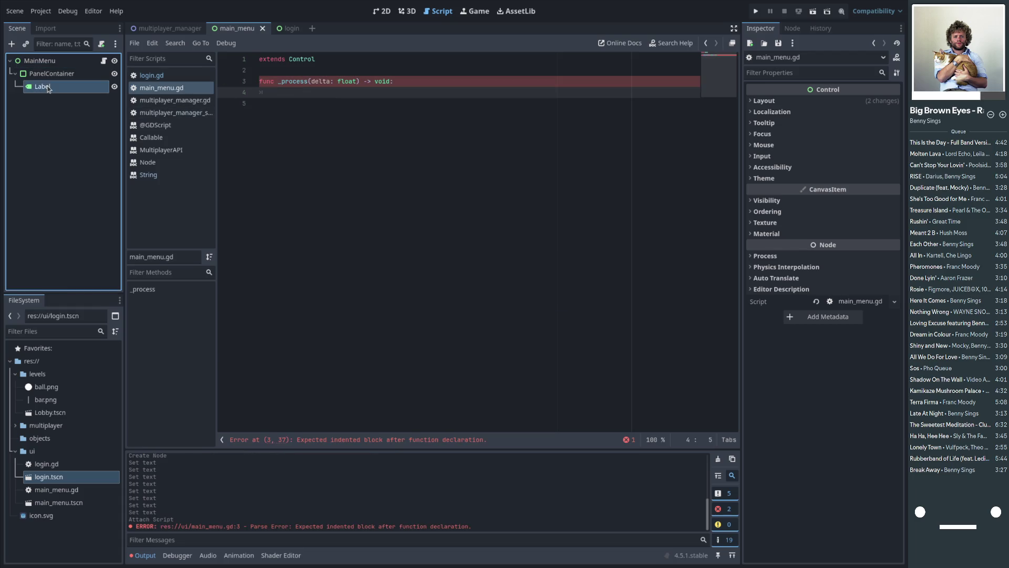
- Rename the Label to PlayerCount and enable Access as Unique Name
left_click(47, 88)
type("Online")
key("ctrl+BackSpace")
type("PlayerCoun")
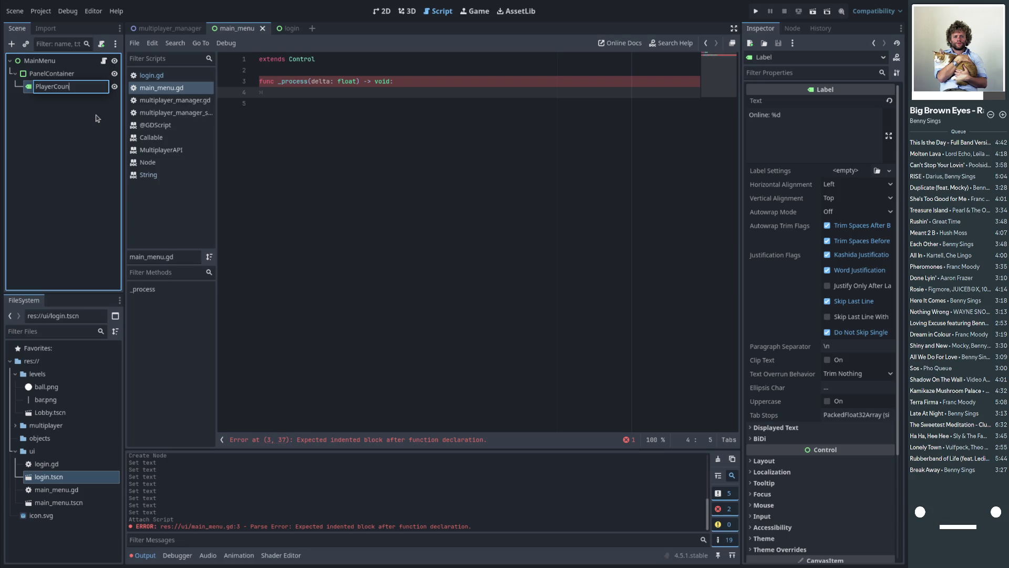
type("t")
key("Return")
right_click(64, 88)
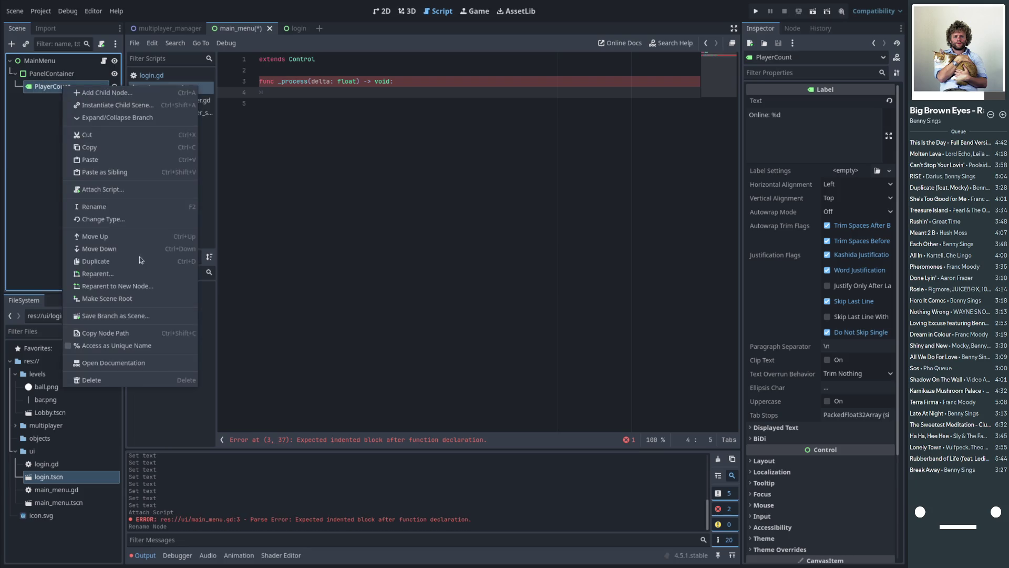
left_click(113, 345)
- Begin a '%PlayerCount.text =' assignment inside the _process function
left_click(349, 92)
type("^")
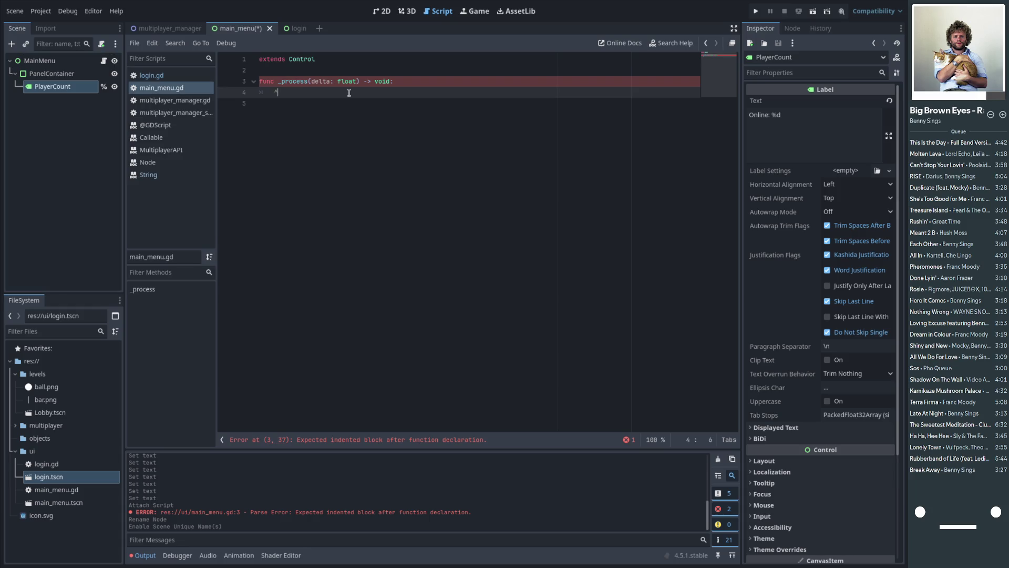
key("BackSpace")
key("BackSpace")
type("%Player")
type("Count.et")
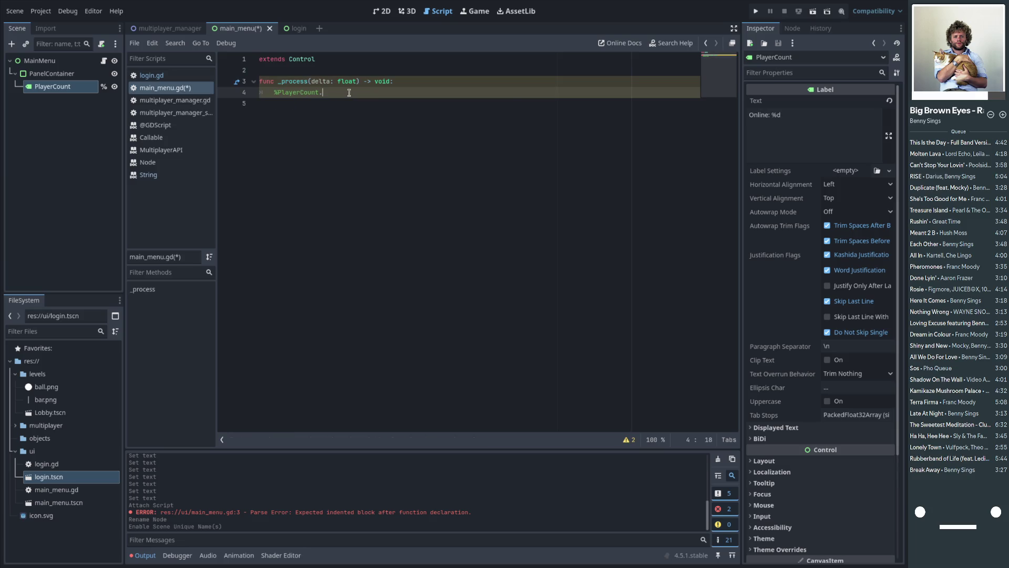
key("BackSpace")
key("BackSpace")
type("text =")
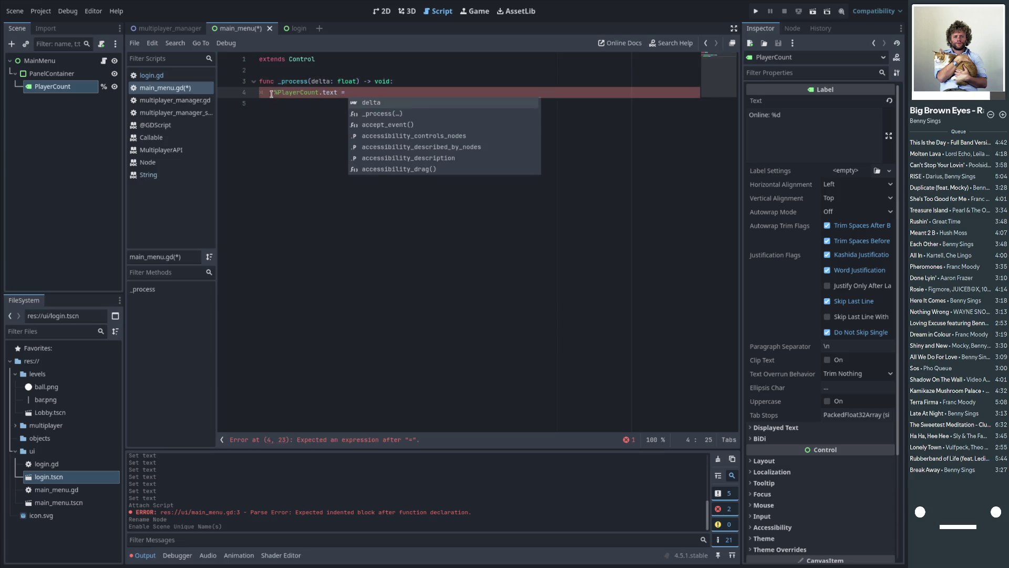
left_click_drag(274, 93, 332, 95)
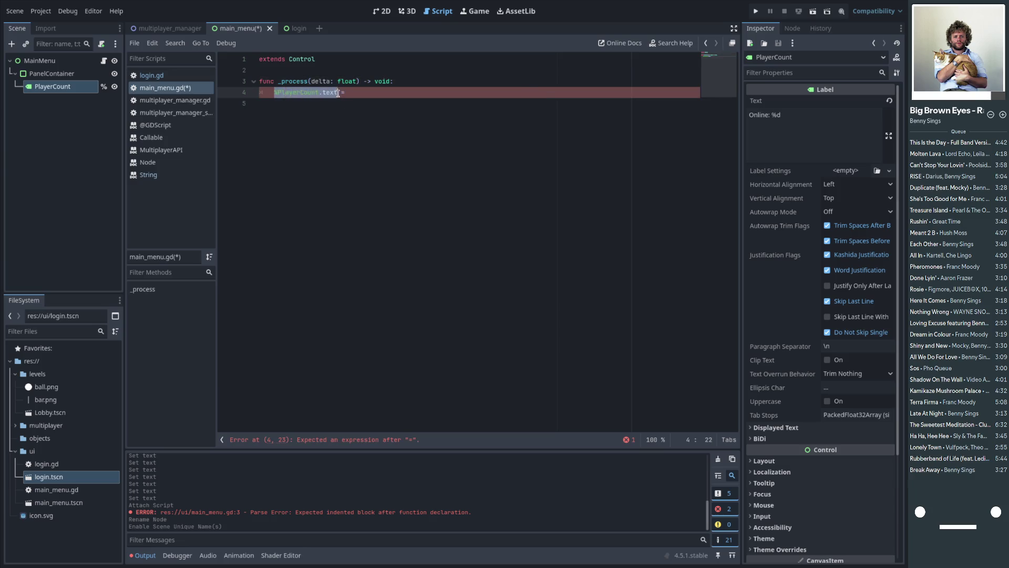
left_click(351, 73)
key("Return")
type("var")
key("BackSpace")
key("BackSpace")
key("BackSpace")
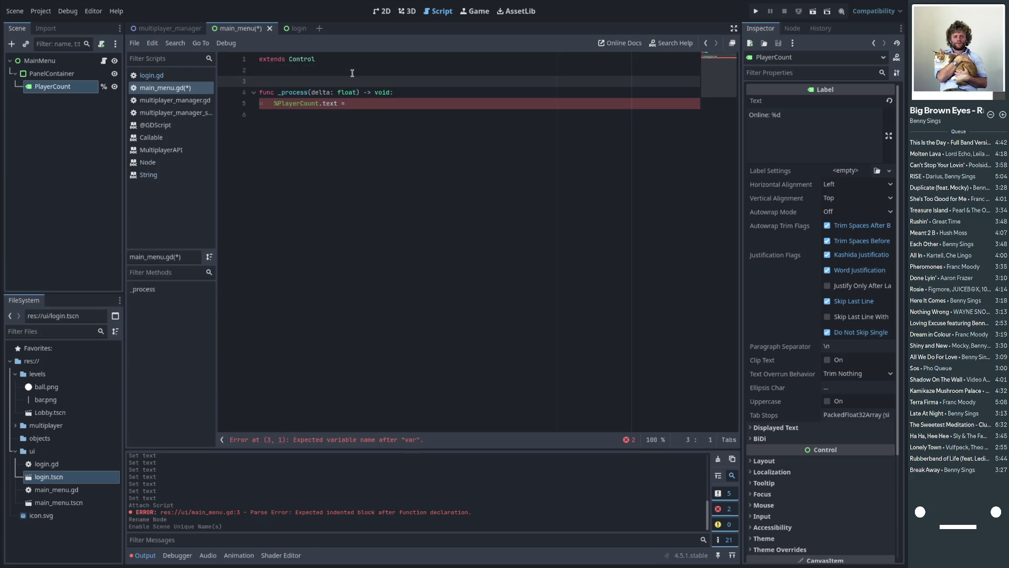
key("Return")
key("Up")
type("@onready var Pla")
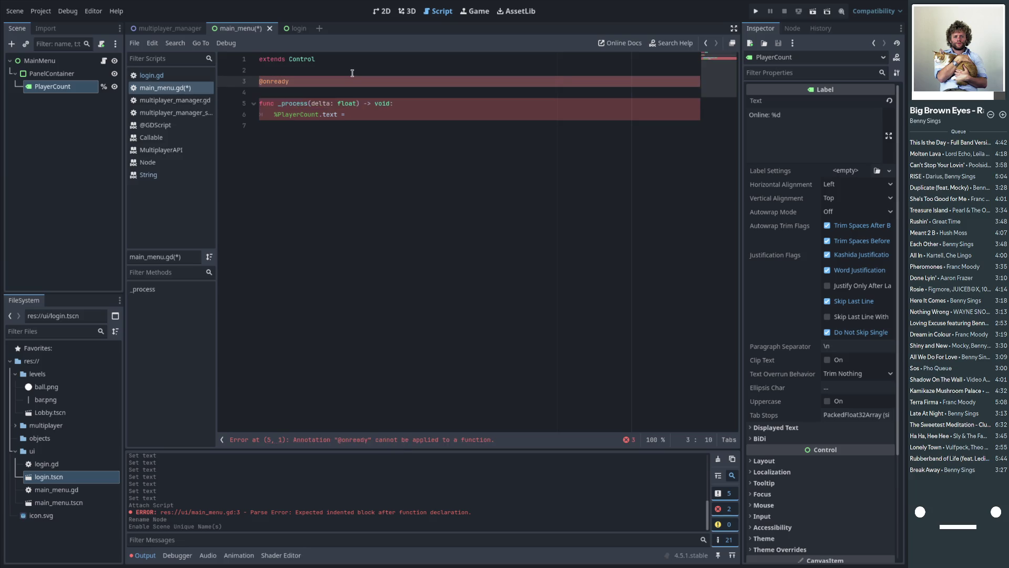
type("yerCount")
key("ctrl+BackSpace")
type("playerCoun")
key("ctrl+BackSpace")
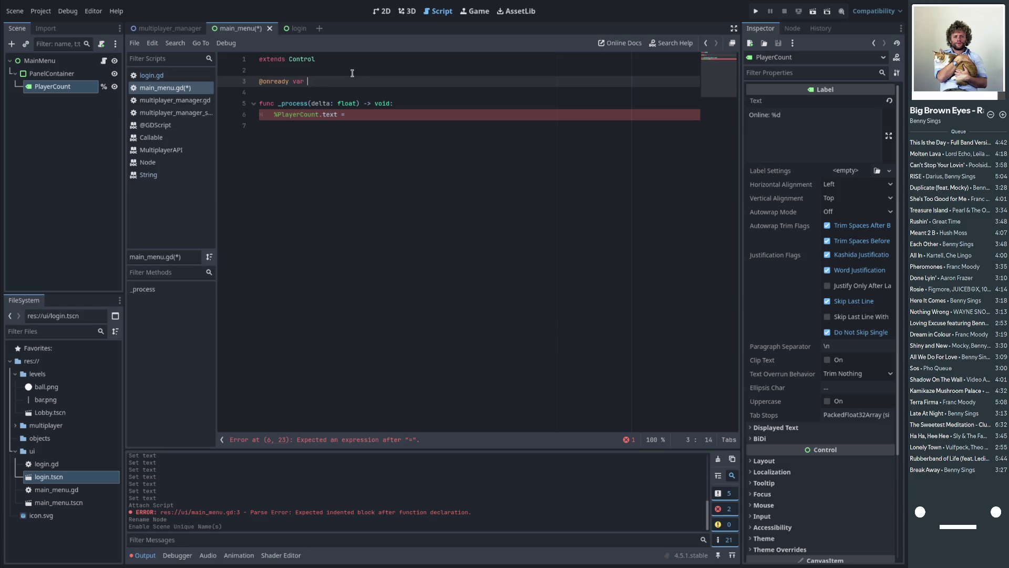
type("onlineLabel")
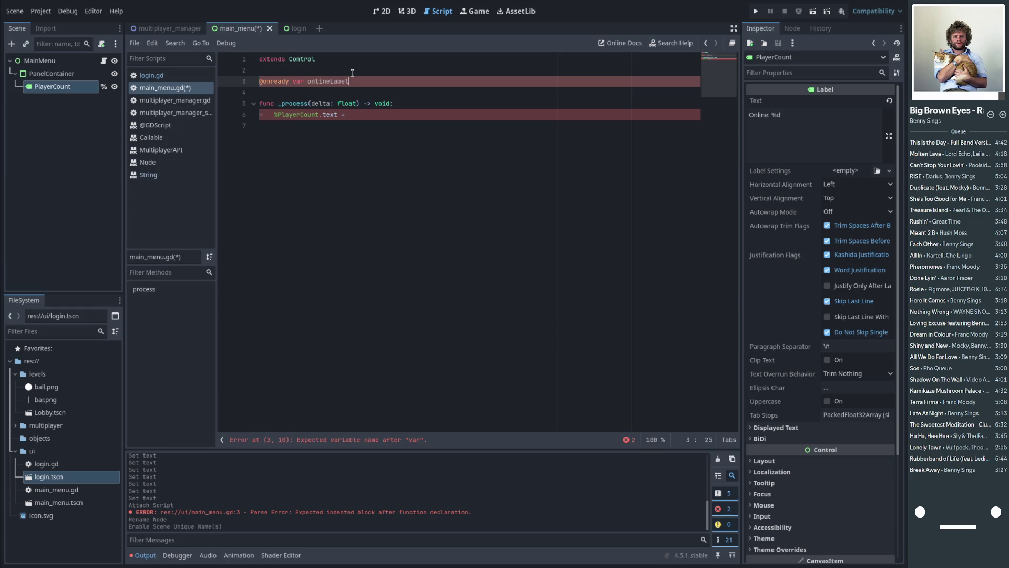
type("Template = %PlayerCount.text")
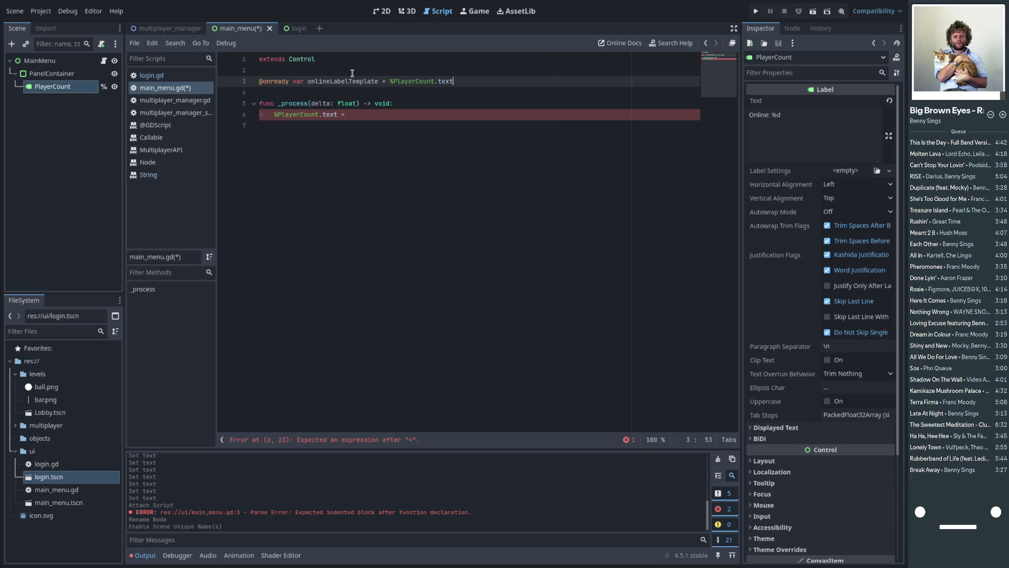
double_click(60, 87)
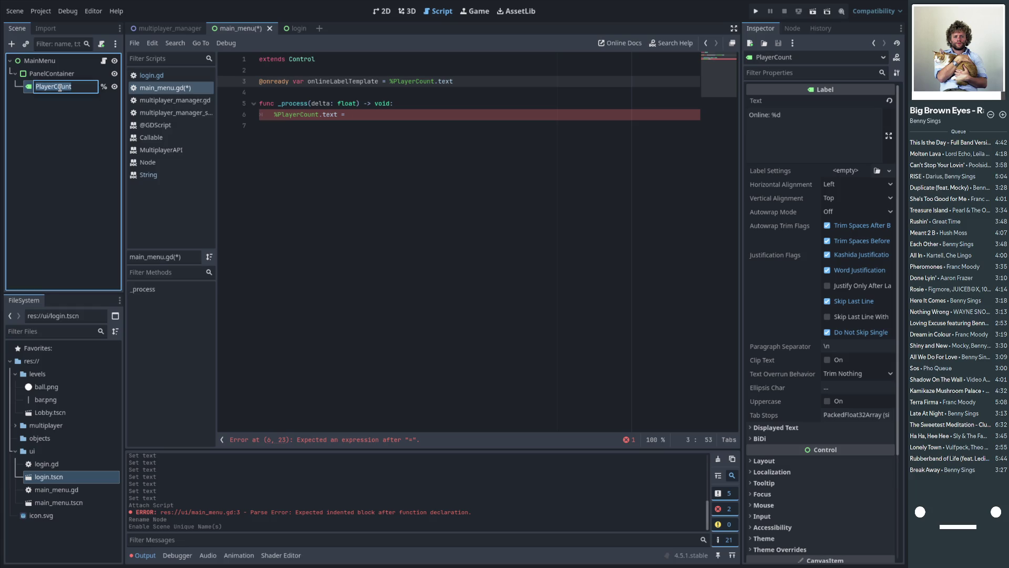
- Rename the label node from PlayerCount to onlineLabel
type("onineLabel")
key("ctrl+a")
type("onlineLabel")
left_click(68, 106)
- Fix the onlineLabelTemplate name and change both %PlayerCount references to %onlineLabel
left_click_drag(352, 82, 378, 82)
key("BackSpace")
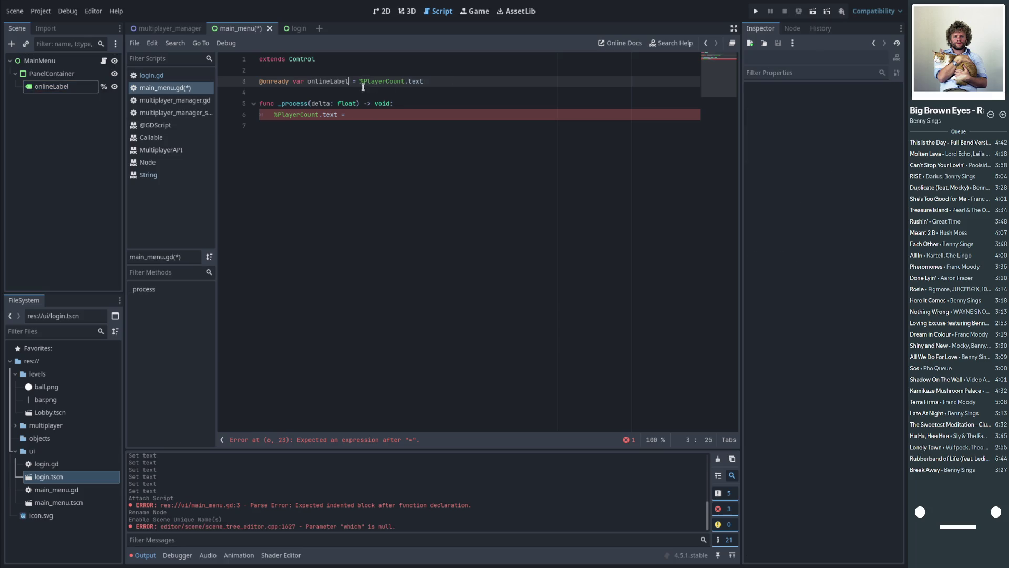
type("emplate")
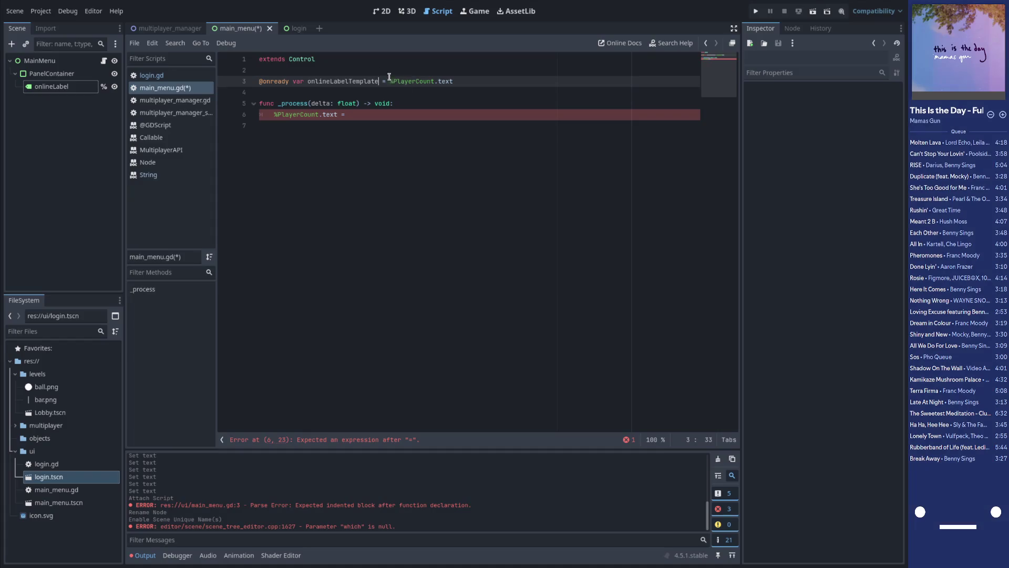
double_click(417, 83)
type("onlineLabel")
key("ctrl+s")
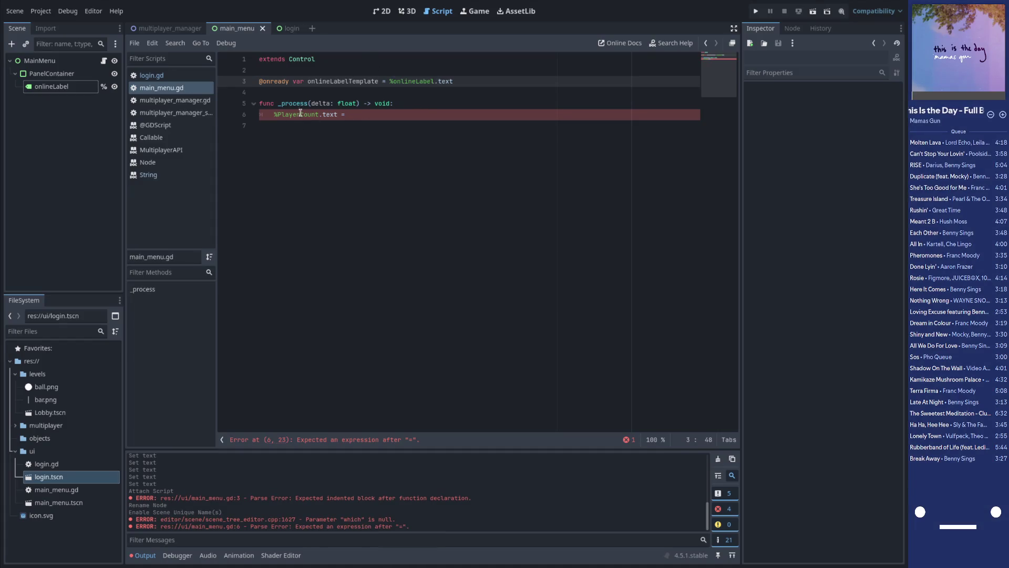
left_click(300, 114)
key("ctrl+d")
type("onlineLabel")
left_click(355, 116)
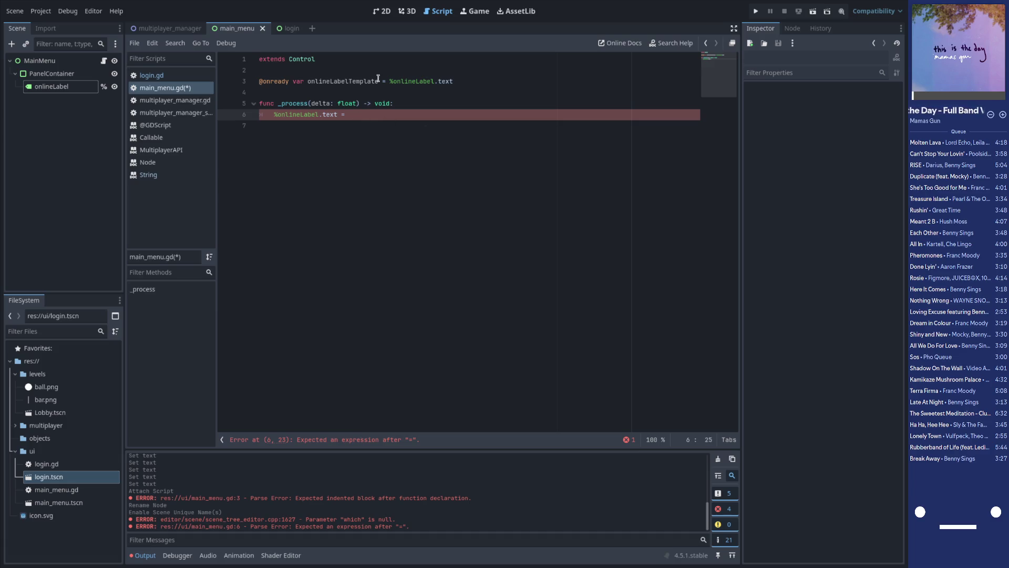
- Complete line 6 as onlineLabelTemplate % multiplayer.get_peers().size() and save the script
type("onlin")
type("eLabelTem")
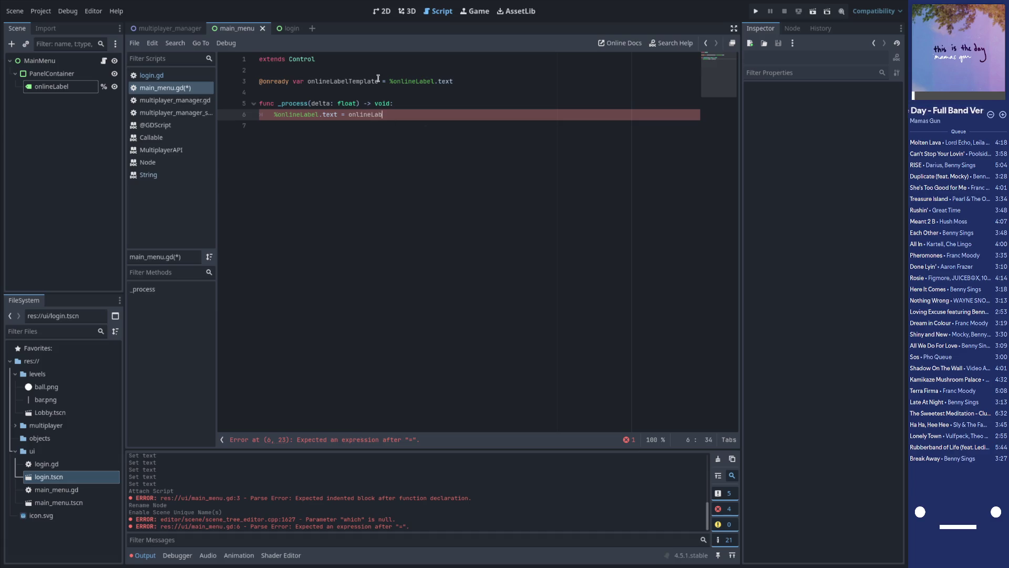
key("Return")
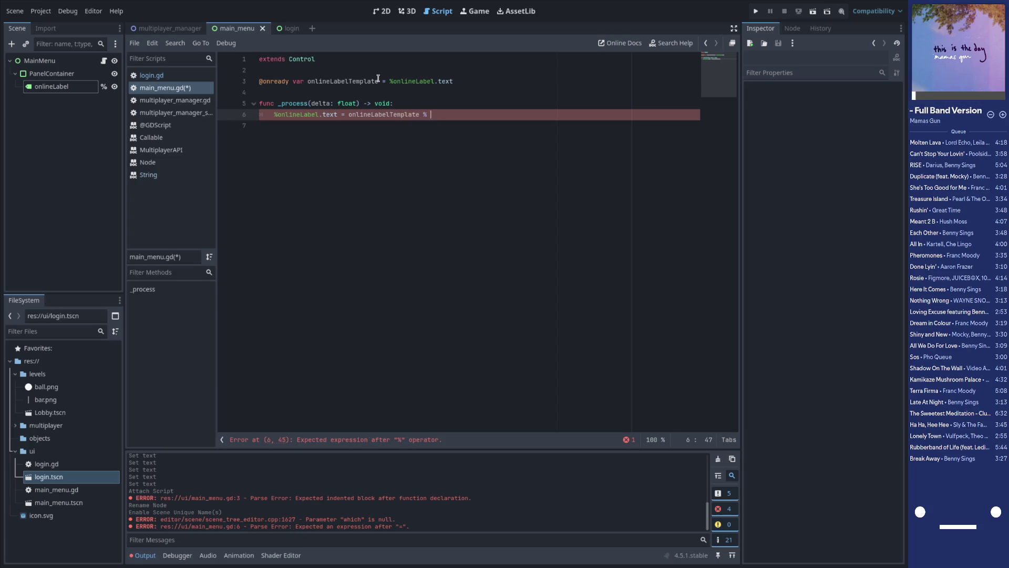
type("multiplaye")
type("r_get")
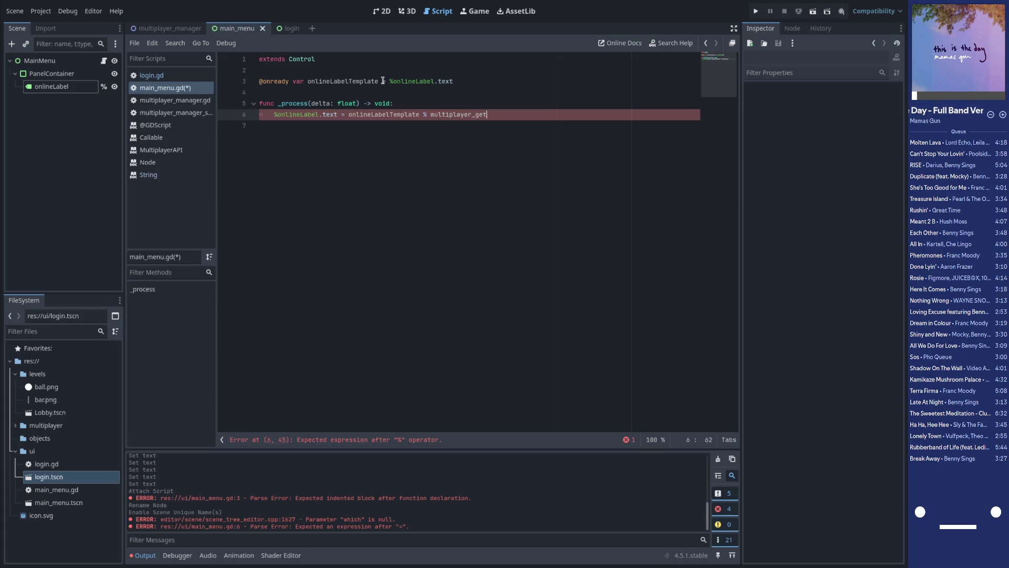
type(".get_pe")
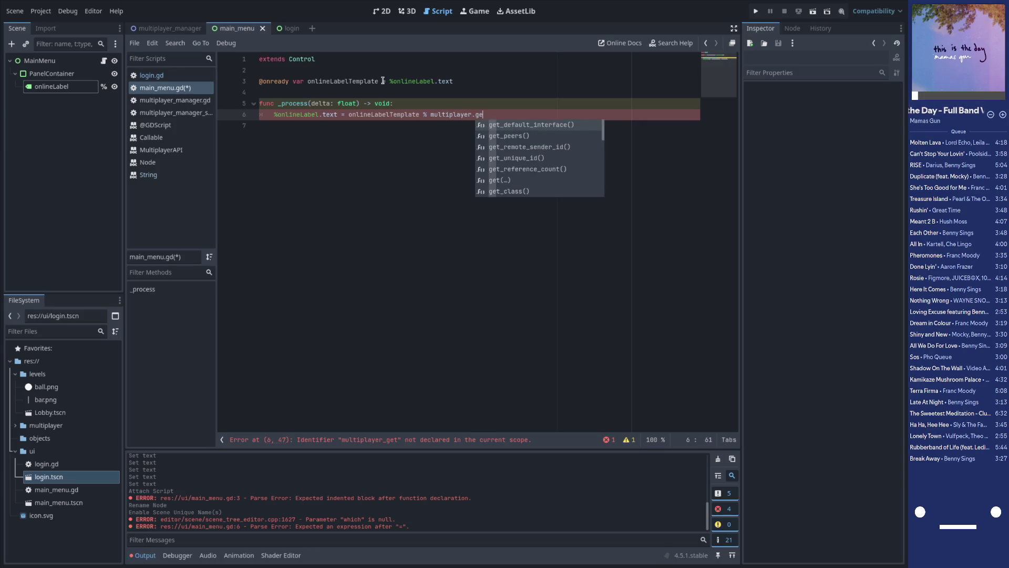
key("Return")
type(".")
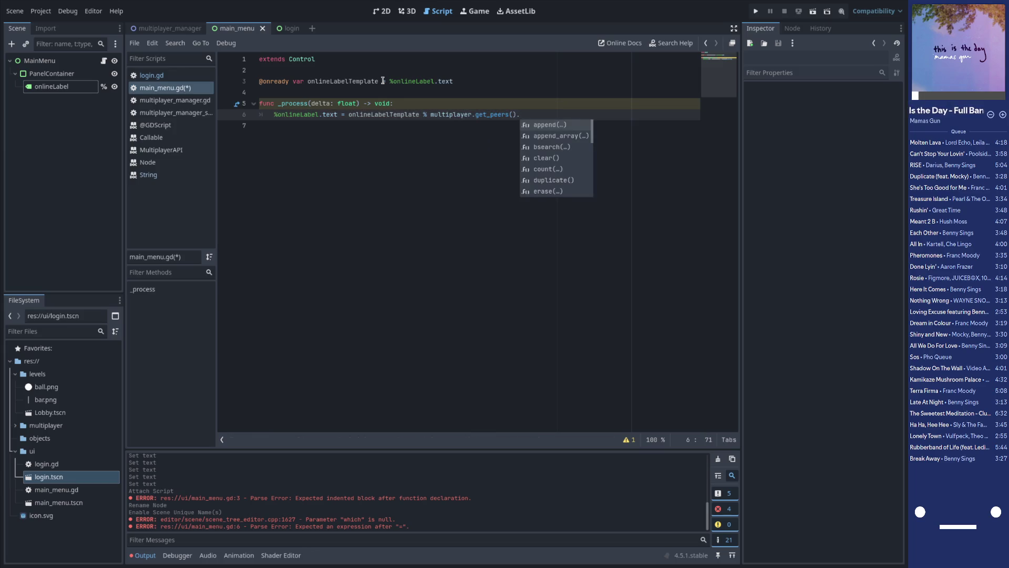
key("BackSpace")
key("BackSpace")
key("BackSpace")
type("_pee")
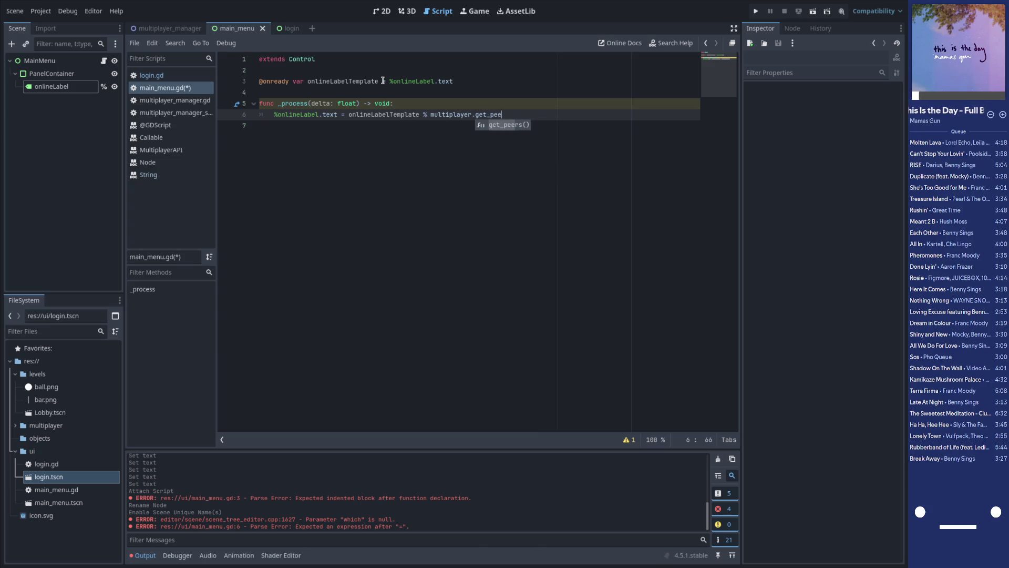
type("r")
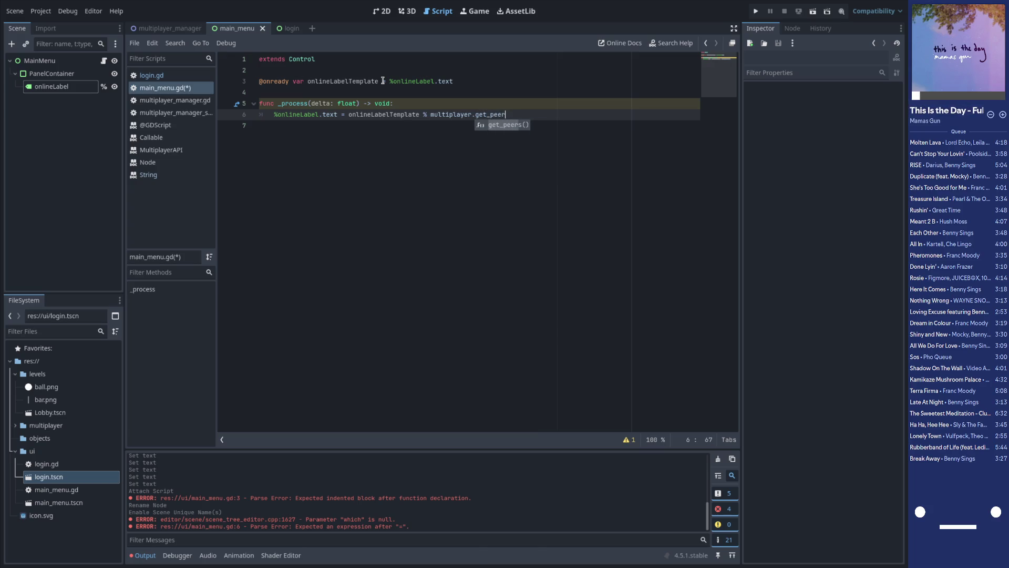
key("BackSpace")
key("BackSpace")
key("BackSpace")
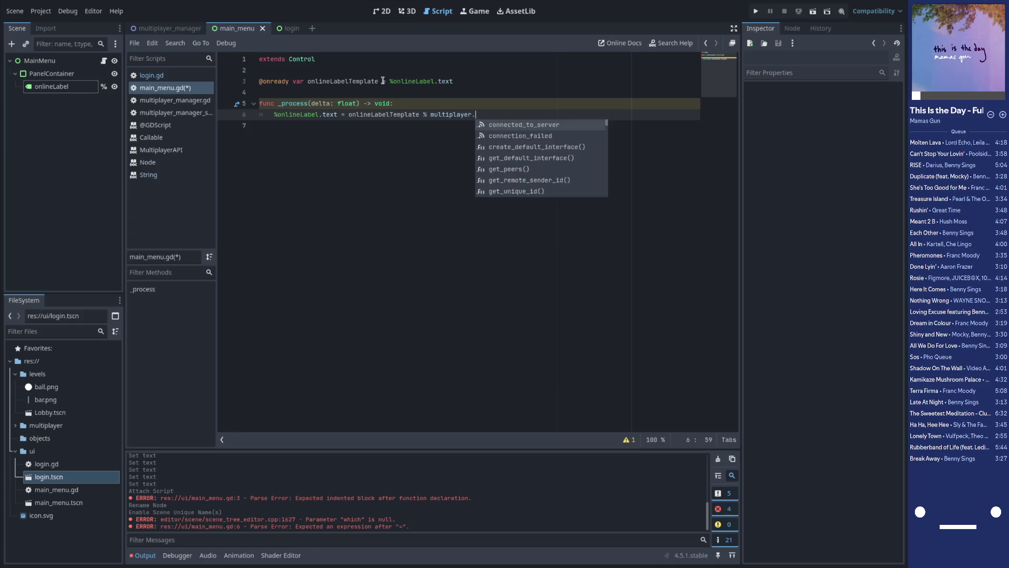
type("coun")
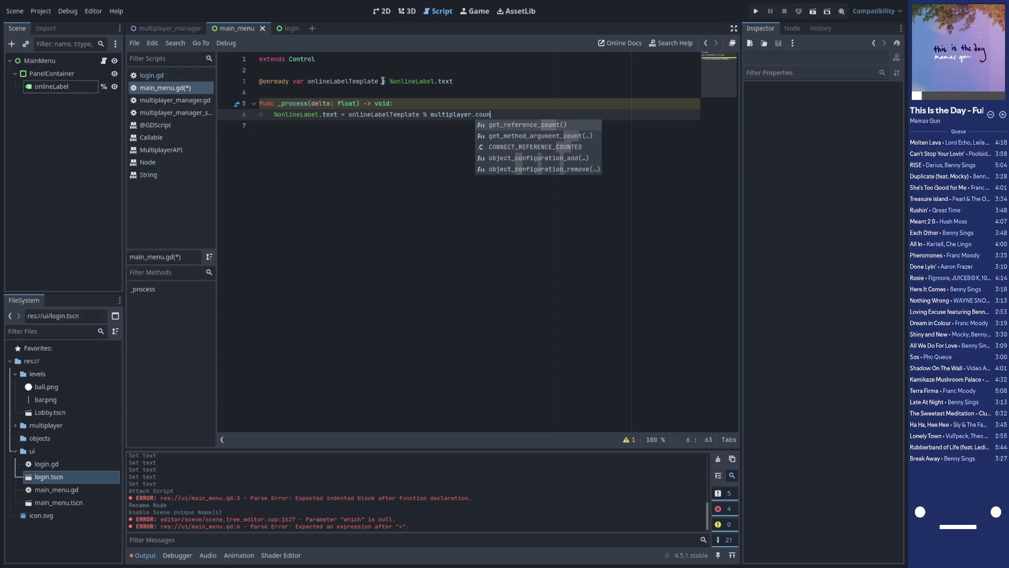
key("BackSpace")
key("BackSpace")
key("BackSpace")
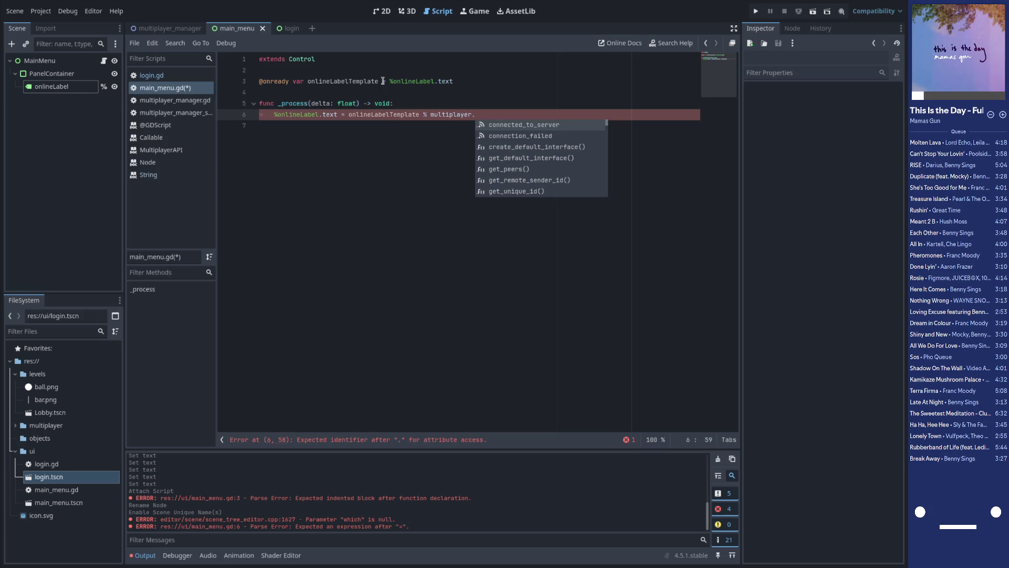
type("get_p")
key("Return")
type(".size(")
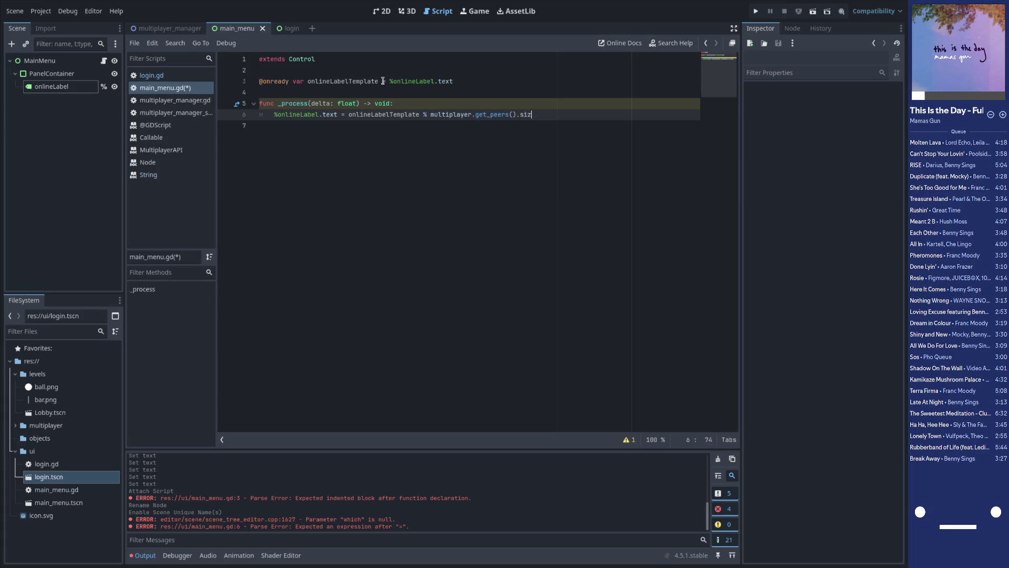
type(")")
key("ctrl+s")
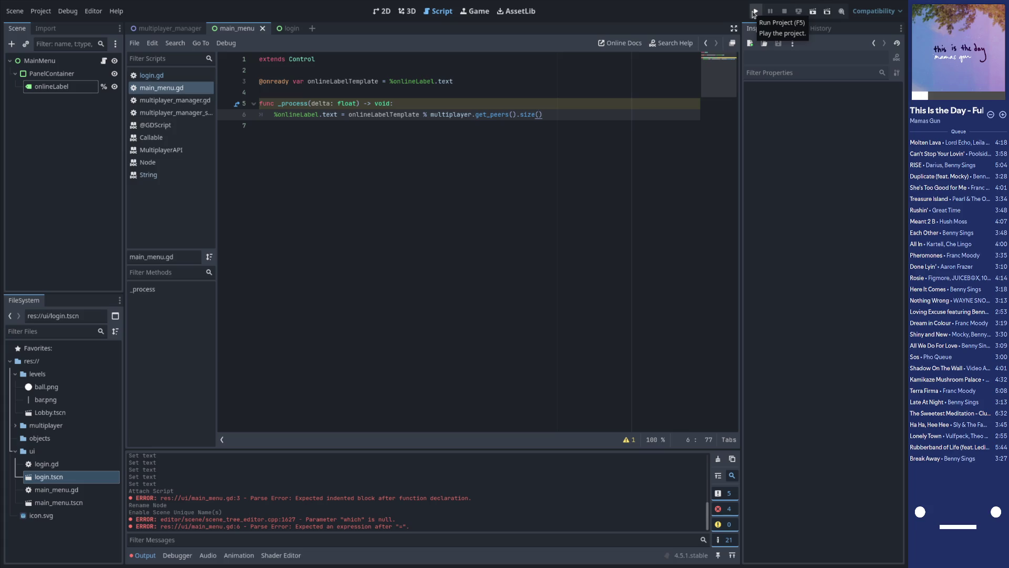
- Run the project and log in with the name 'asd'
left_click(754, 13)
left_click(472, 275)
type("asd")
left_click(462, 288)
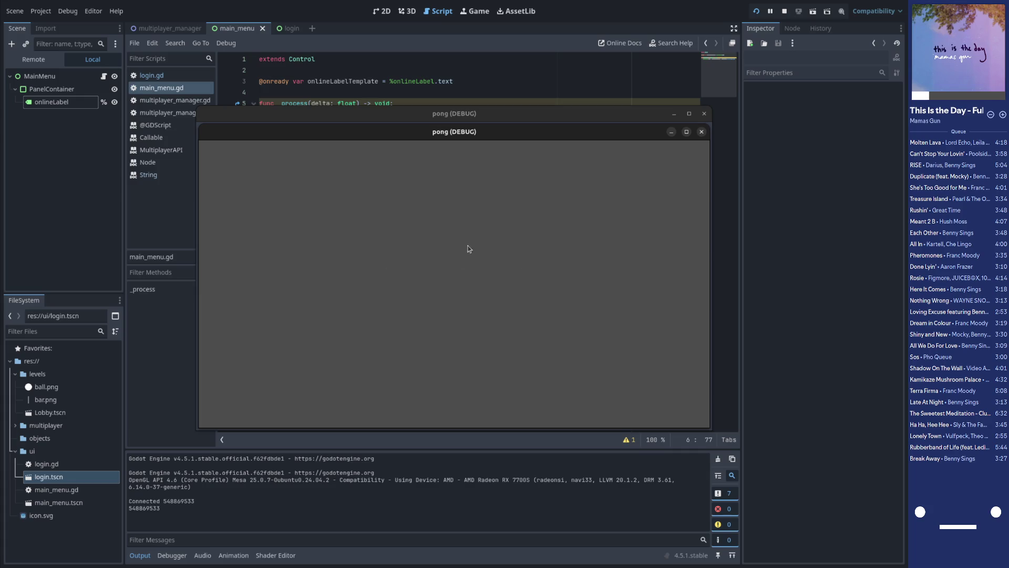
- Close the game windows and open login.gd from the login scene
left_click(701, 132)
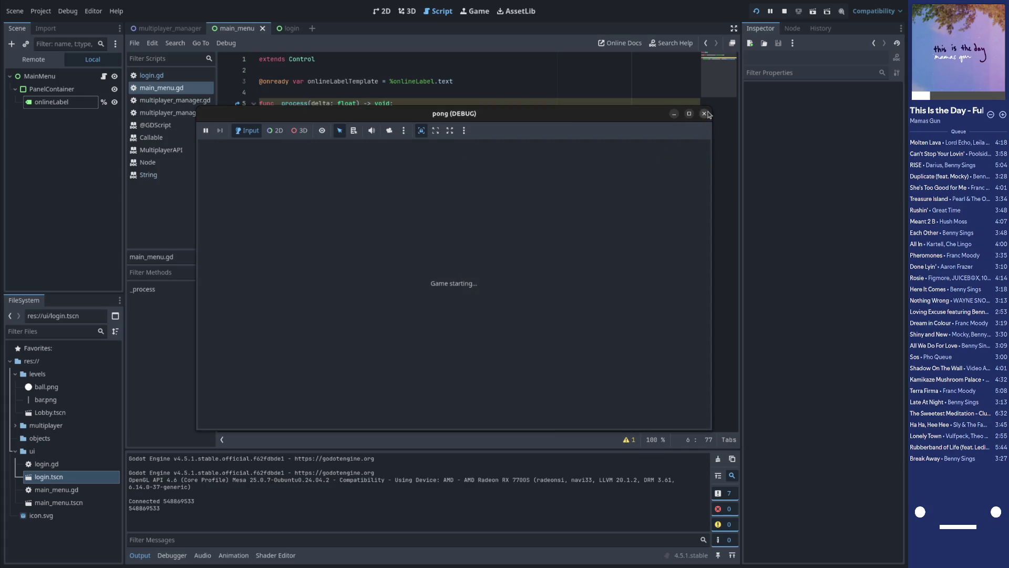
left_click(704, 113)
left_click(290, 28)
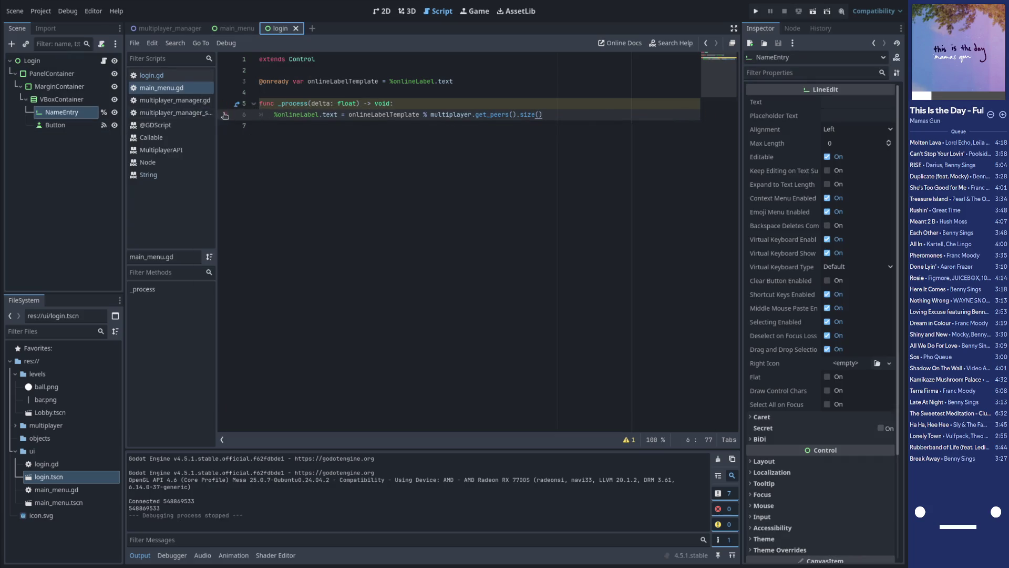
left_click(104, 61)
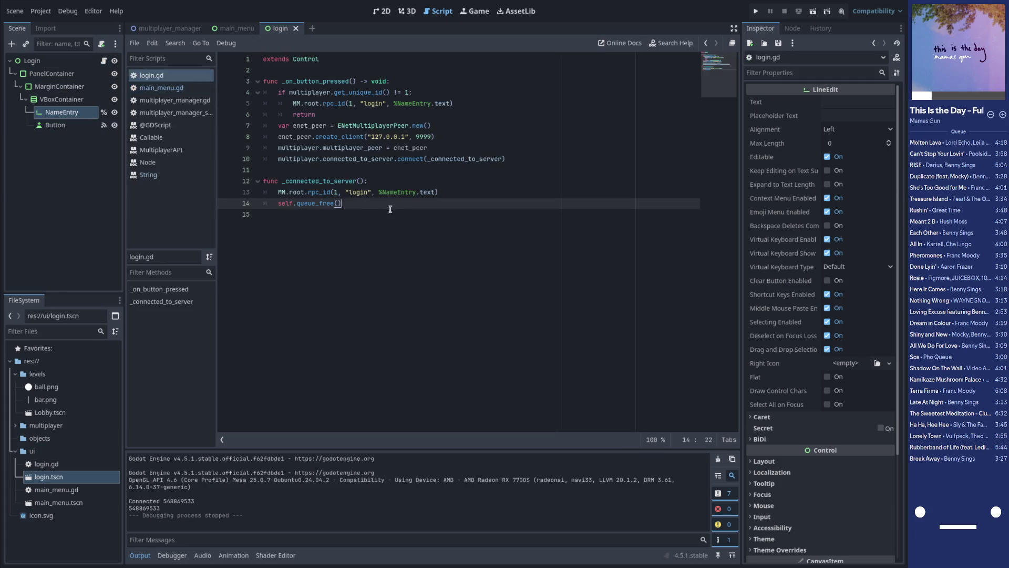
- In login.gd, add the line var menu = load("res://ui/main_menu.tscn") after queue_free
key("Return")
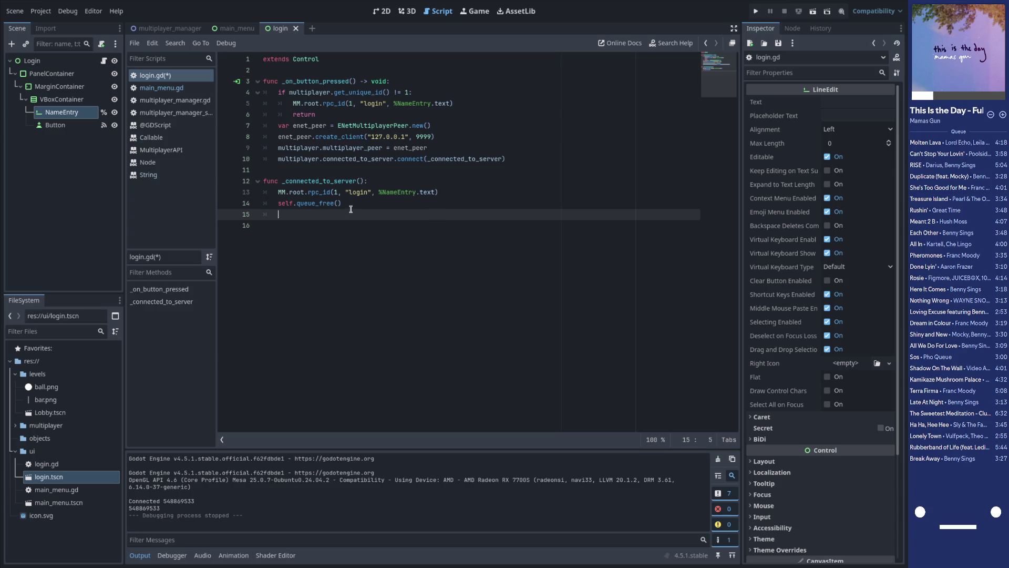
type("load")
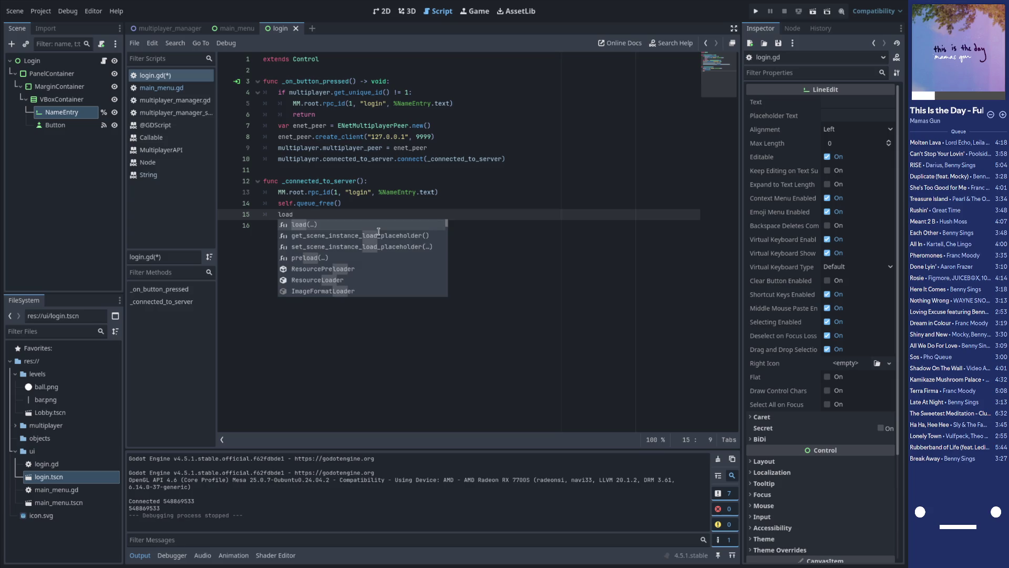
key("Return")
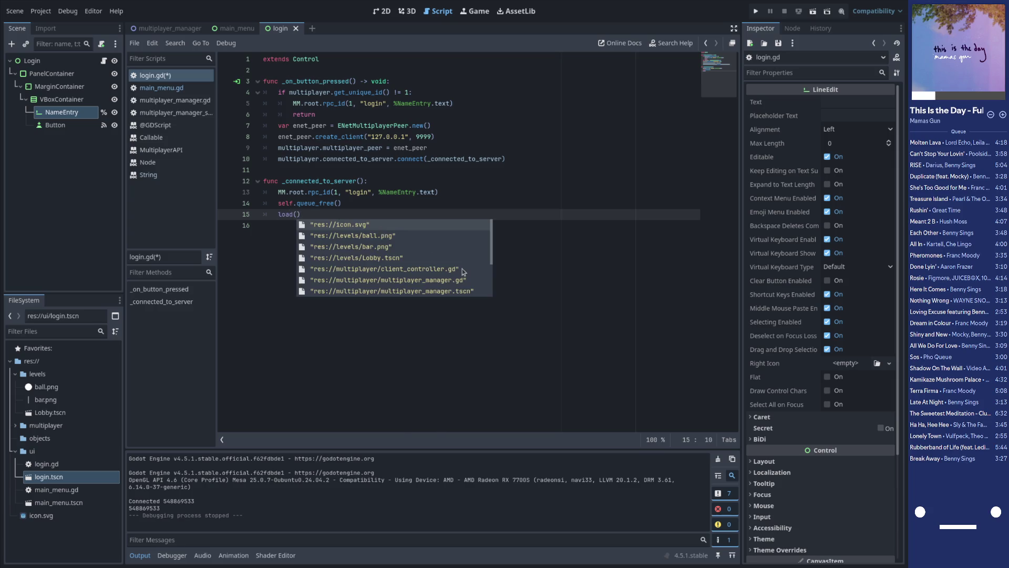
type("main")
key("Down")
key("Return")
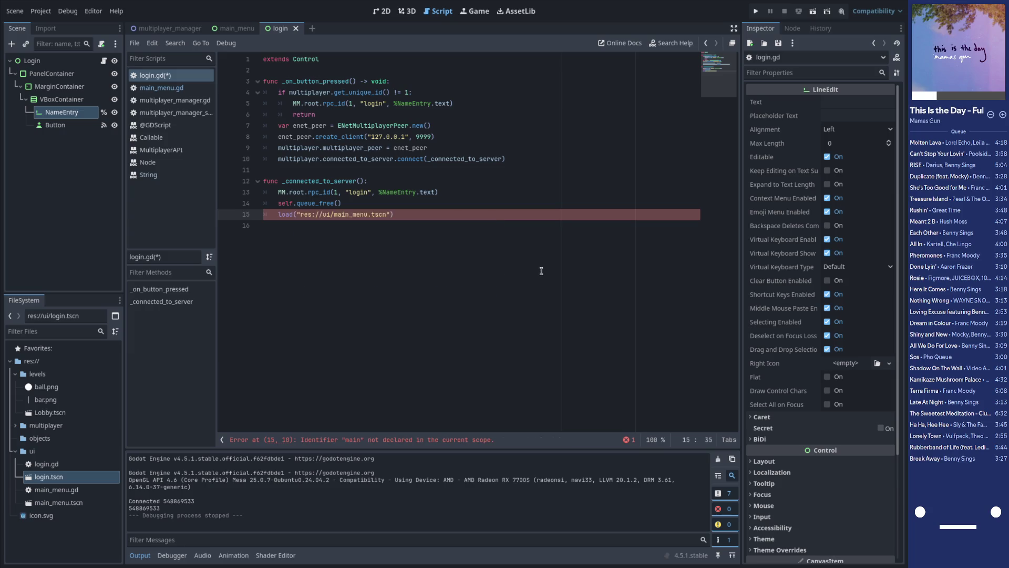
key("Left")
key("Left")
key("Left")
key("Home")
type("var menu =")
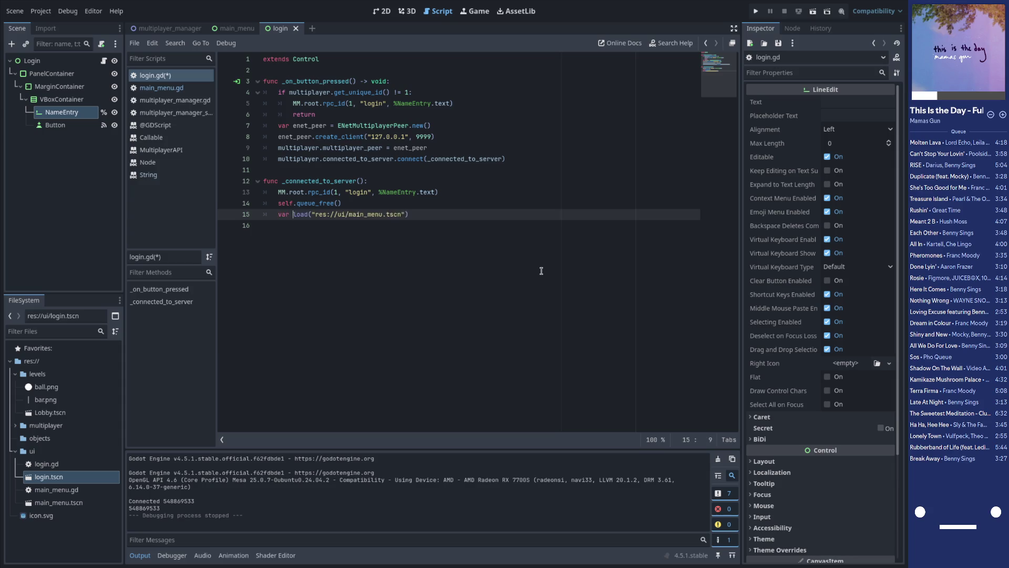
key("ctrl+space")
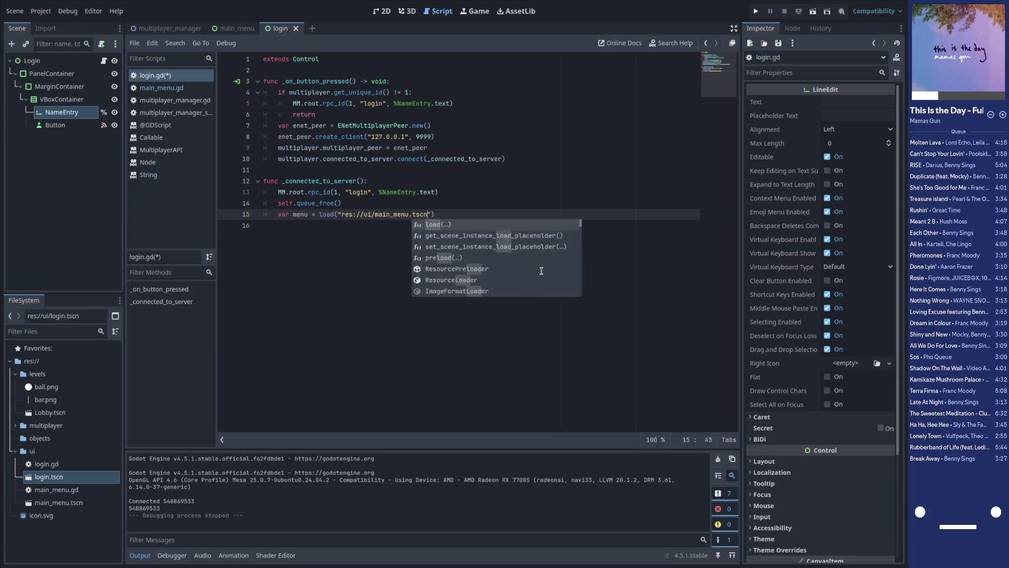
key("Return")
key("ctrl+z")
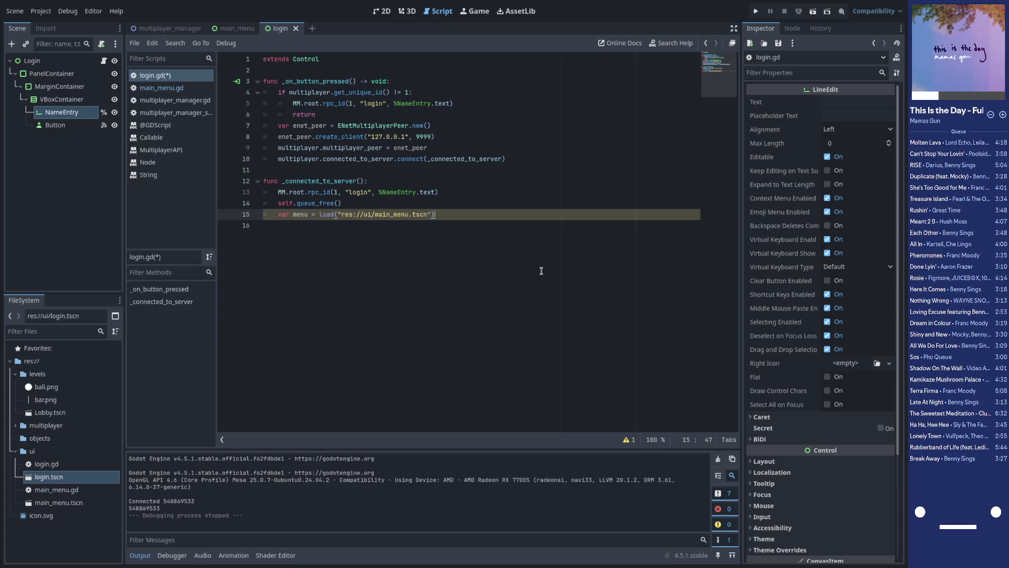
key("Return")
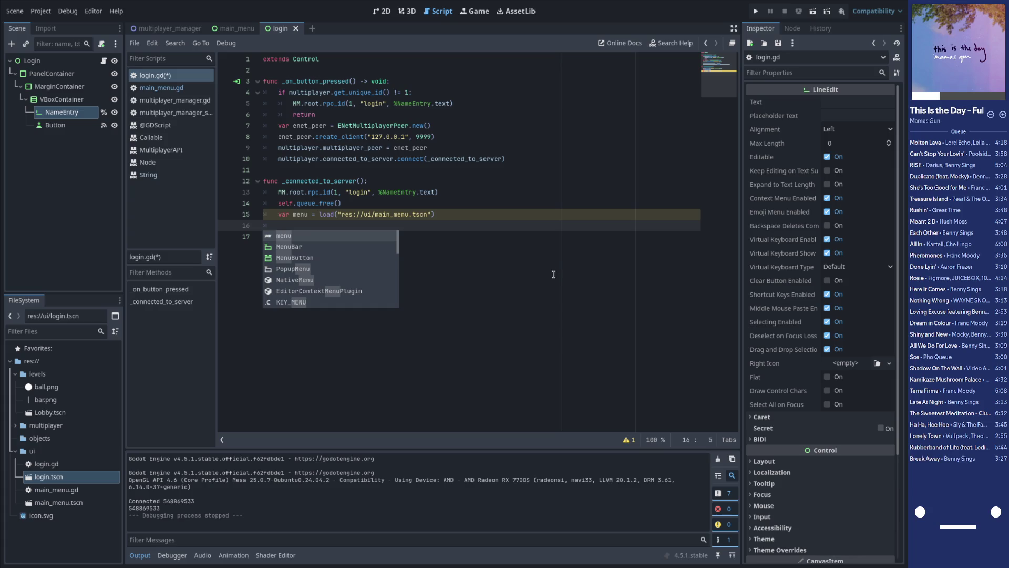
- Add get_parent().add_child(menu) below it and save login.gd
type("getParent")
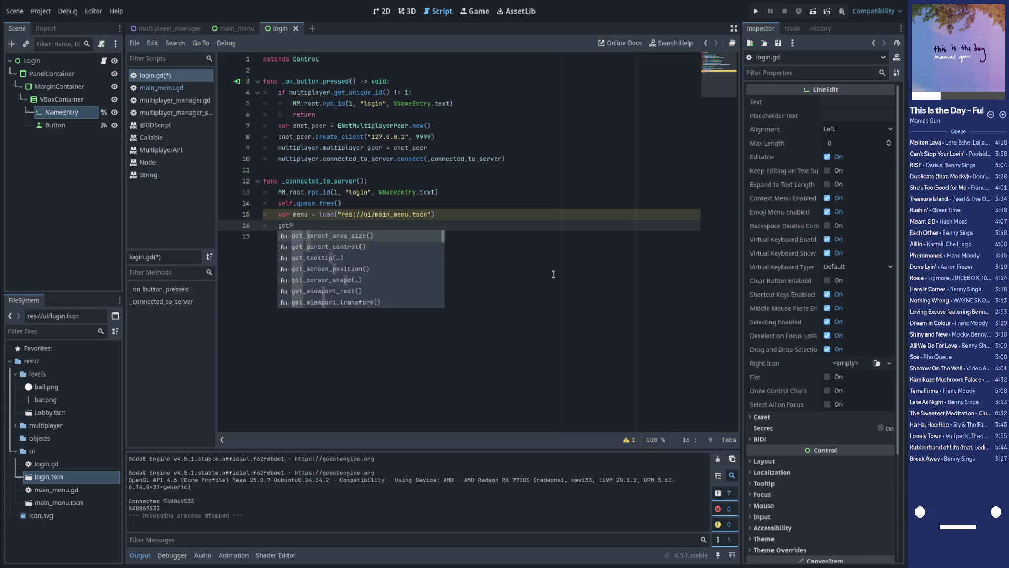
key("Down")
key("Down")
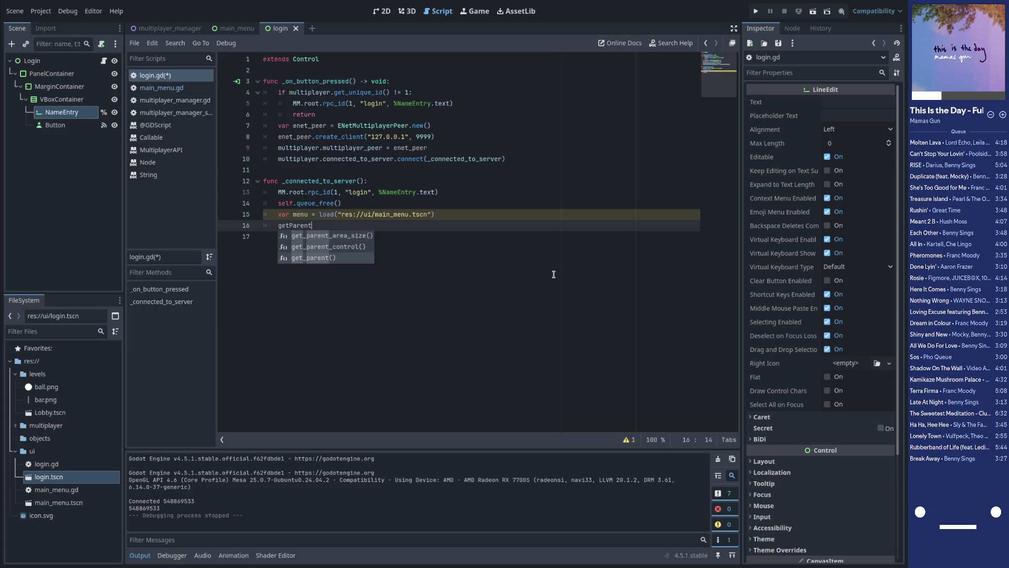
key("Return")
type(".")
key("Return")
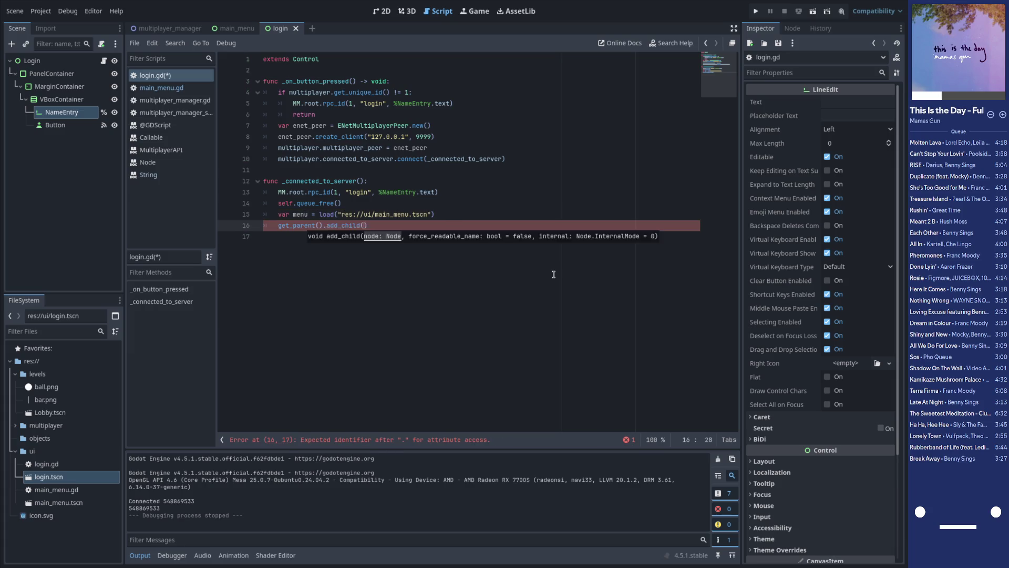
type("menu)")
key("ctrl+s")
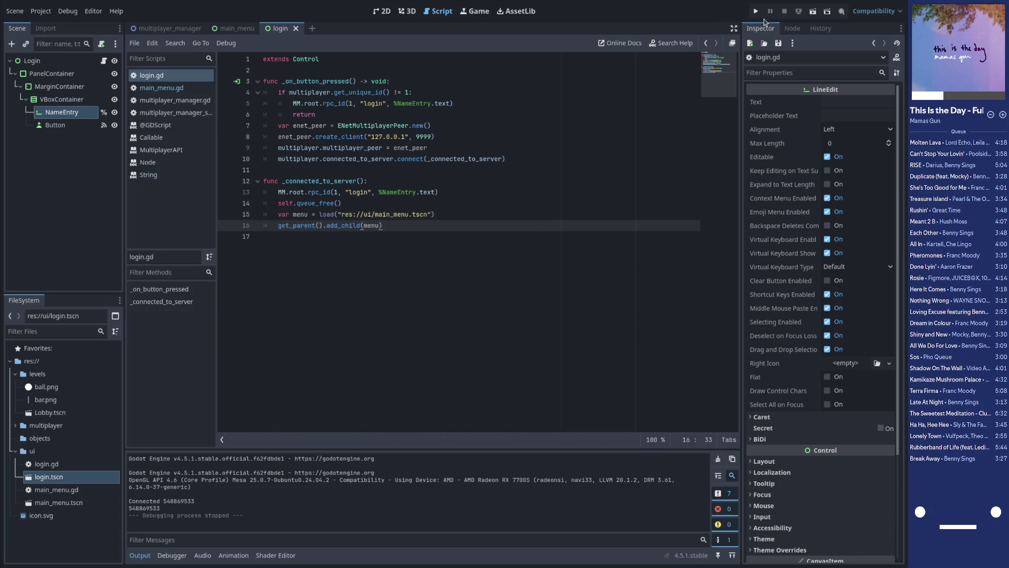
- Run the project and log in as 'asd' to test loading the main menu
left_click(756, 12)
left_click(456, 275)
type("asd")
left_click(457, 292)
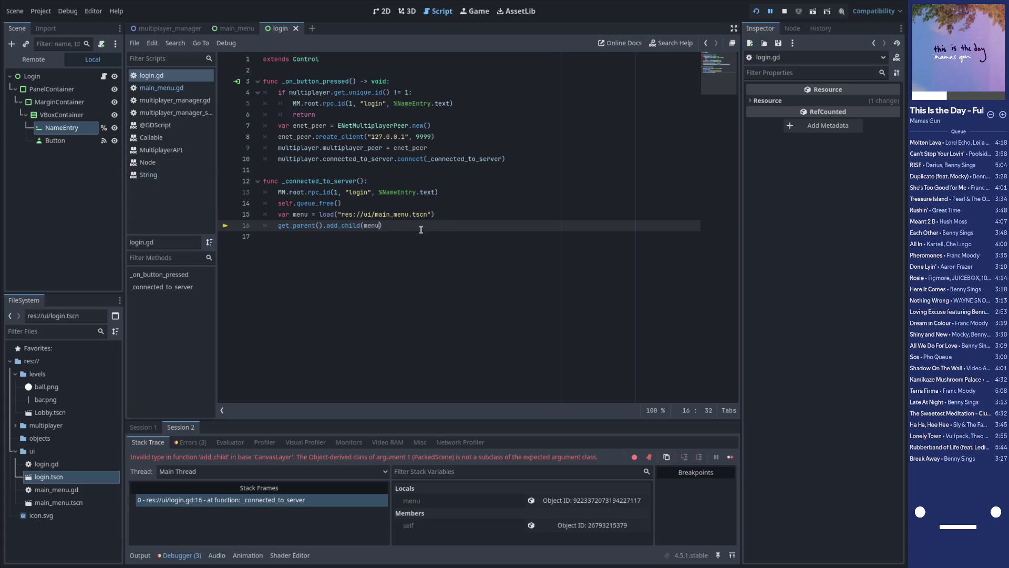
- Change the call to add_child(menu.instantiate()), save, and rerun the game
type(".")
type("instan")
key("BackSpace")
key("BackSpace")
key("BackSpace")
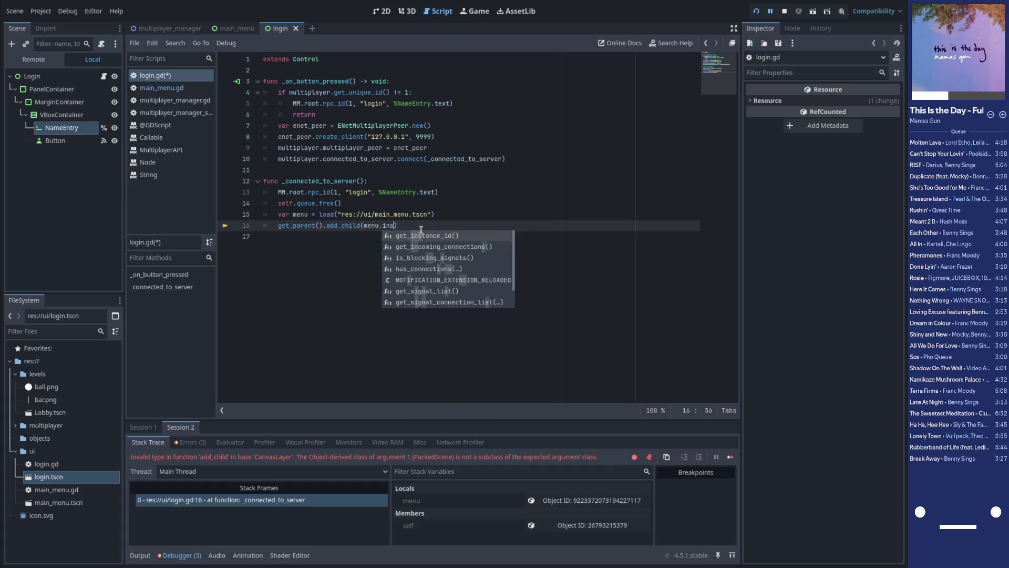
type("instan")
key("Return")
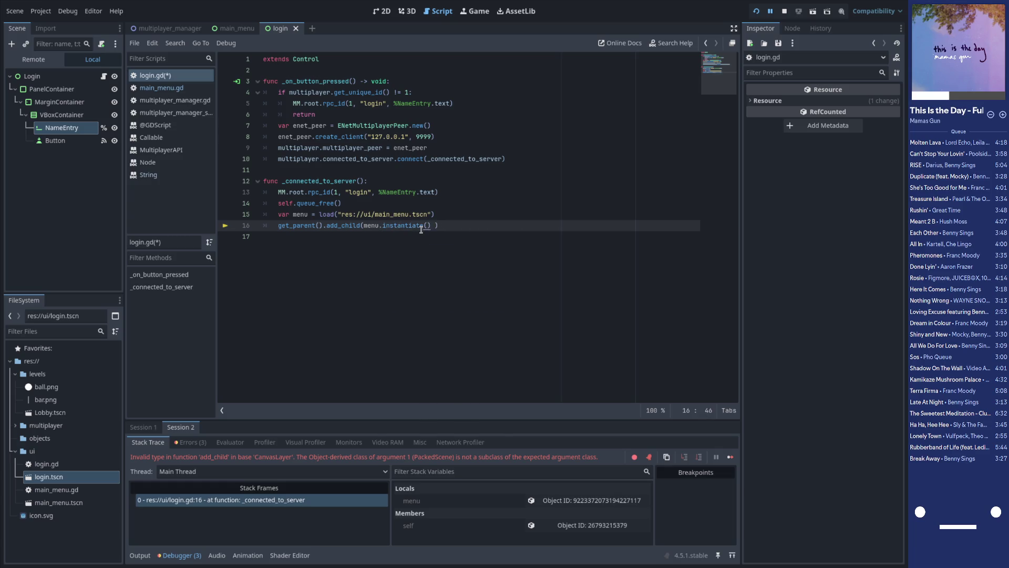
key("ctrl+s")
mouse_move(326, 215)
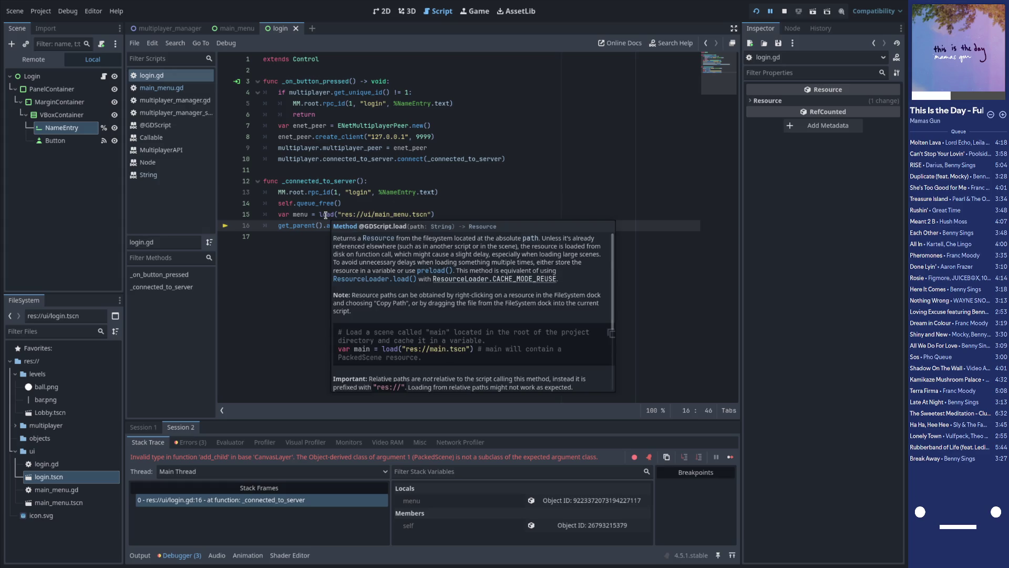
left_click(755, 11)
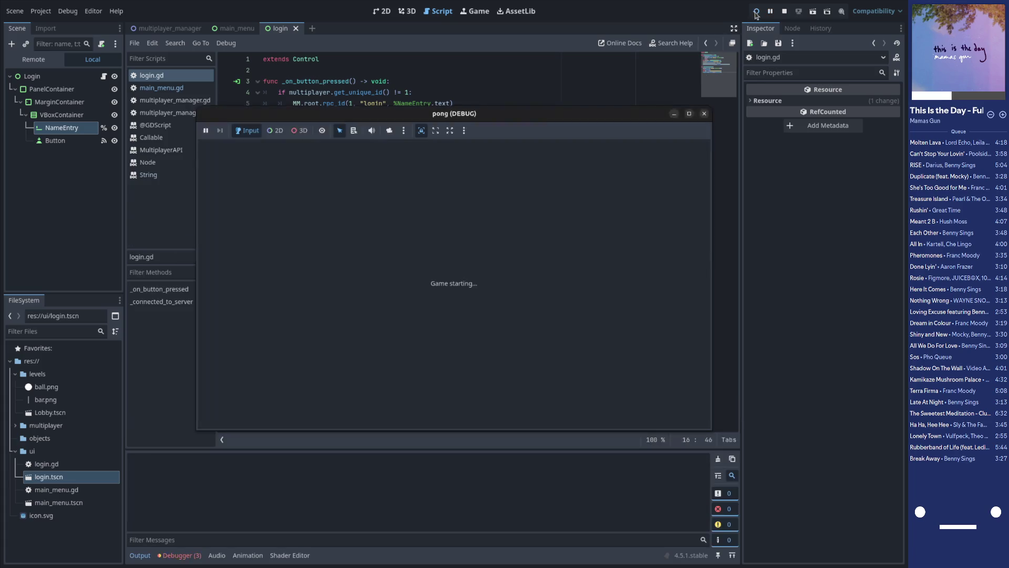
- Log in as 'test', inspect the failing onlineLabel reference on line 3, and open the main_menu scene
left_click(462, 280)
type("test")
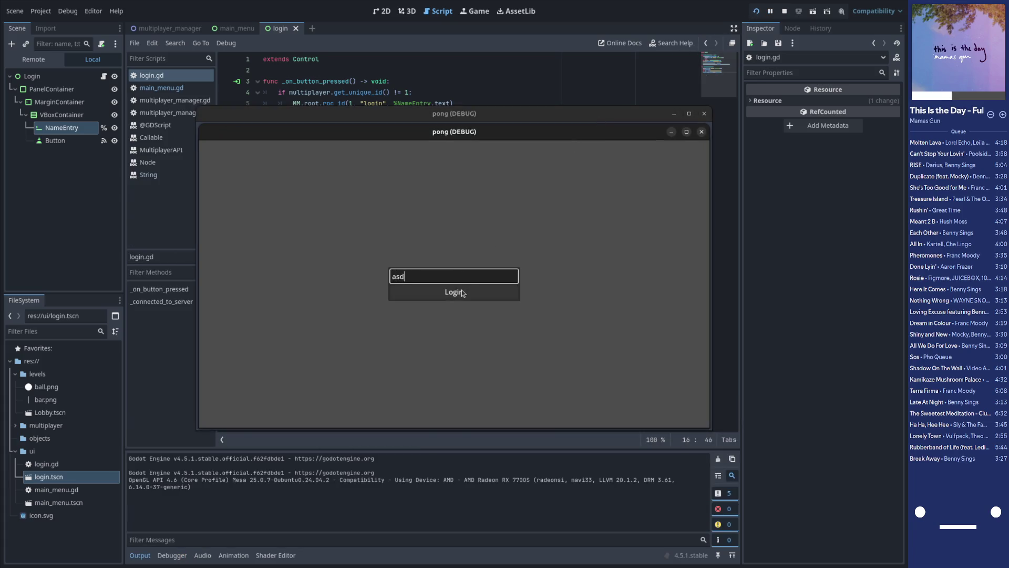
left_click(454, 291)
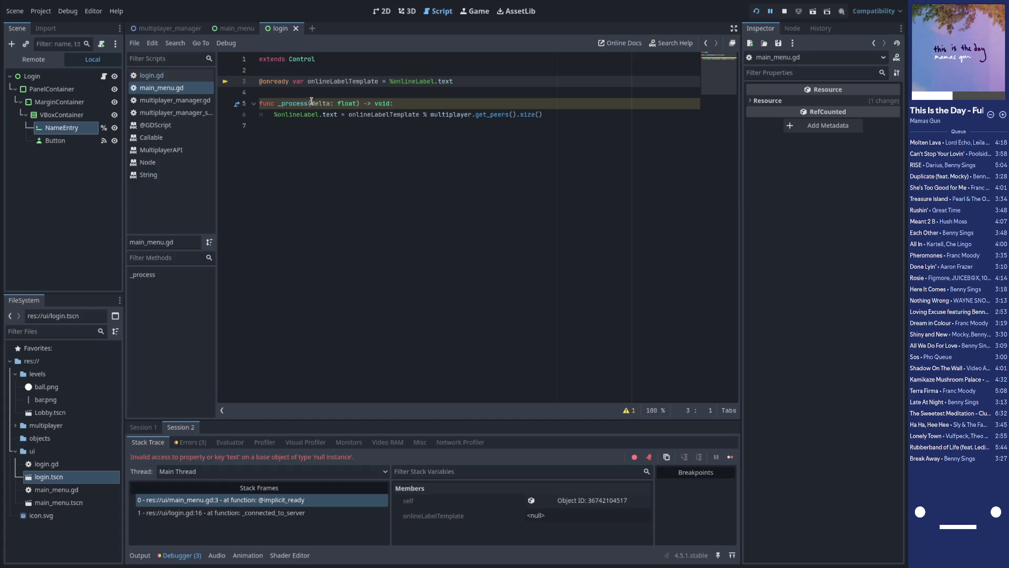
left_click(351, 90)
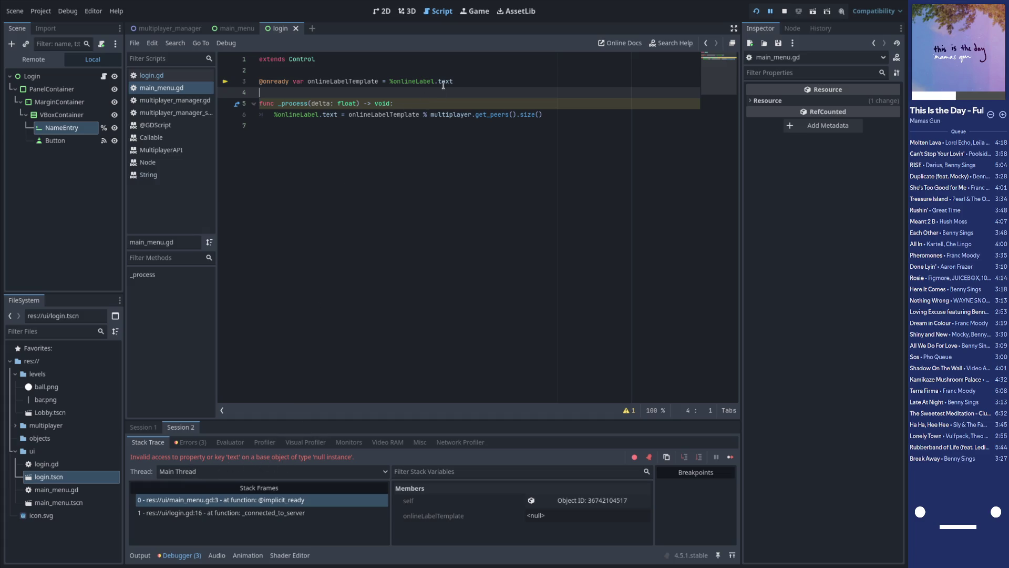
double_click(418, 81)
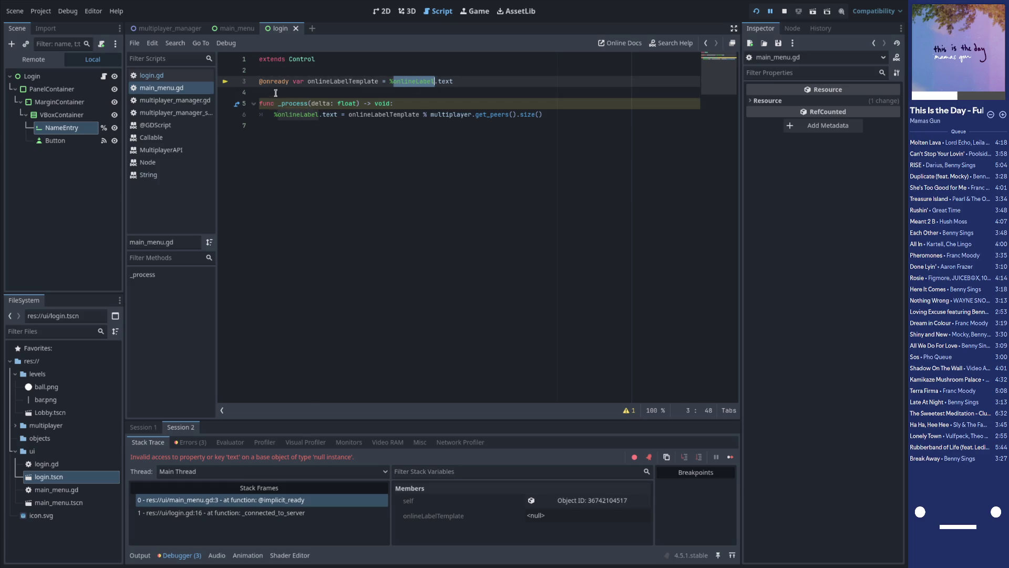
left_click(236, 28)
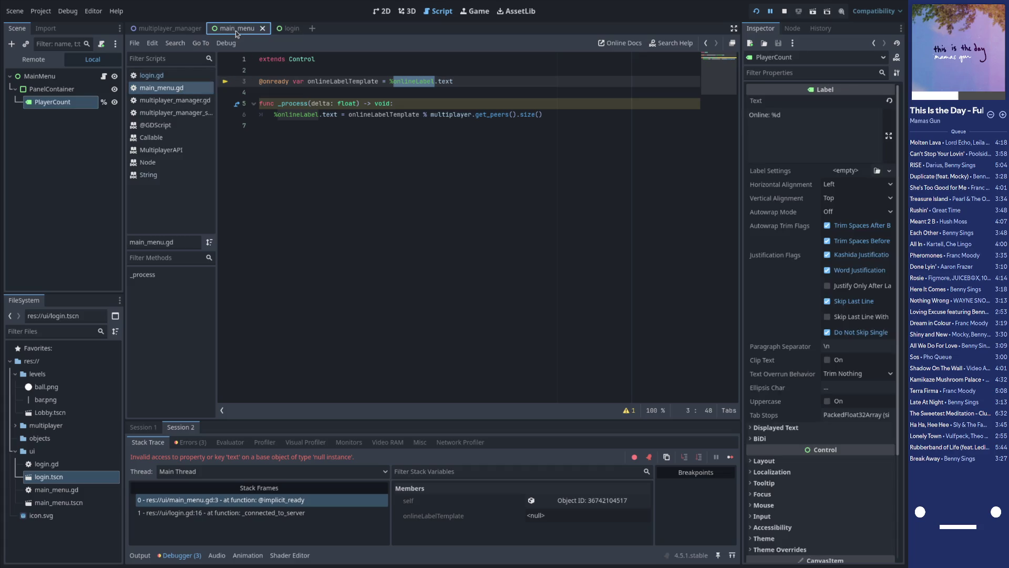
- Rename the PlayerCount label node to onlineLabel, then return to the main_menu script
left_click(69, 106)
type("onlineLabels")
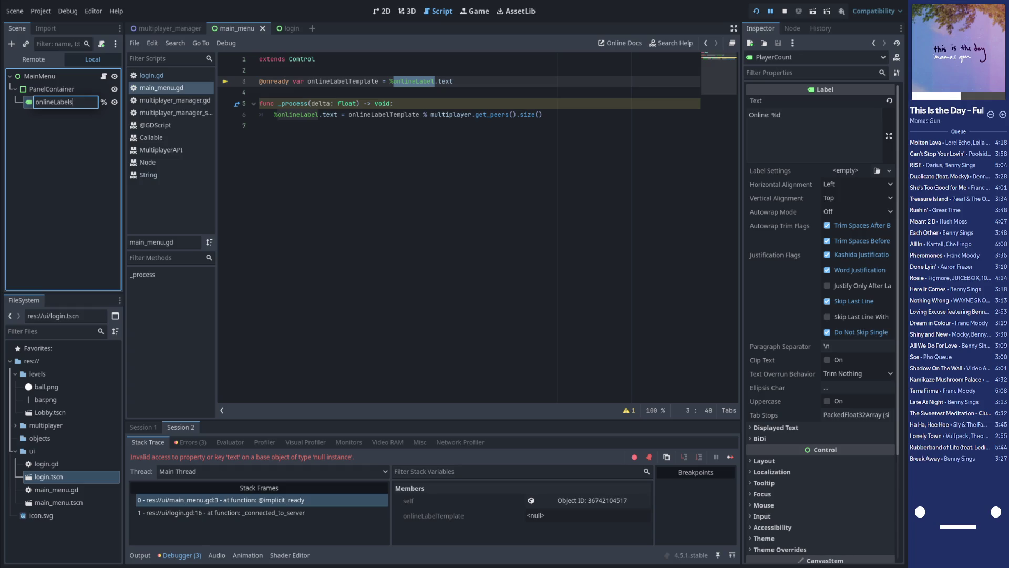
key("BackSpace")
key("Return")
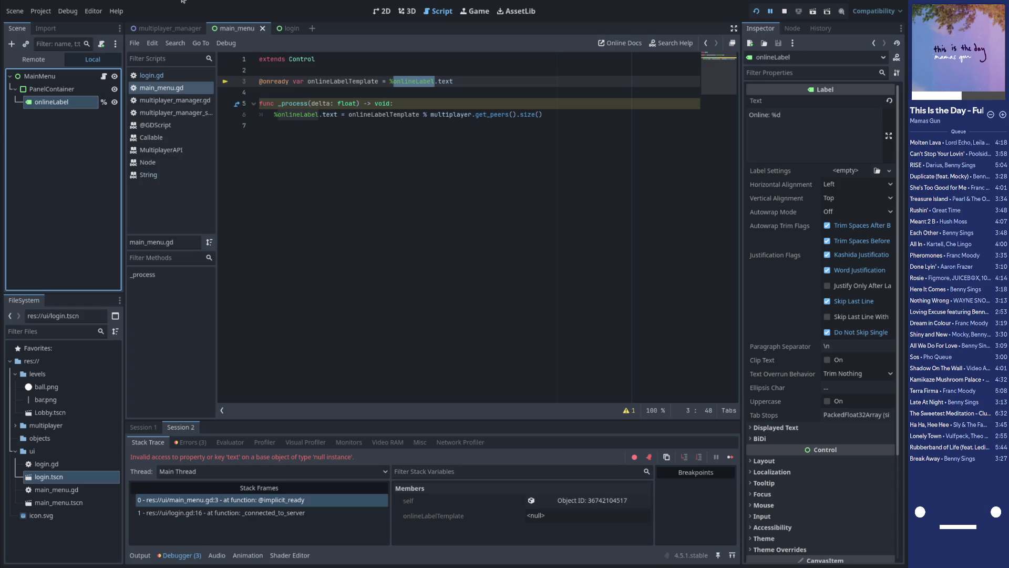
left_click(282, 29)
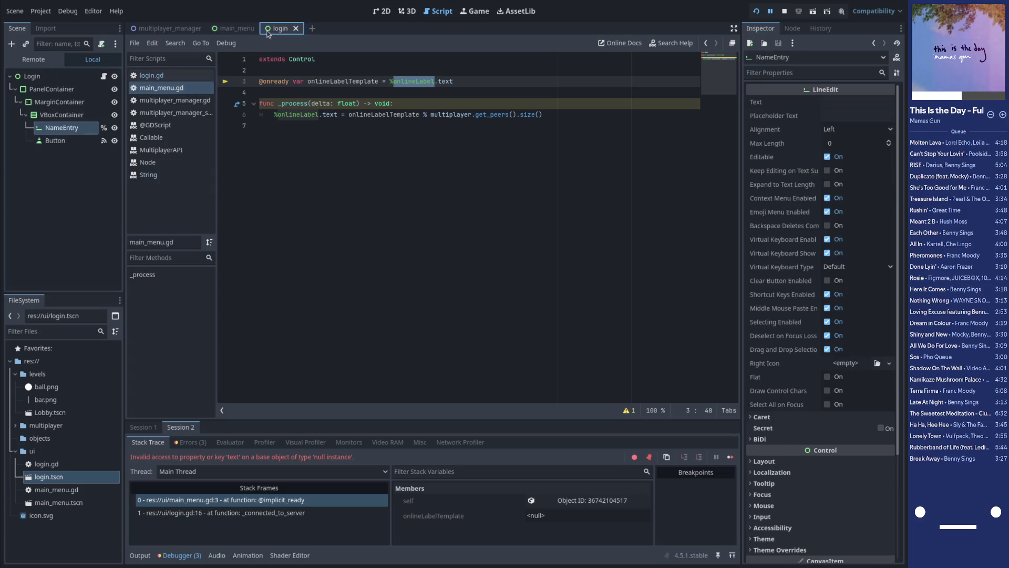
left_click(253, 31)
left_click(342, 146)
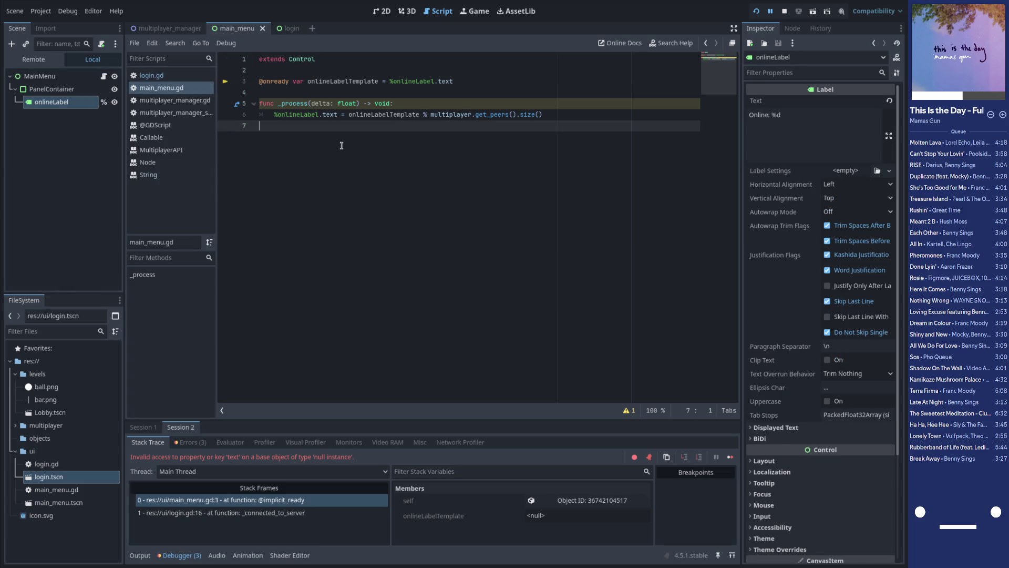
- Run the game, log in as 'Me', confirm the menu shows Online: 1, and close both game windows
left_click(756, 12)
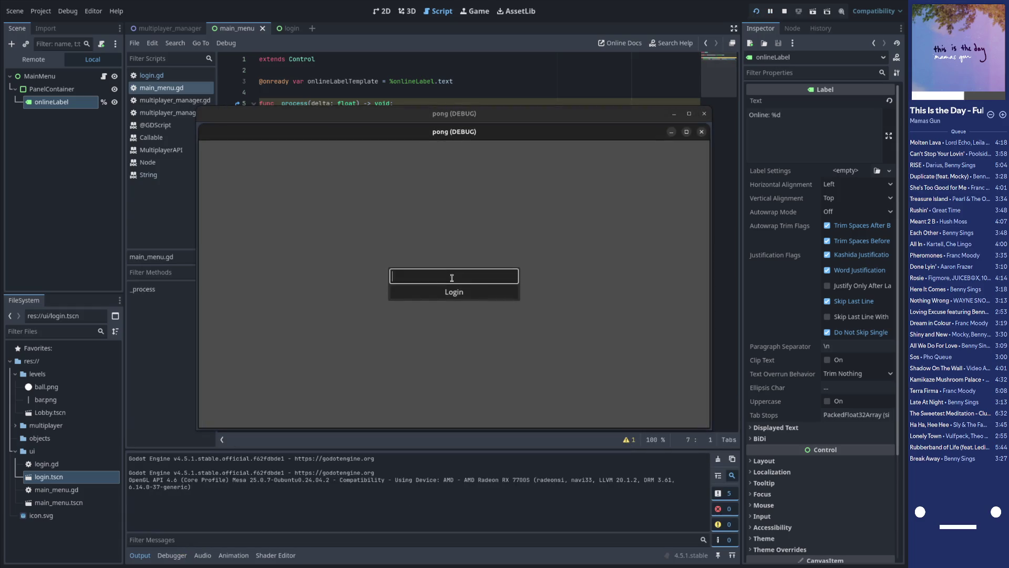
type("Me")
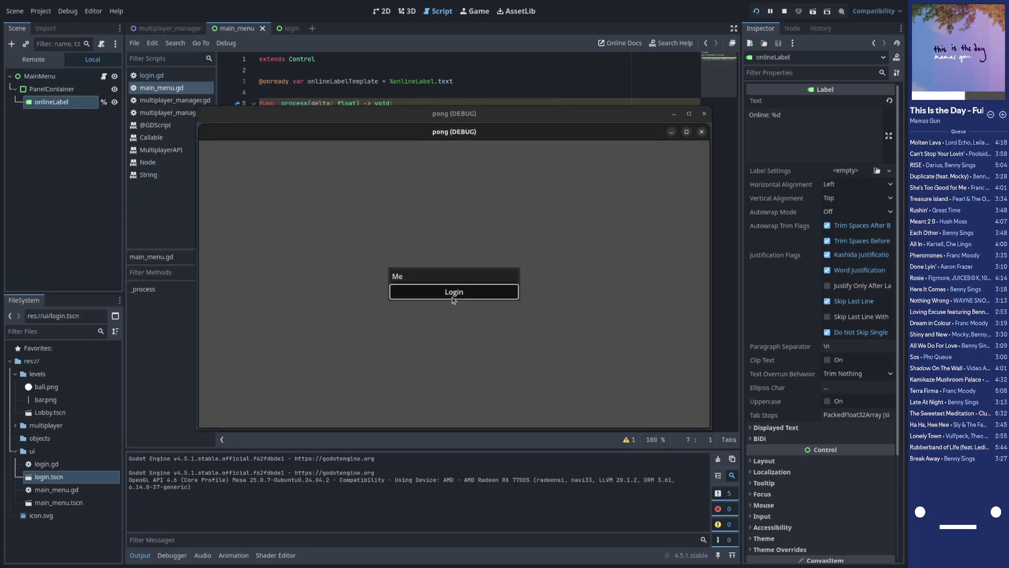
left_click(453, 296)
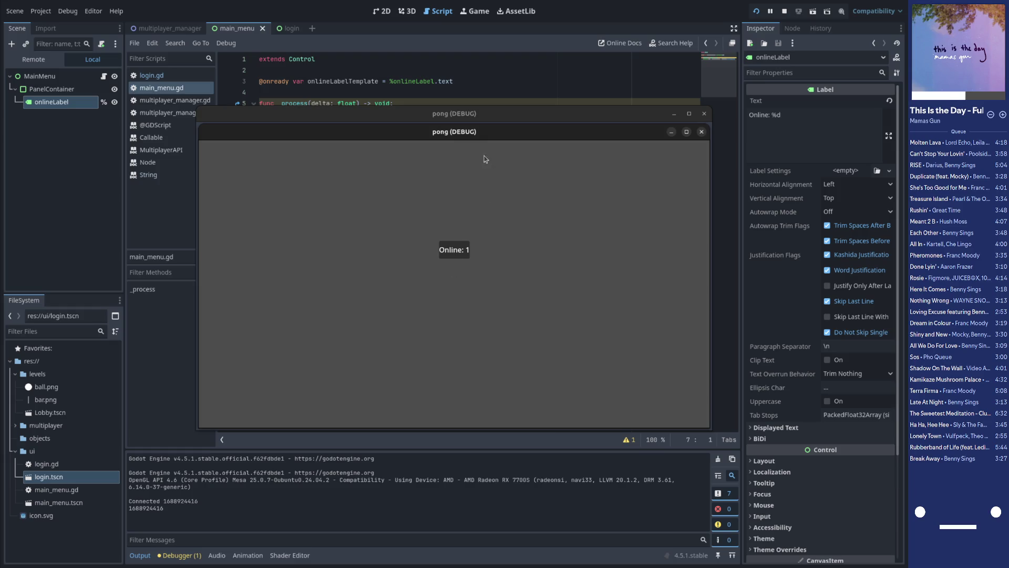
left_click_drag(481, 134, 580, 159)
left_click(611, 159)
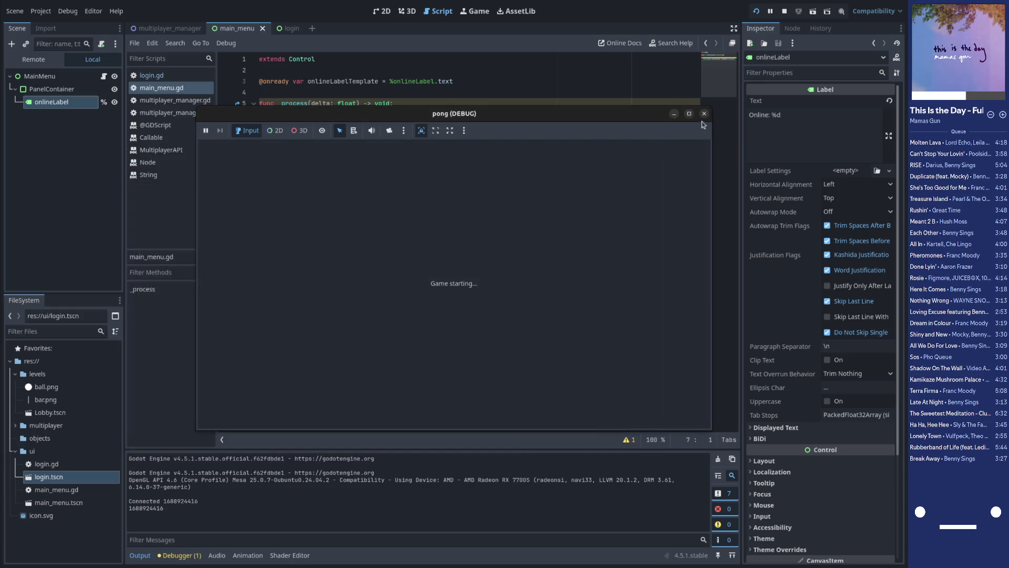
left_click(704, 113)
left_click(68, 11)
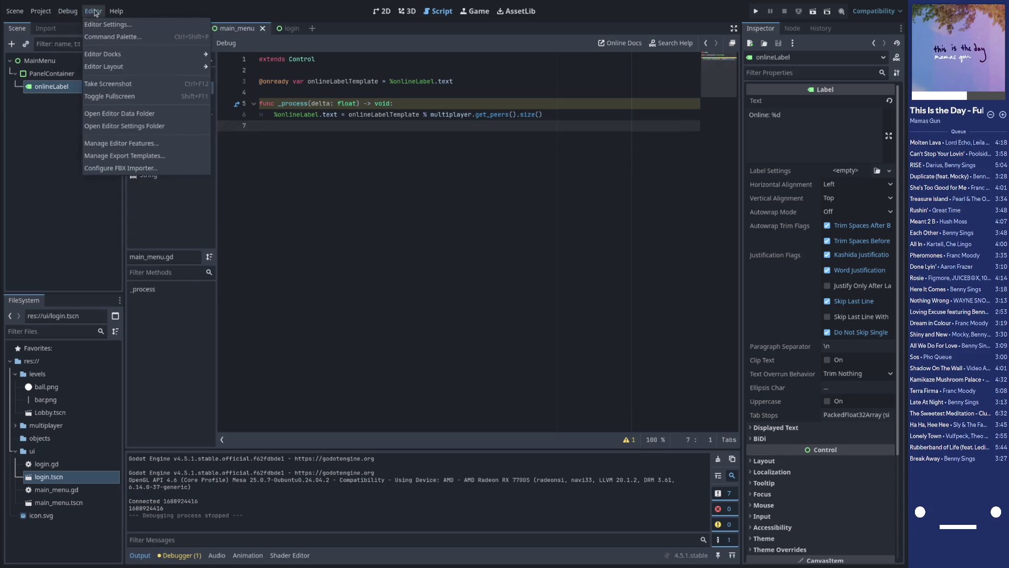
- Set the number of run instances to 7 in Debug > Customize Run Instances
left_click(87, 167)
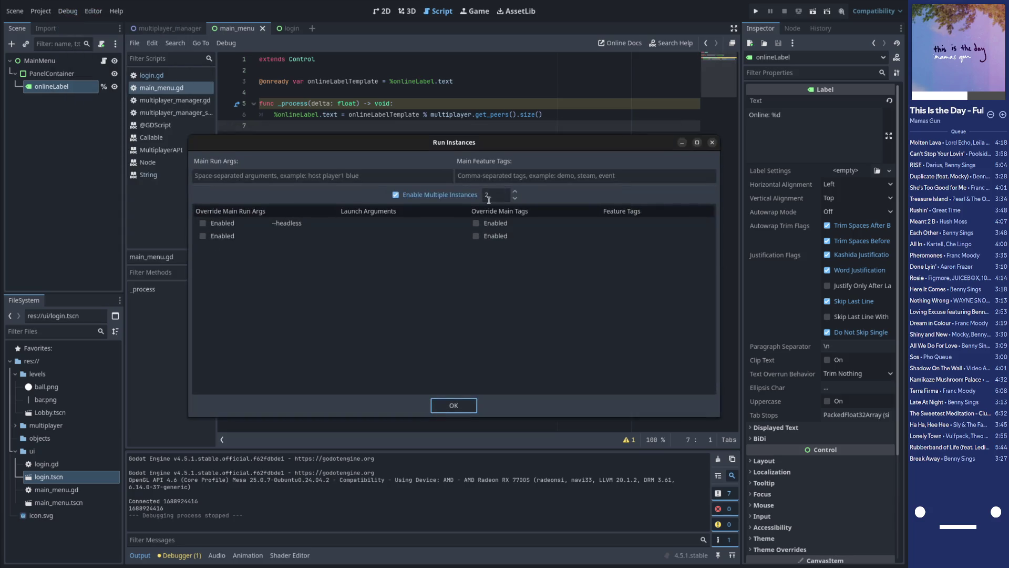
left_click(516, 192)
left_click(515, 193)
left_click(516, 193)
left_click(516, 193)
left_click(515, 192)
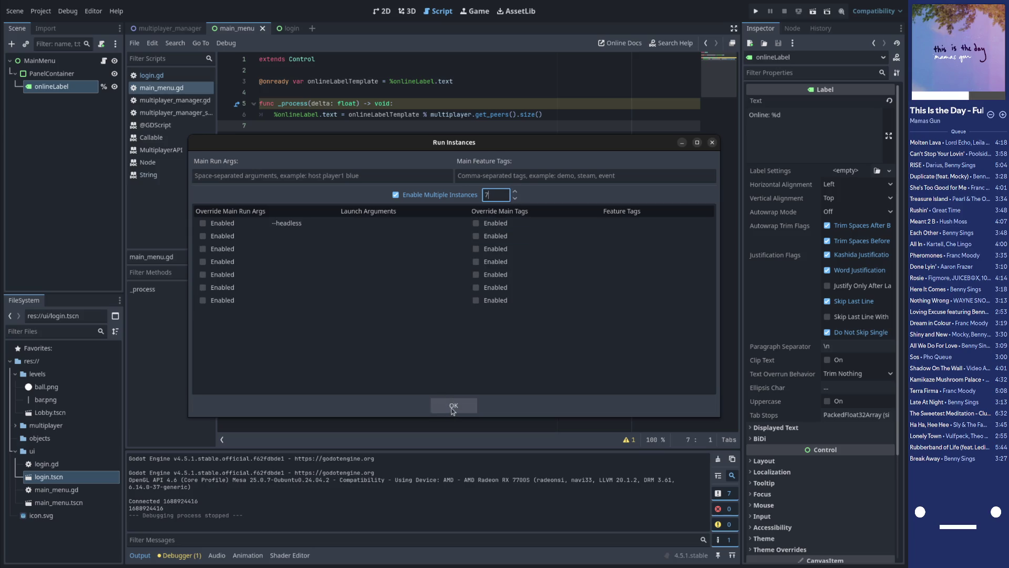
left_click(453, 405)
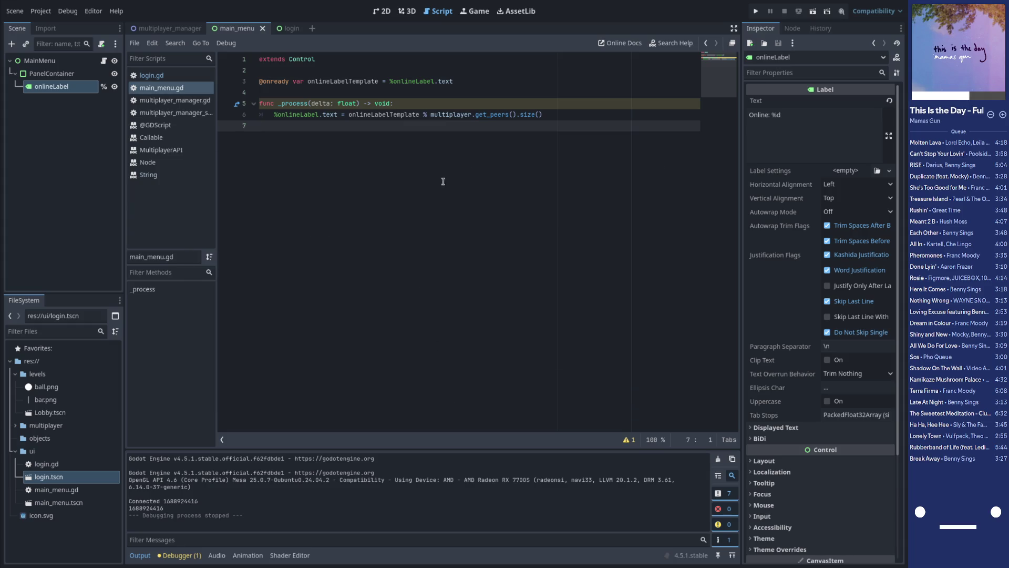
- Run the project and log in on four game windows, watching the count climb to Online: 4
left_click(756, 11)
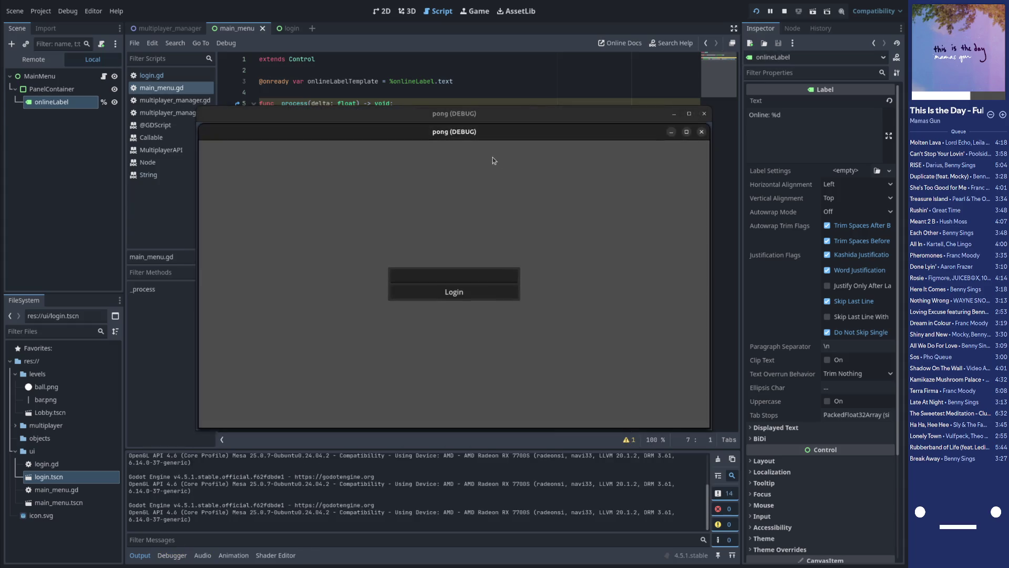
left_click(515, 350)
left_click_drag(514, 189, 647, 263)
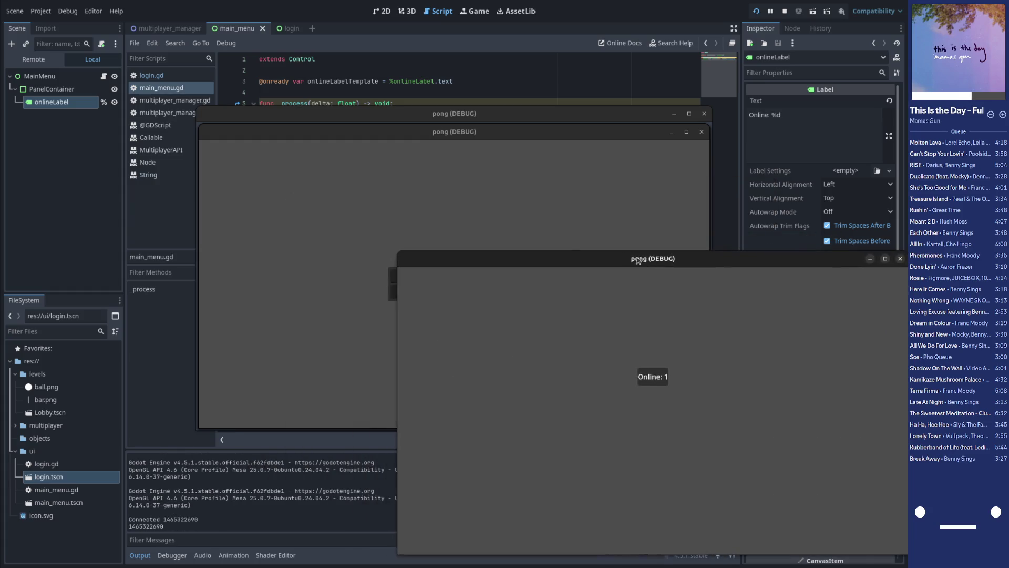
left_click(511, 273)
left_click(477, 294)
mouse_move(490, 132)
left_mouse_down()
mouse_move(280, 178)
mouse_move(276, 255)
left_mouse_up()
left_click(347, 231)
left_click(452, 353)
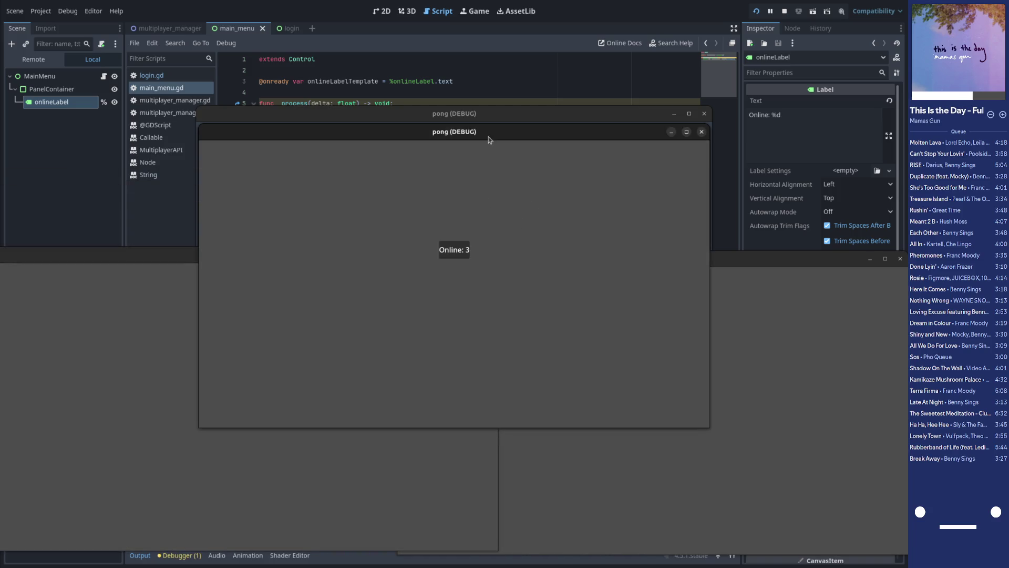
left_click_drag(488, 137, 667, 44)
left_click(452, 379)
left_click(465, 286)
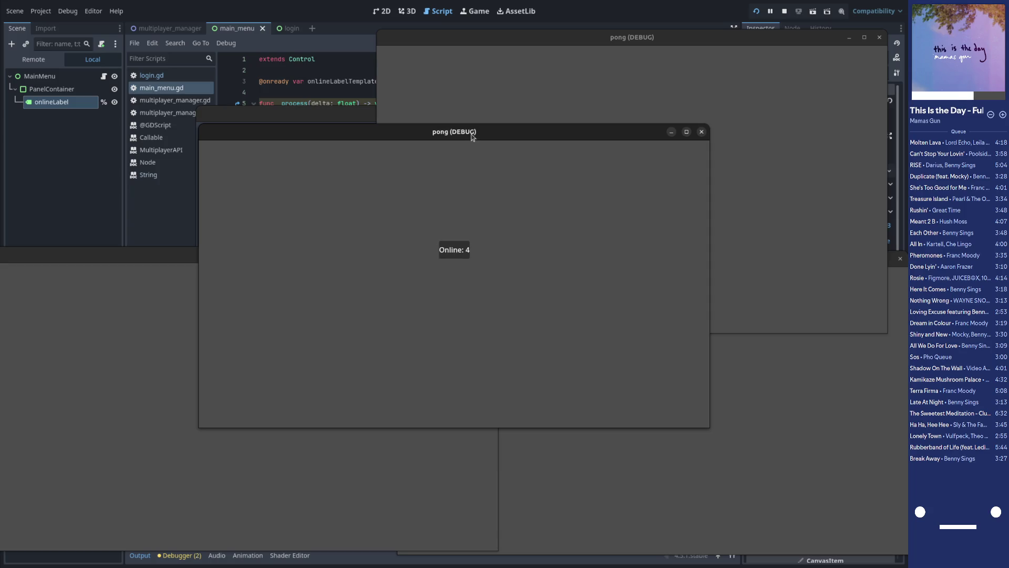
left_click_drag(472, 136, 232, 37)
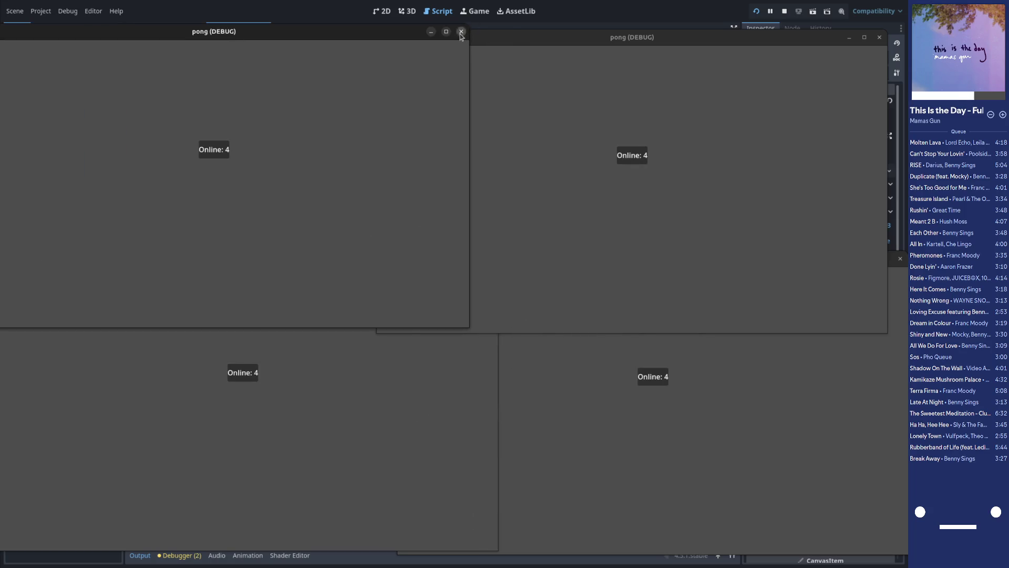
- Close windows to drop the count, log in again back to Online: 4, close the rest, and save
left_click(461, 32)
left_click(879, 37)
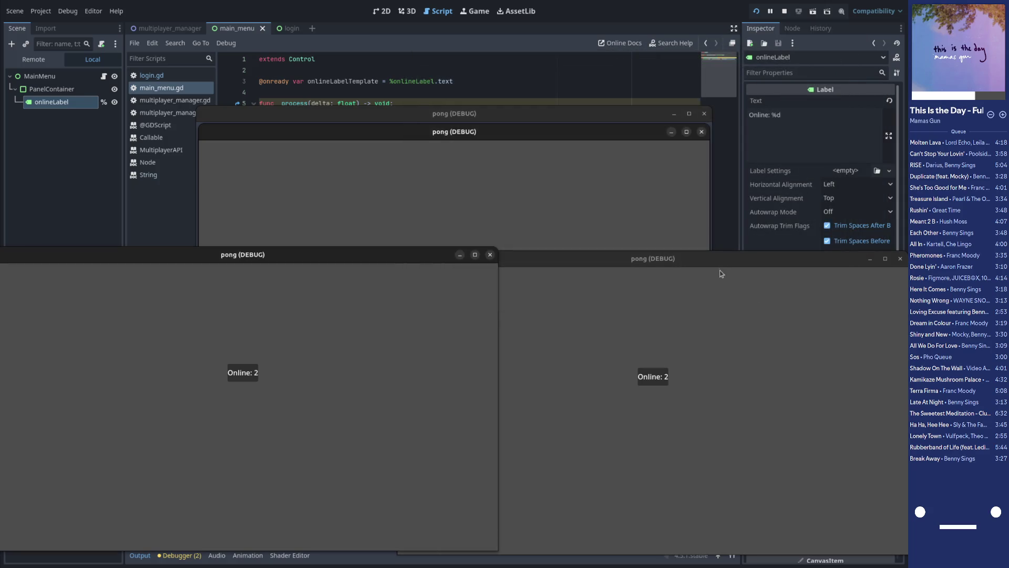
left_click(716, 259)
left_click(541, 263)
left_click(483, 291)
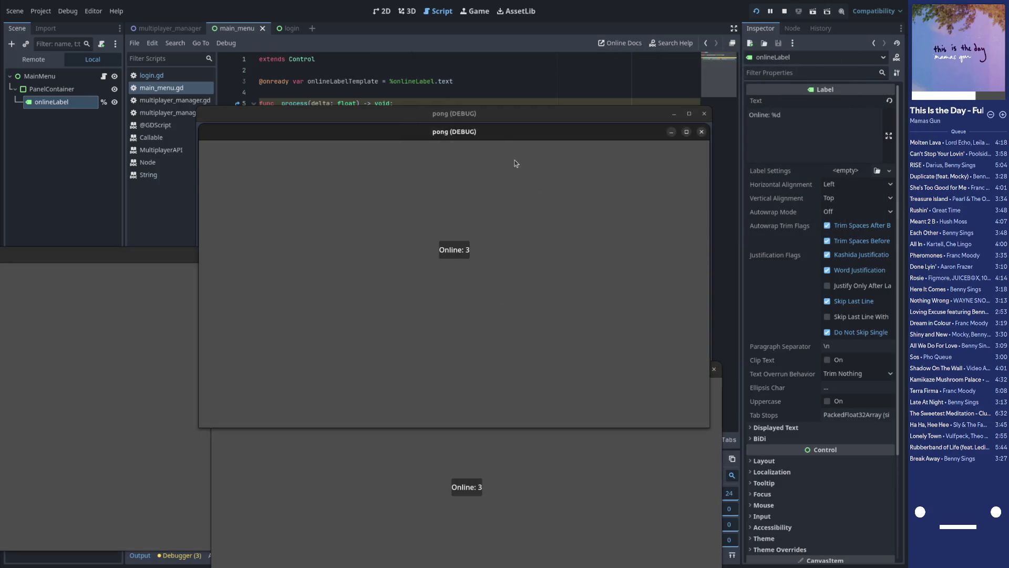
left_click(473, 292)
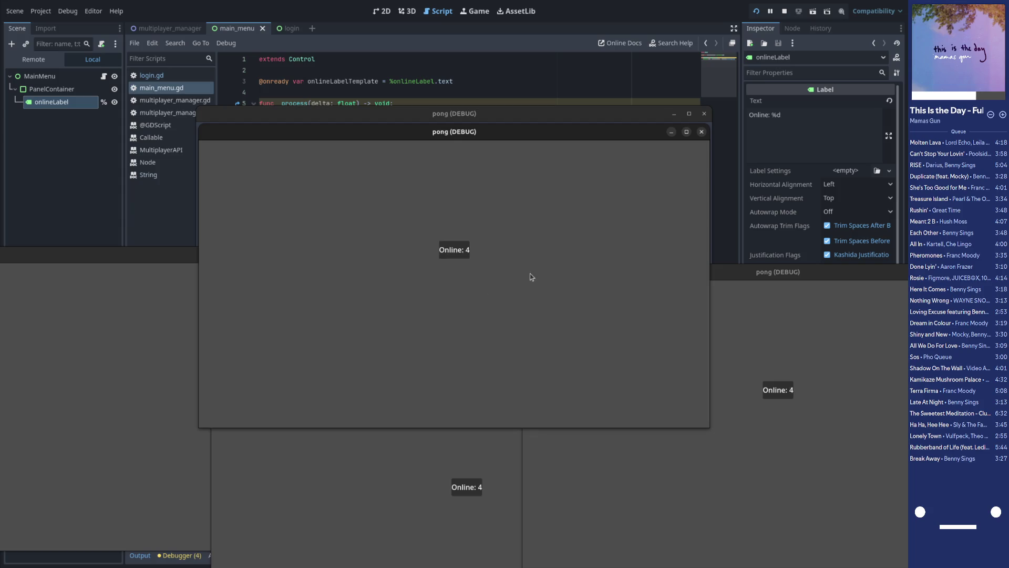
mouse_move(449, 145)
left_mouse_down()
mouse_move(475, 238)
mouse_move(472, 121)
left_mouse_up()
left_click(705, 115)
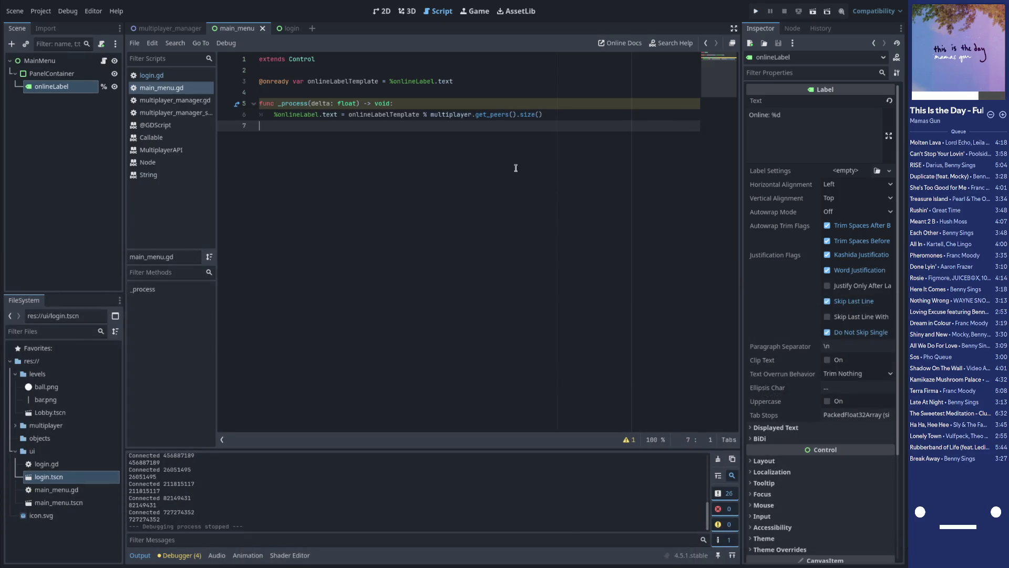
key("ctrl+s")
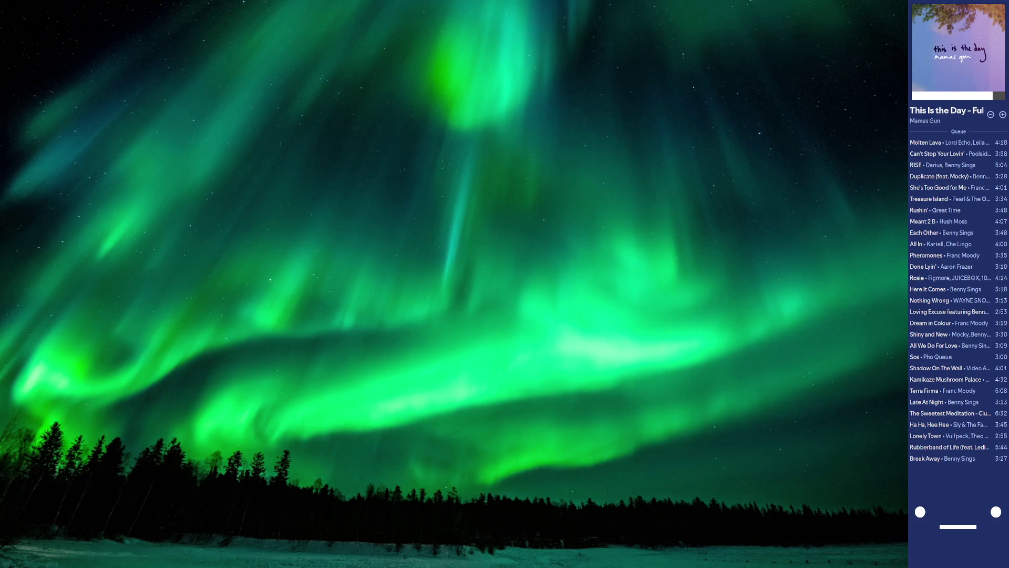
- Open a terminal and run the update-shutdown command
key("ctrl+alt+t")
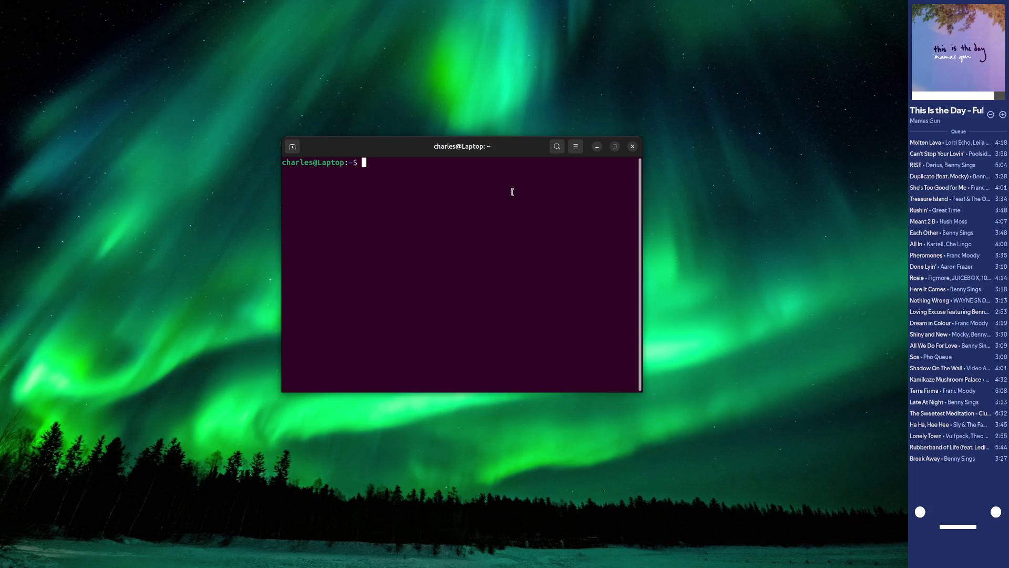
type("update-shutdo")
type("wn")
key("Return")
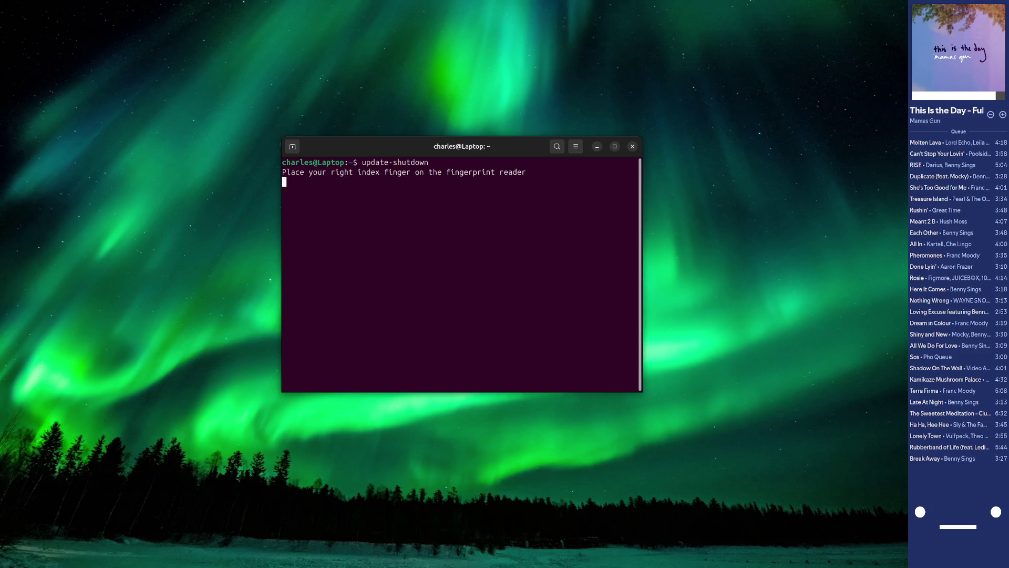